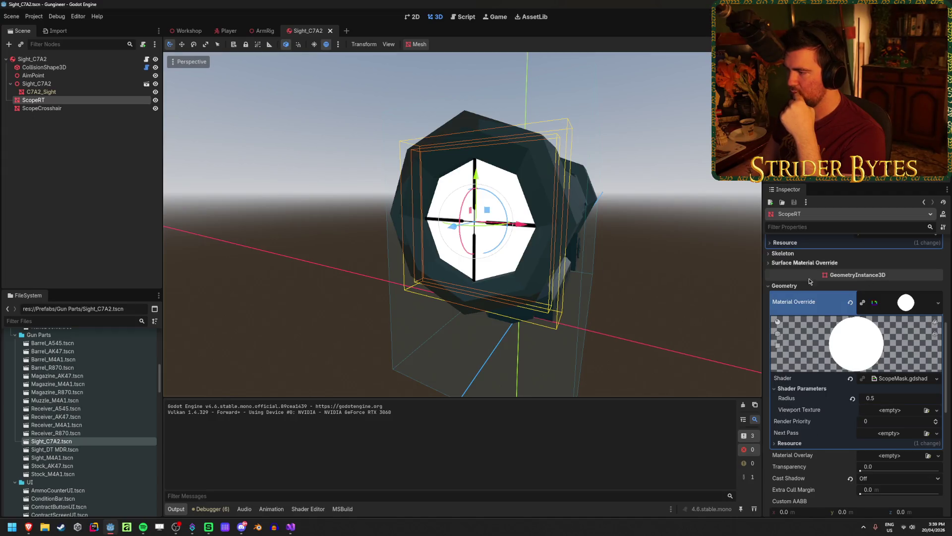
Step: Inspect the Sight_C7A2 Scope Material shader, undoing an accidental shader removal
scroll(832, 383, down, 5)
scroll(832, 383, down, 1)
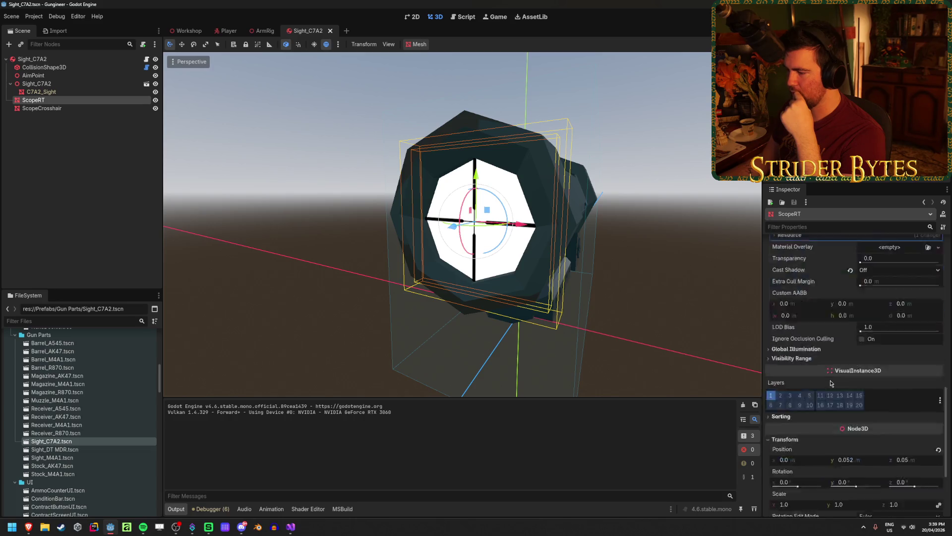
scroll(832, 384, up, 8)
click(41, 59)
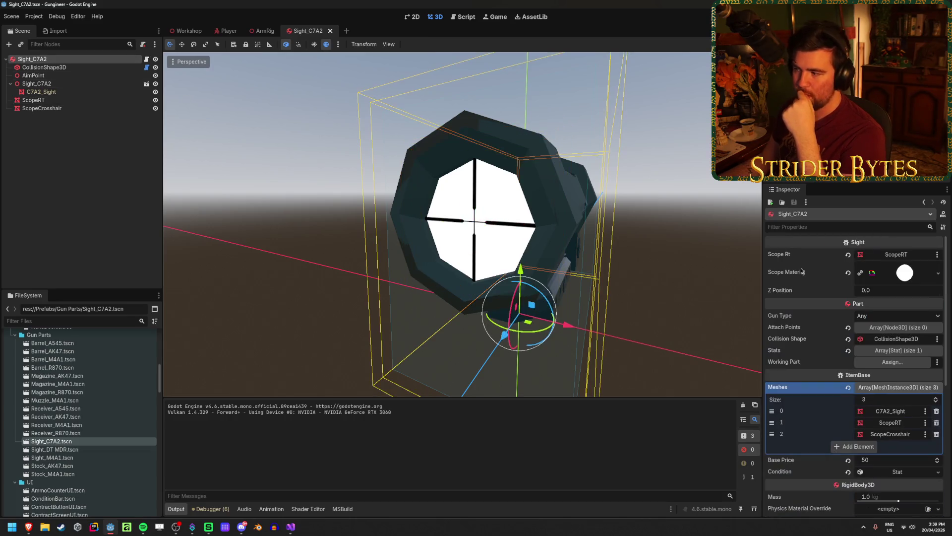
click(909, 273)
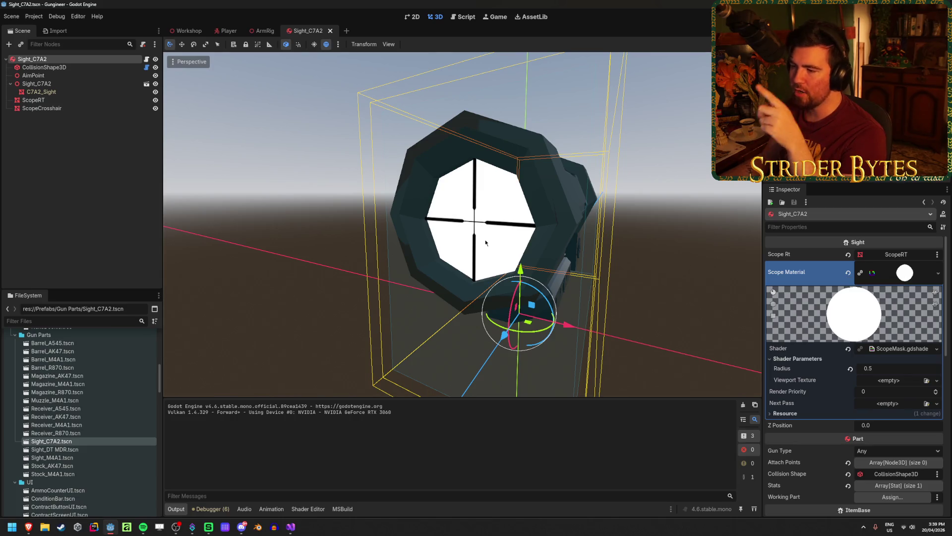
click(847, 349)
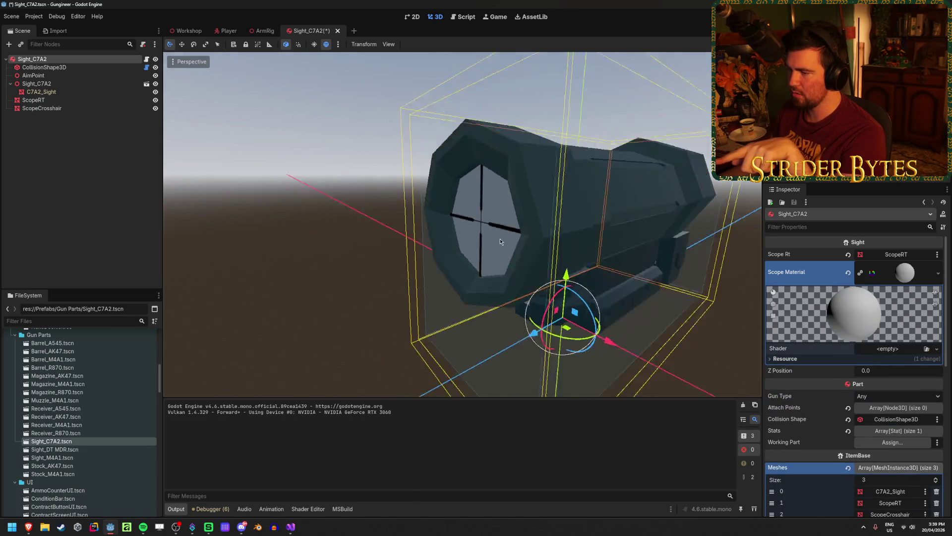
key(ctrl+z)
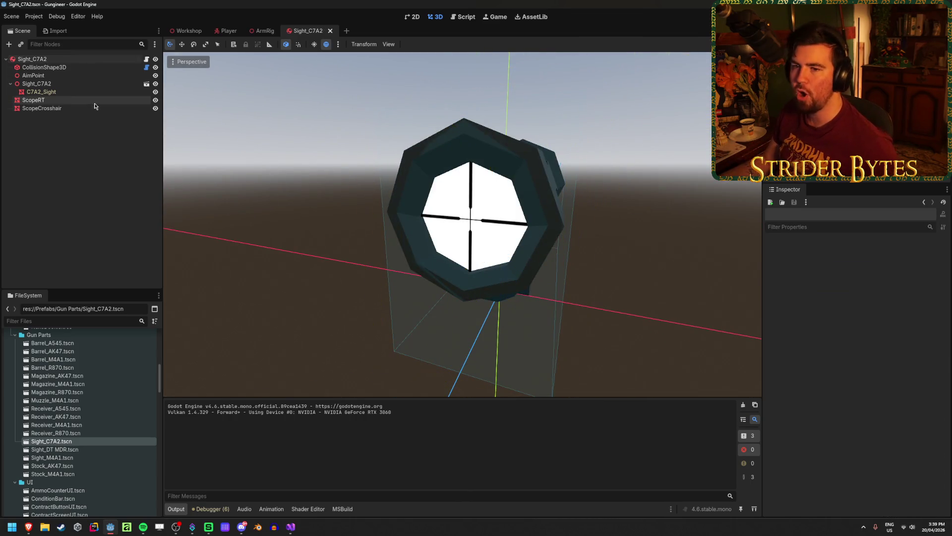
click(75, 107)
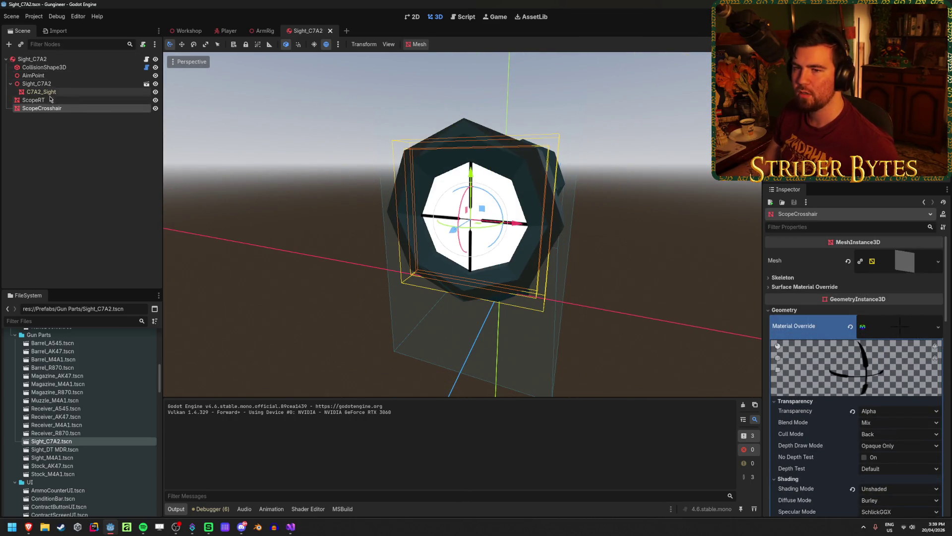
click(59, 60)
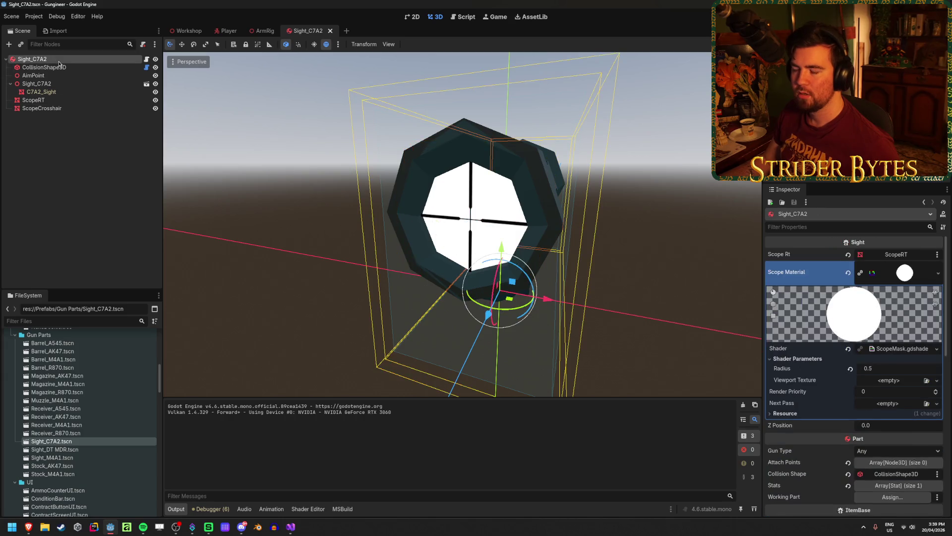
Step: Browse the Scope Material and scene nodes, ending on ScopeRT's mesh settings
click(911, 275)
click(911, 274)
click(914, 275)
click(915, 275)
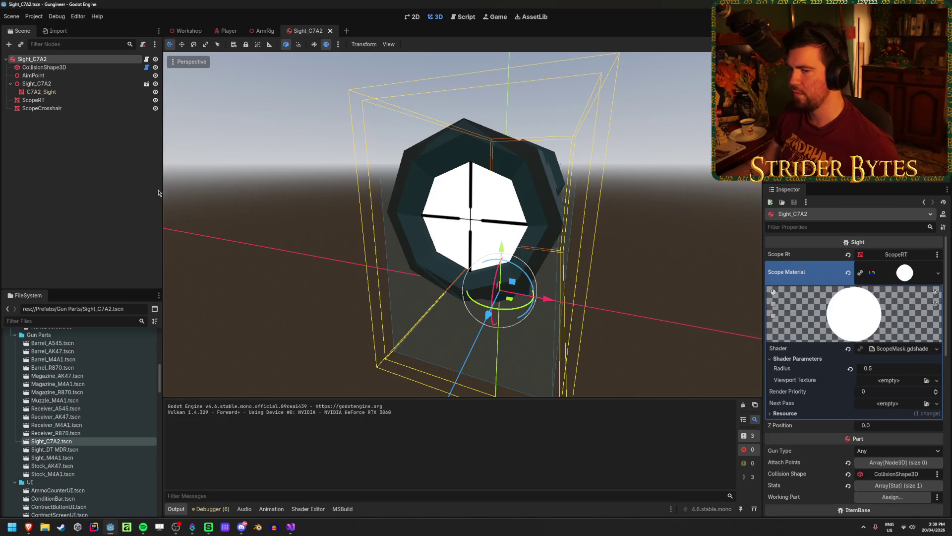
click(648, 214)
click(45, 59)
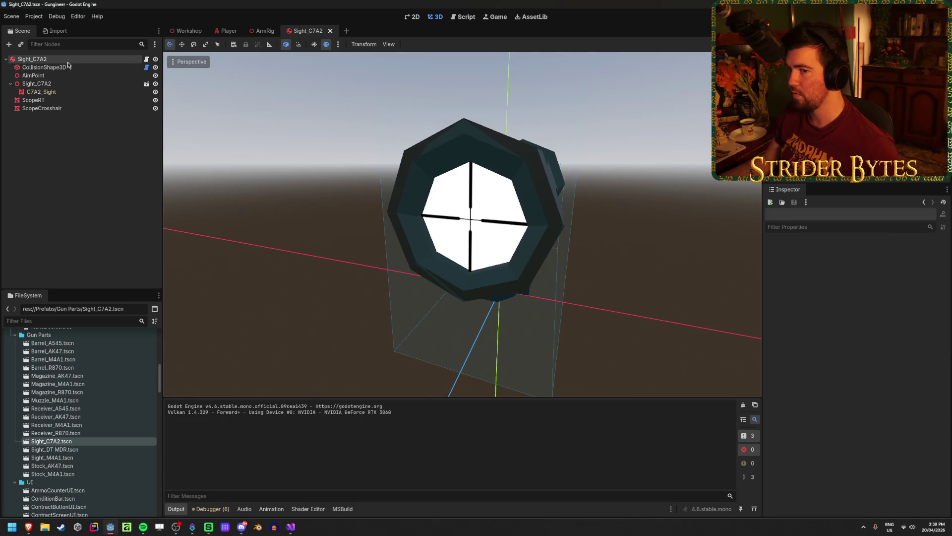
click(68, 69)
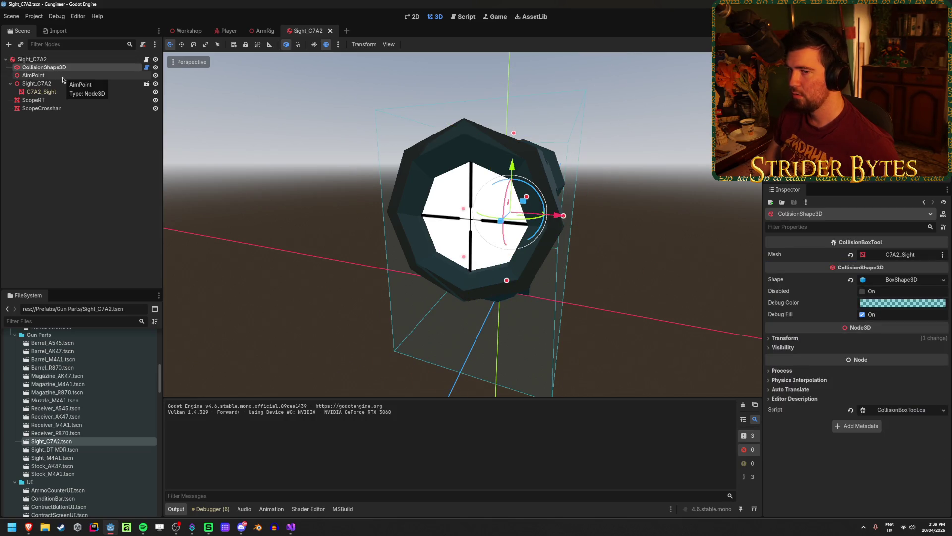
click(44, 100)
Step: Set the ScopeRT quad Size to 0.1 by 0.1 and save the scene
click(885, 337)
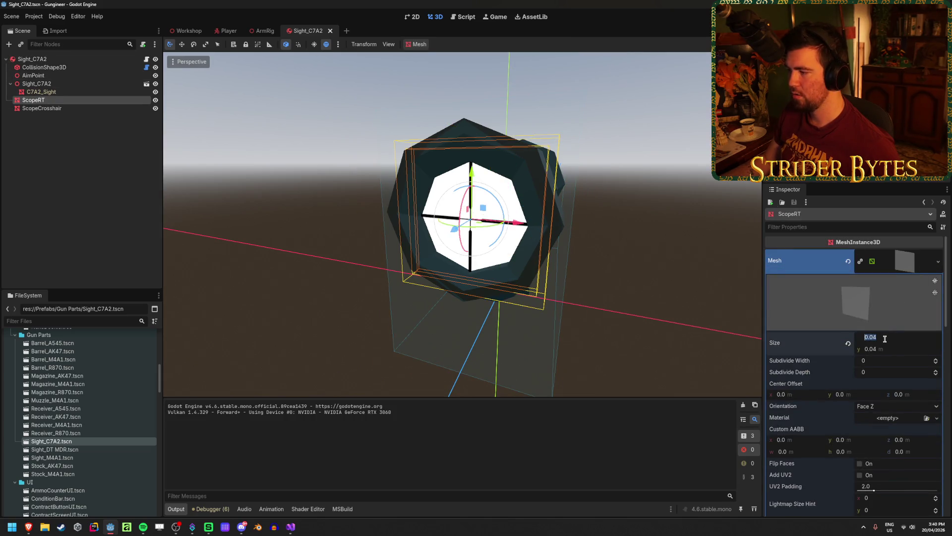
key(Tab)
text(.1)
key(Tab)
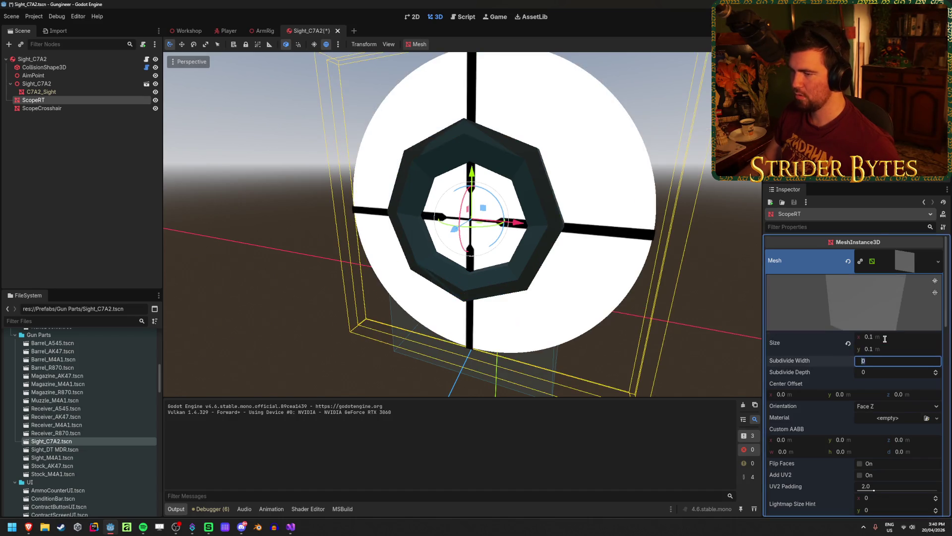
key(ctrl+s)
Step: On the Sight_C7A2 root, tune the scope mask shader Radius to 0.495
scroll(446, 223, down, 2)
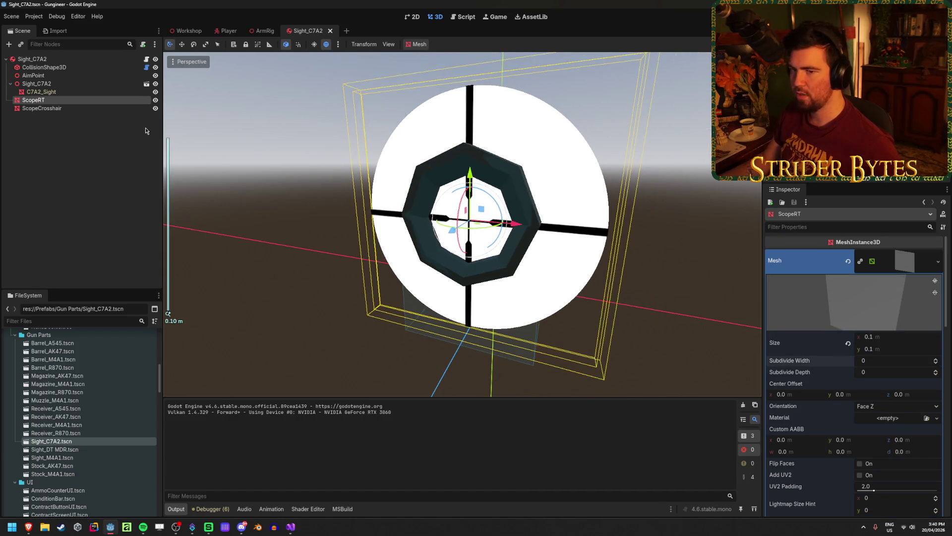
click(109, 108)
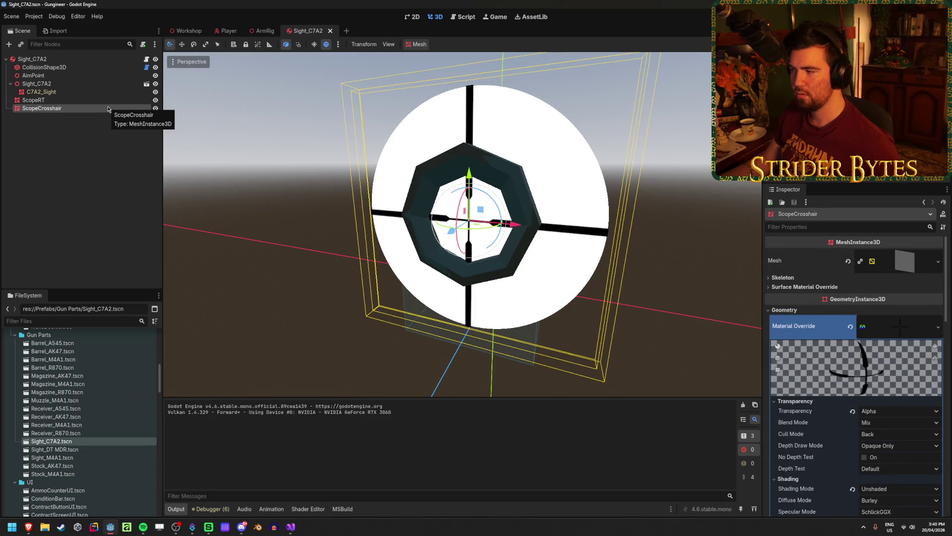
click(109, 100)
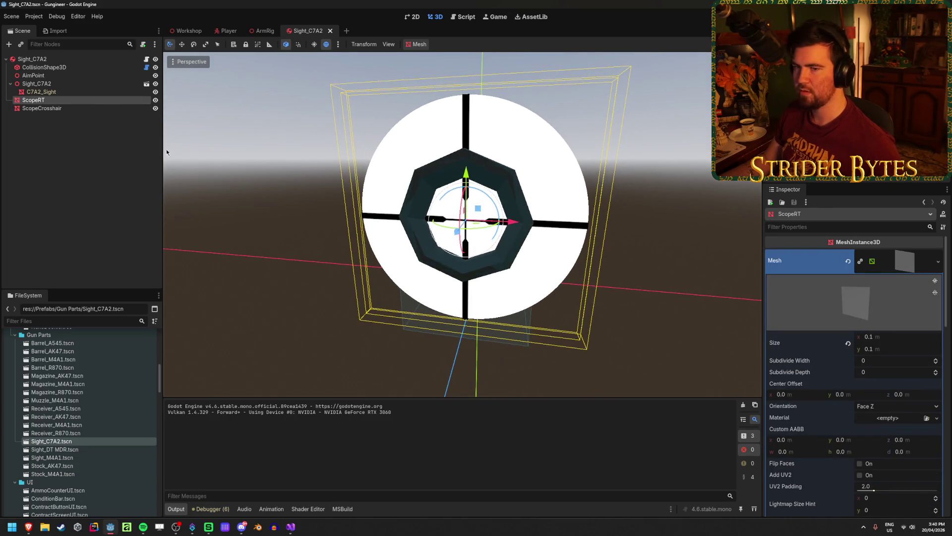
click(68, 60)
mouse_move(872, 372)
mouse_down()
mouse_move(849, 372)
mouse_move(893, 372)
mouse_move(863, 369)
mouse_up()
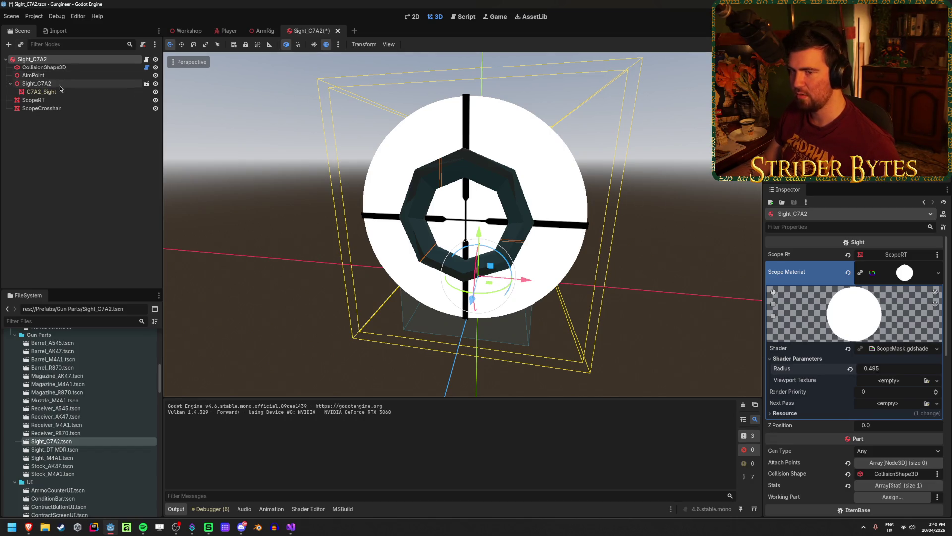
Step: Collapse the Scope Material, save the scene and frame the ScopeCrosshair node
click(39, 100)
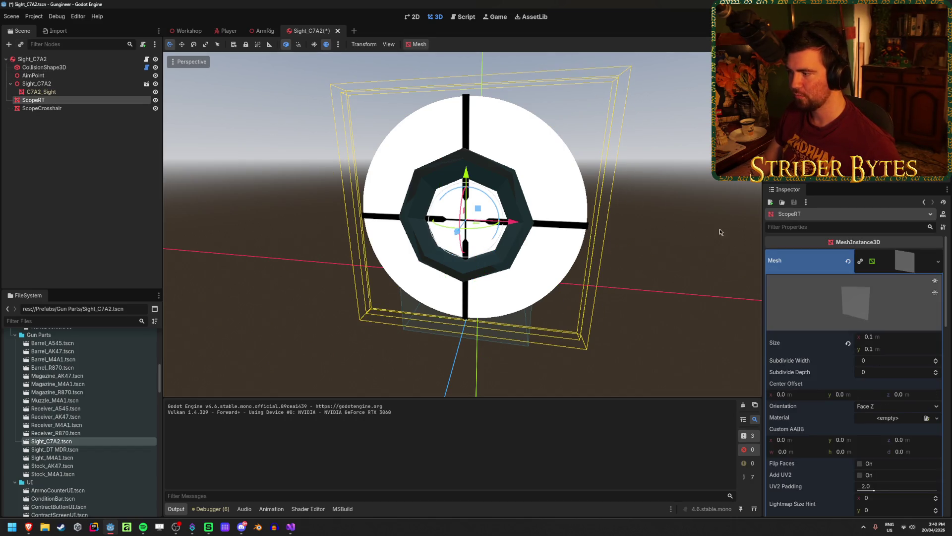
click(27, 58)
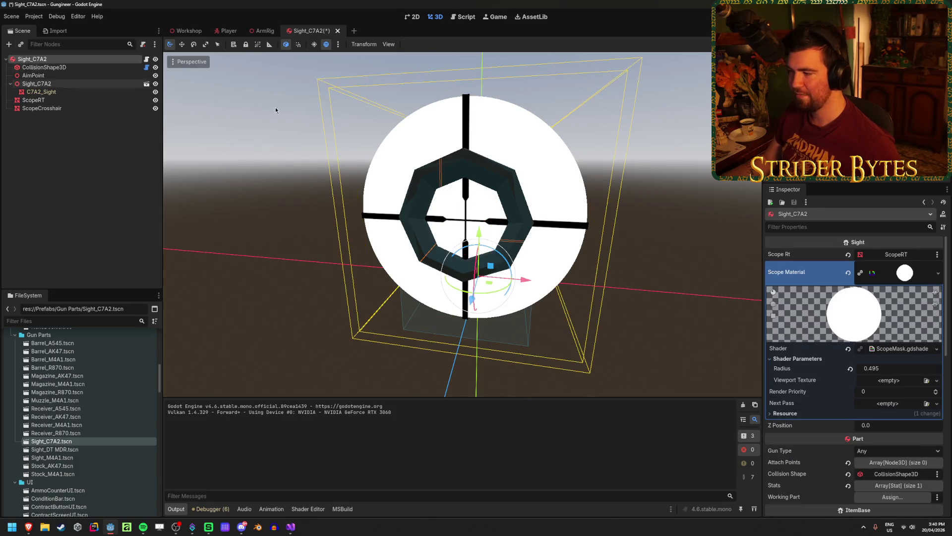
click(916, 272)
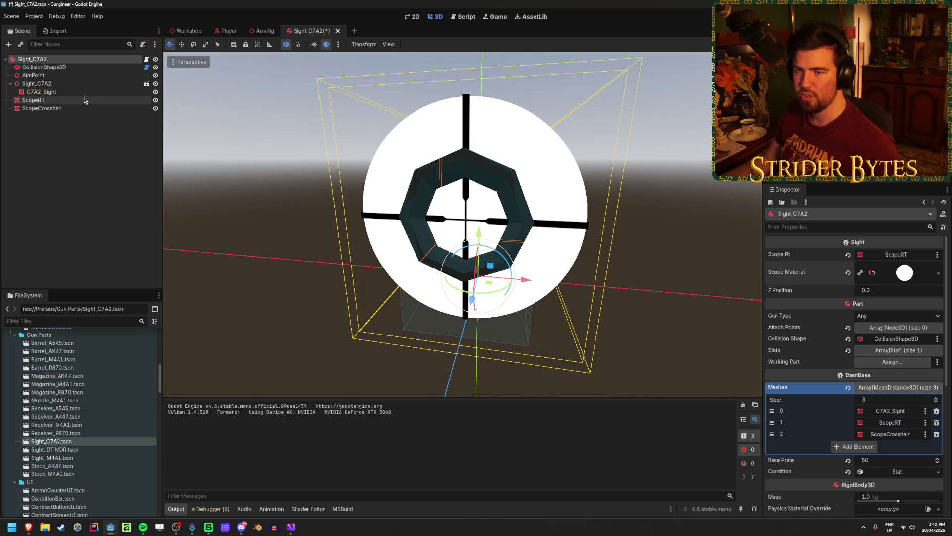
key(ctrl+s)
click(74, 67)
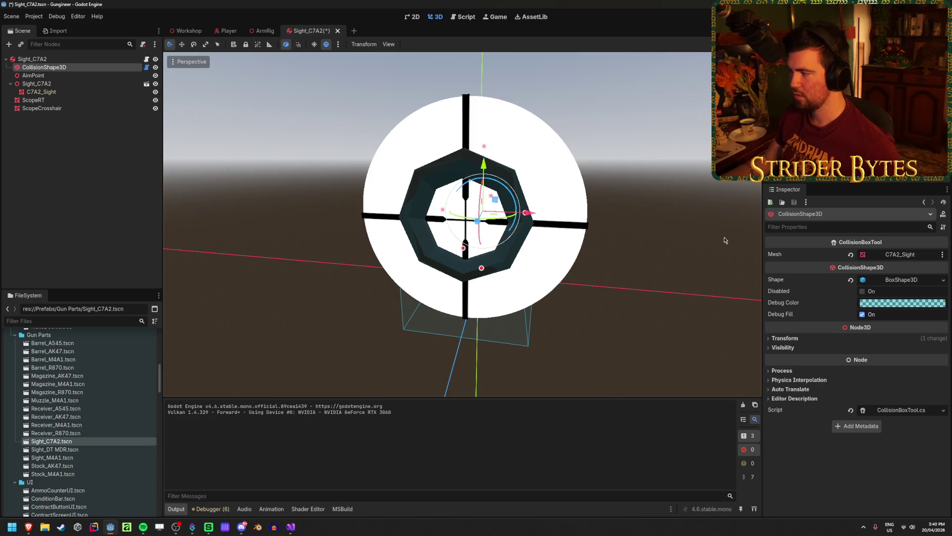
click(95, 166)
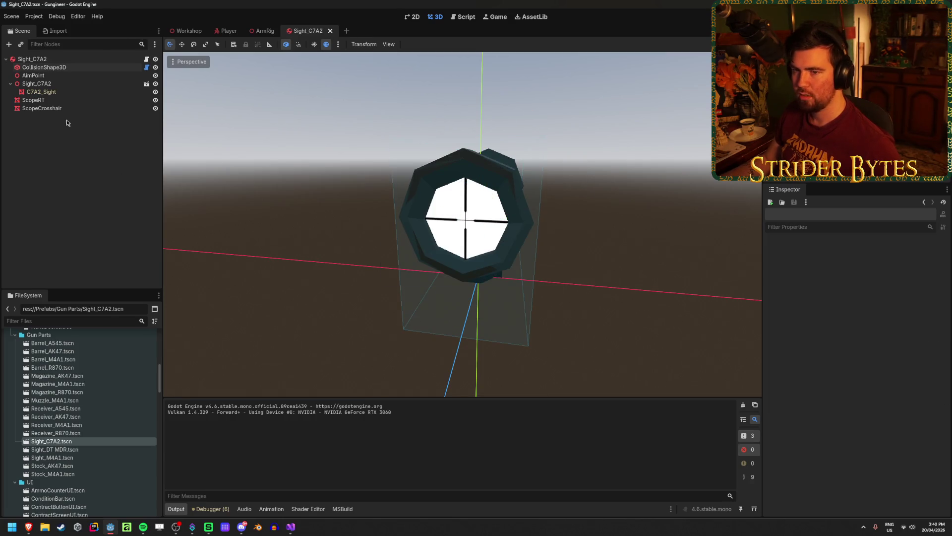
click(45, 99)
click(97, 228)
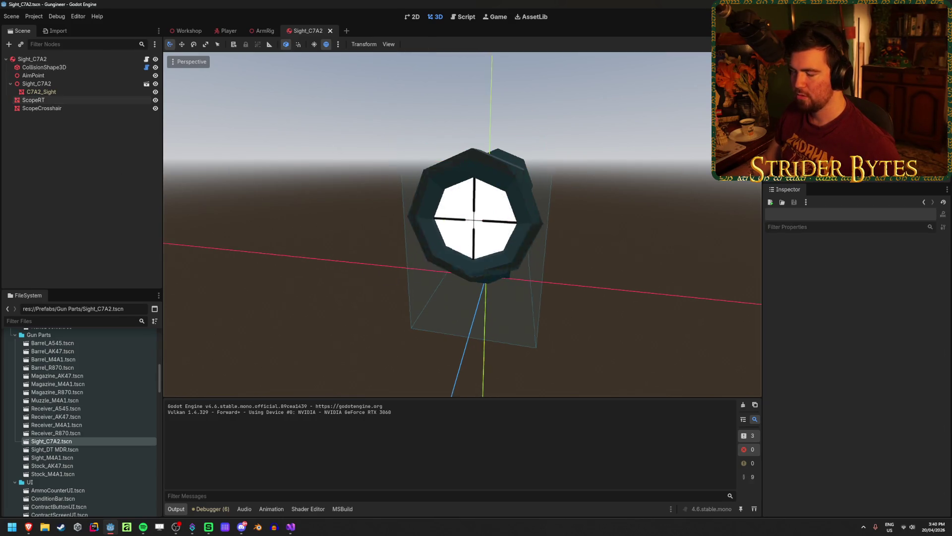
click(56, 110)
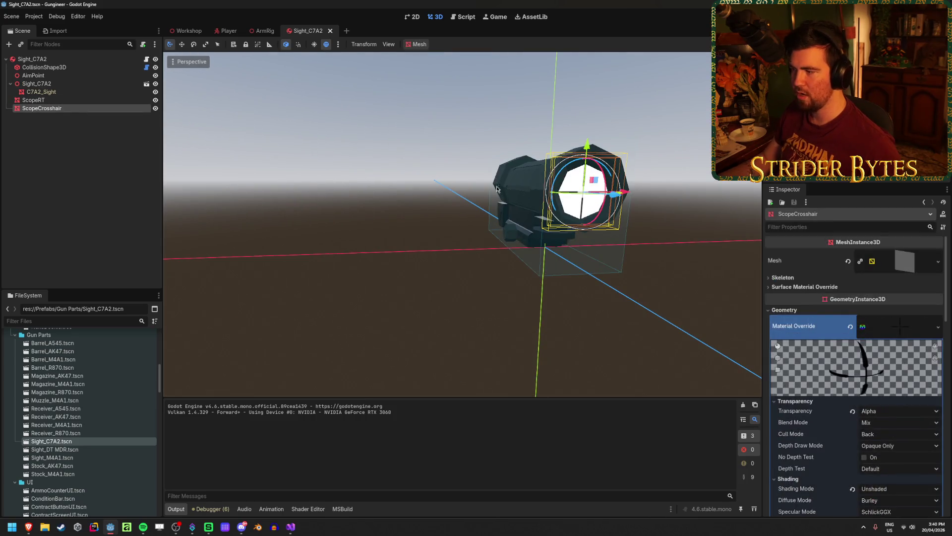
key(f)
Step: Check the root's Scope Rt assignment and select the ScopeRT node
scroll(678, 223, up, 3)
scroll(660, 226, up, 3)
click(642, 228)
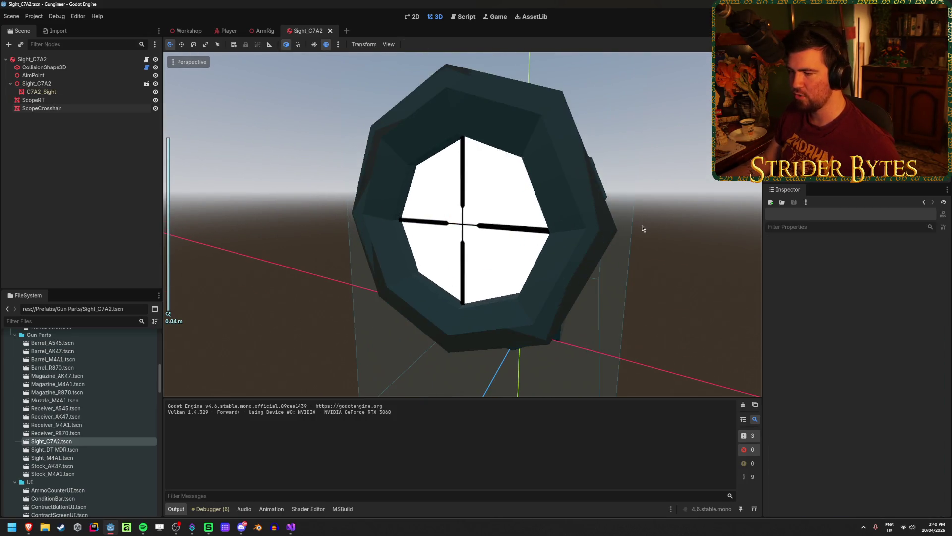
scroll(646, 236, down, 3)
click(44, 67)
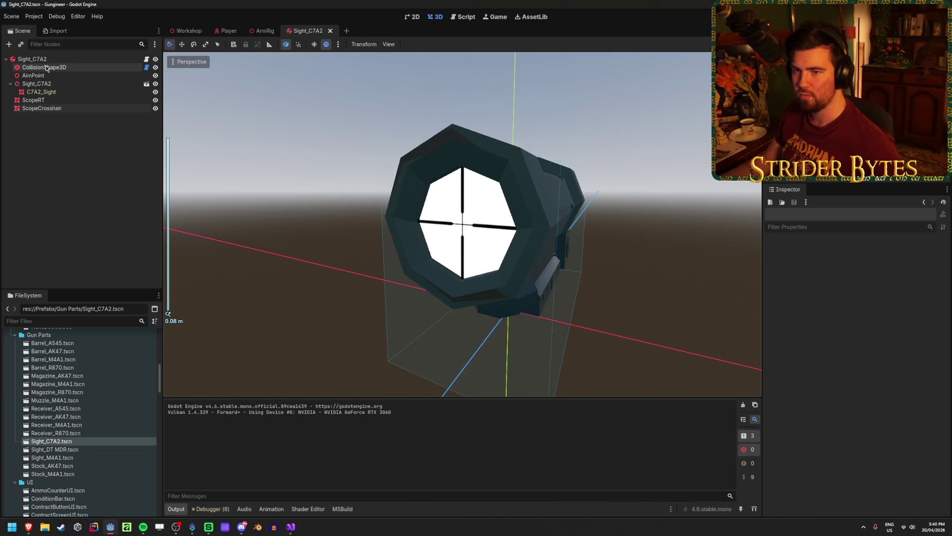
click(46, 60)
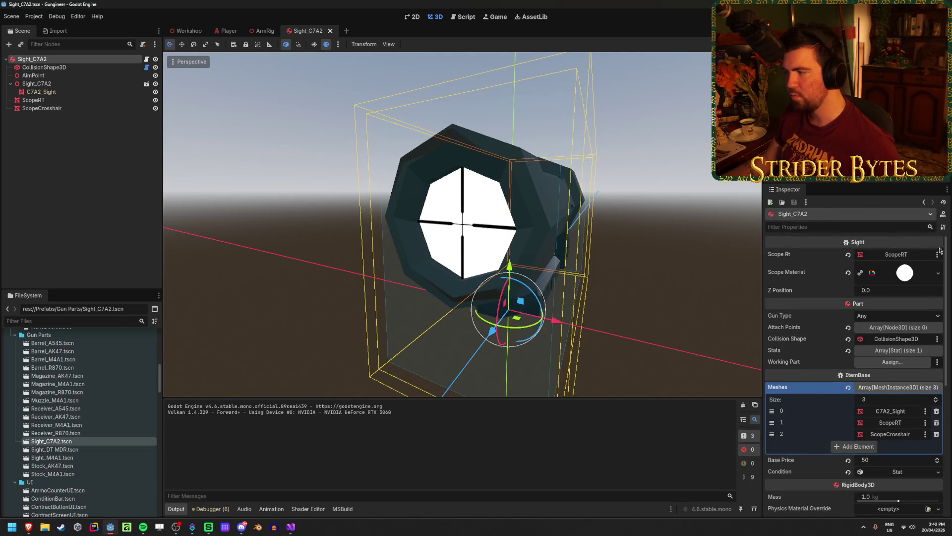
click(907, 255)
click(49, 60)
click(54, 101)
Step: Give ScopeRT Access as Unique Name, save the scene, and go to Sight.cs in Visual Studio
right_click(55, 101)
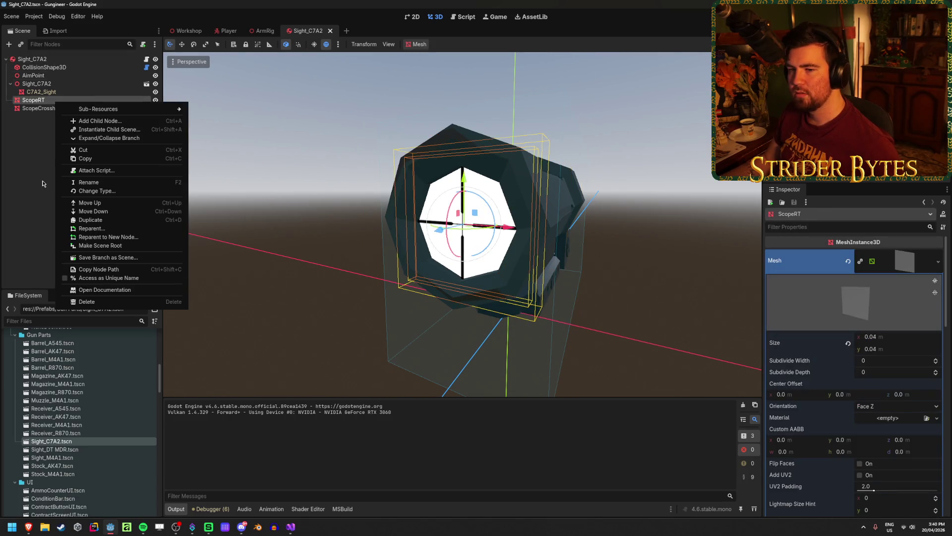
click(83, 280)
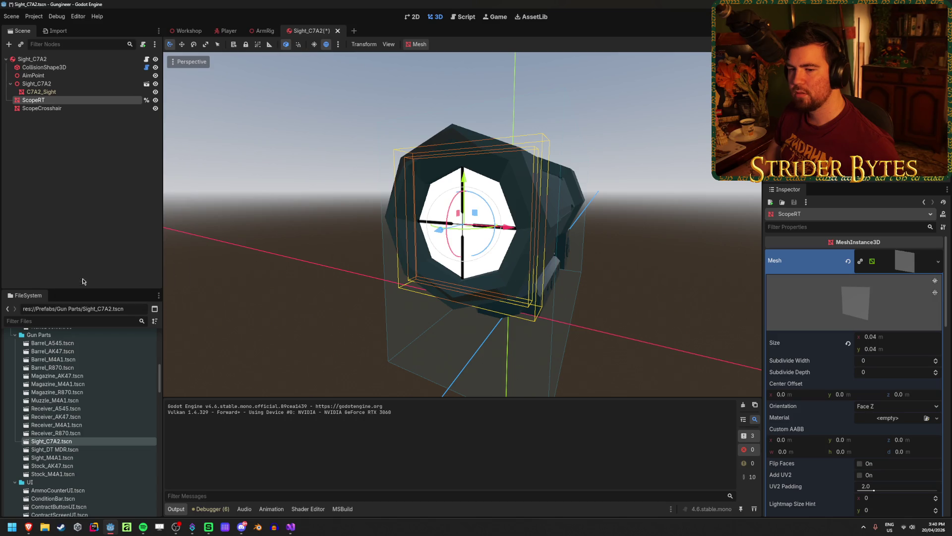
click(68, 166)
key(ctrl+s)
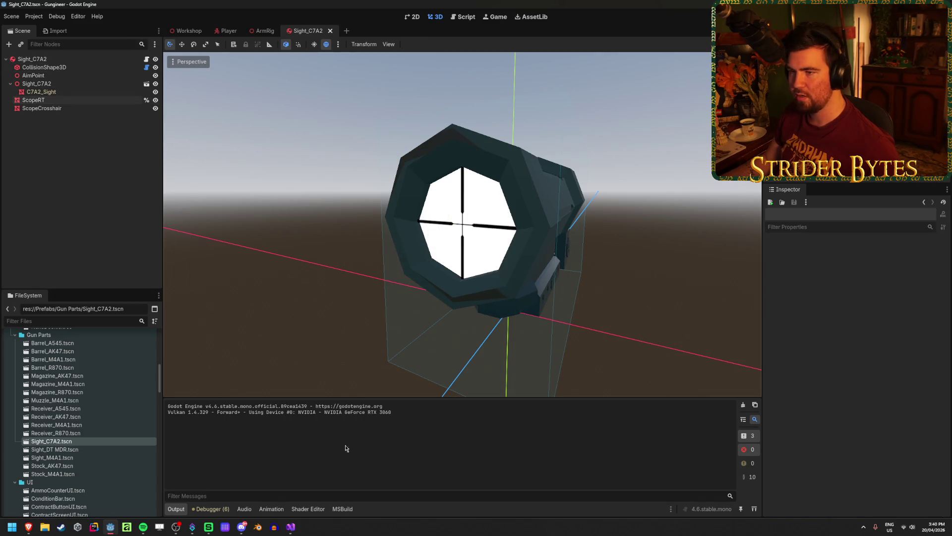
click(291, 527)
click(462, 135)
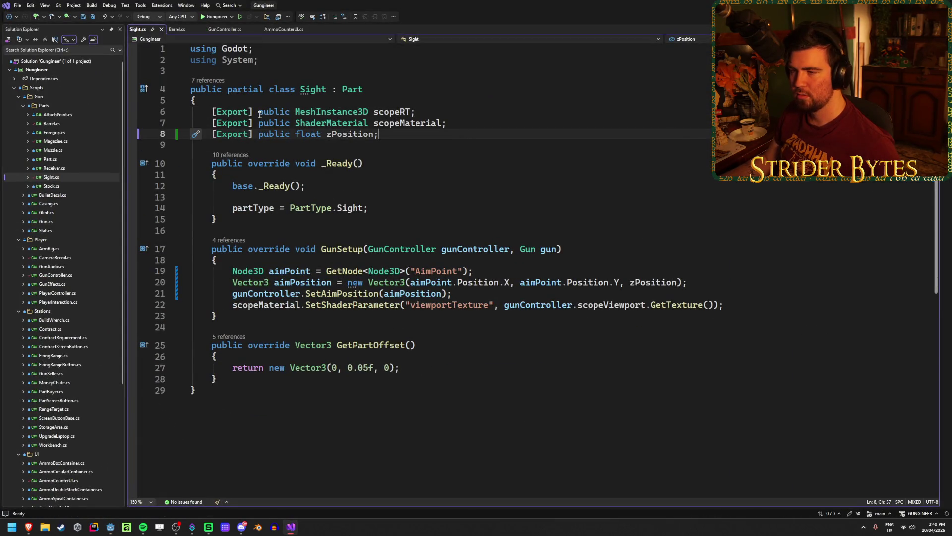
Step: Delete the [Export] attributes on lines 6 and 7 and save Sight.cs
mouse_move(259, 125)
mouse_down()
mouse_move(212, 124)
mouse_move(212, 112)
mouse_up()
key(Delete)
key(ctrl+s)
click(419, 122)
Step: Add a new line after the part type assignment starting scopeRT = GetNode
click(428, 207)
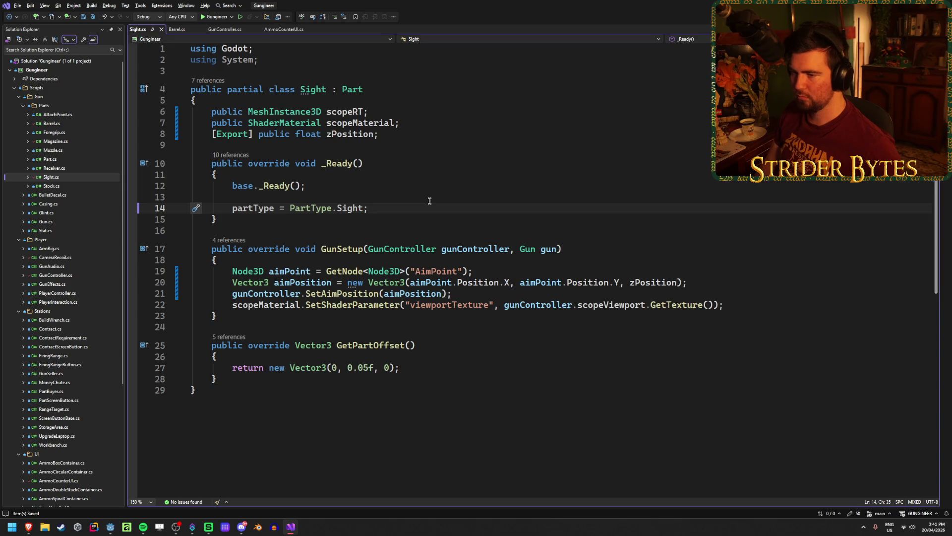
key(Return)
text(scope)
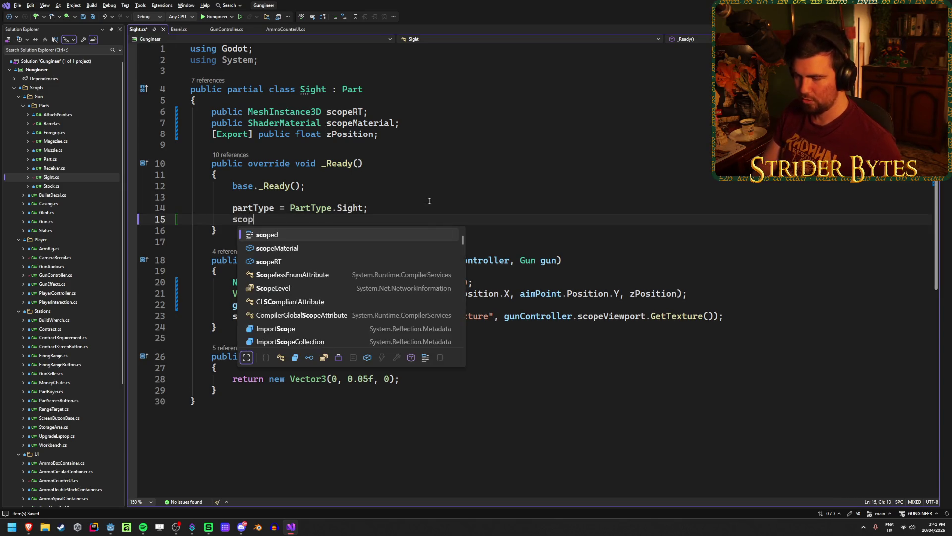
key(Tab)
text(= )
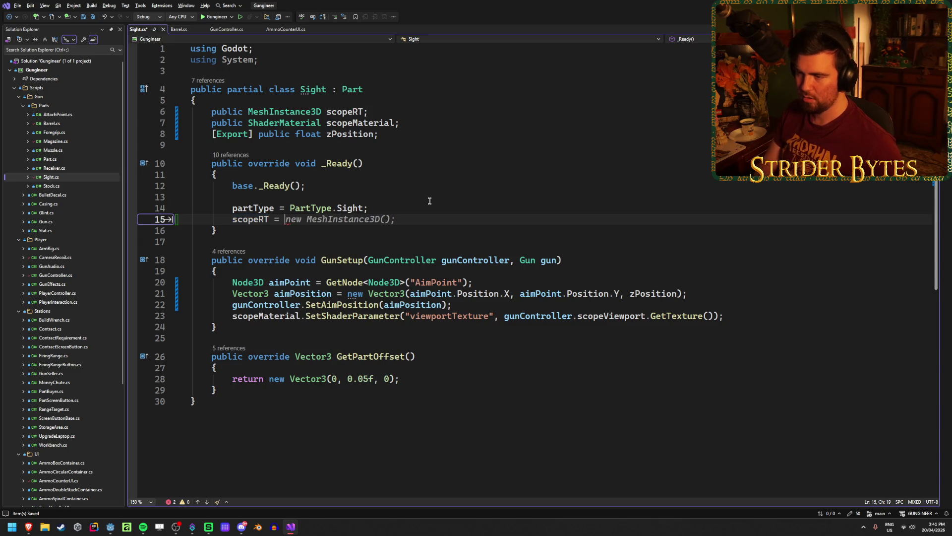
text(GetNode)
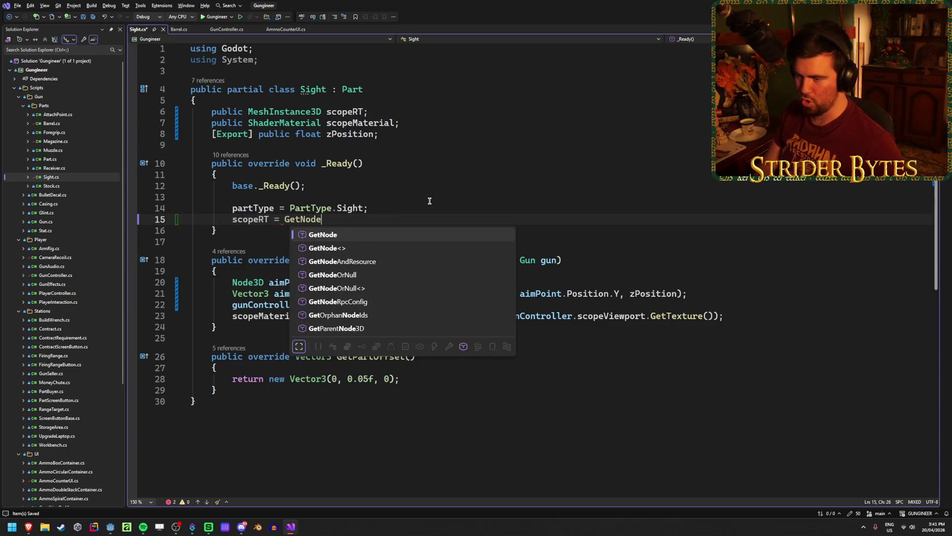
key(Up)
key(Down)
key(Escape)
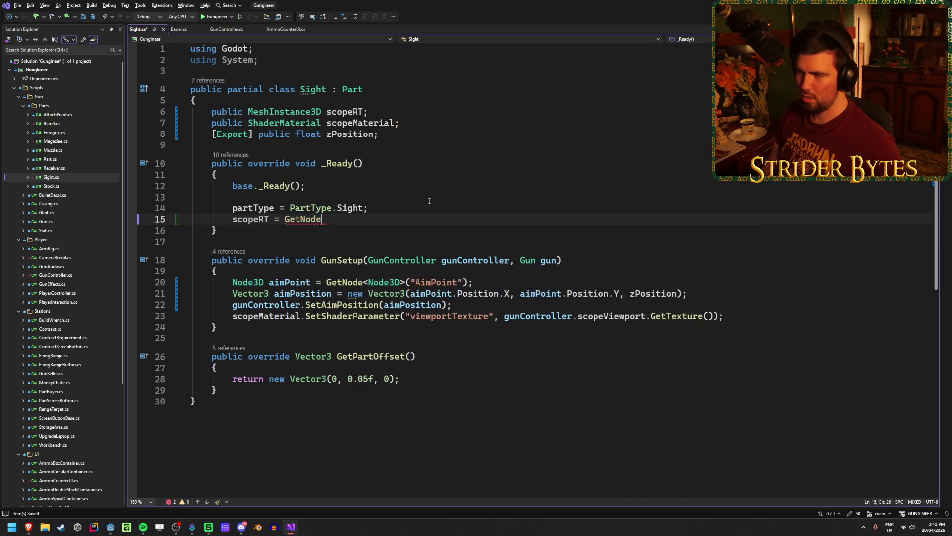
Step: Complete it as GetNode<MeshInstance3D>("%ScopeRT"); and save Sight.cs
text(<MeshIn>)
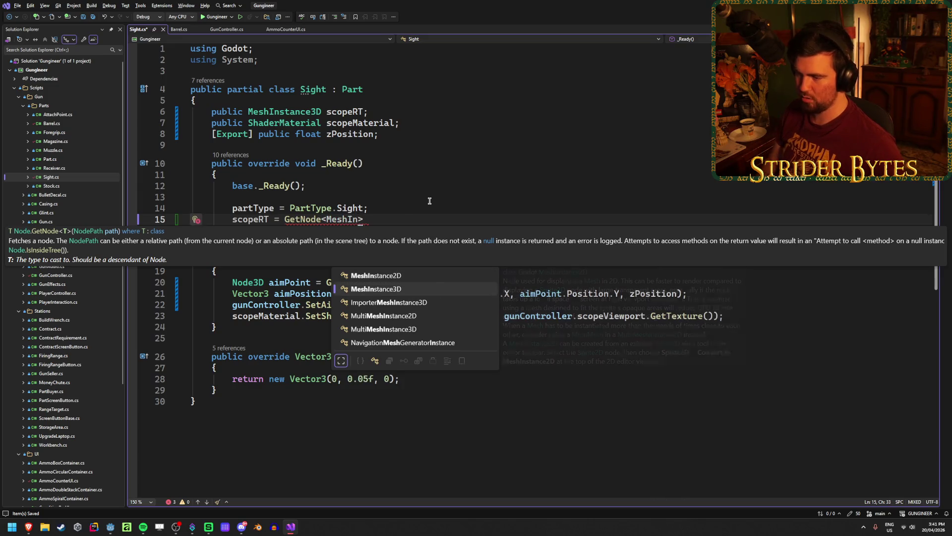
key(Tab)
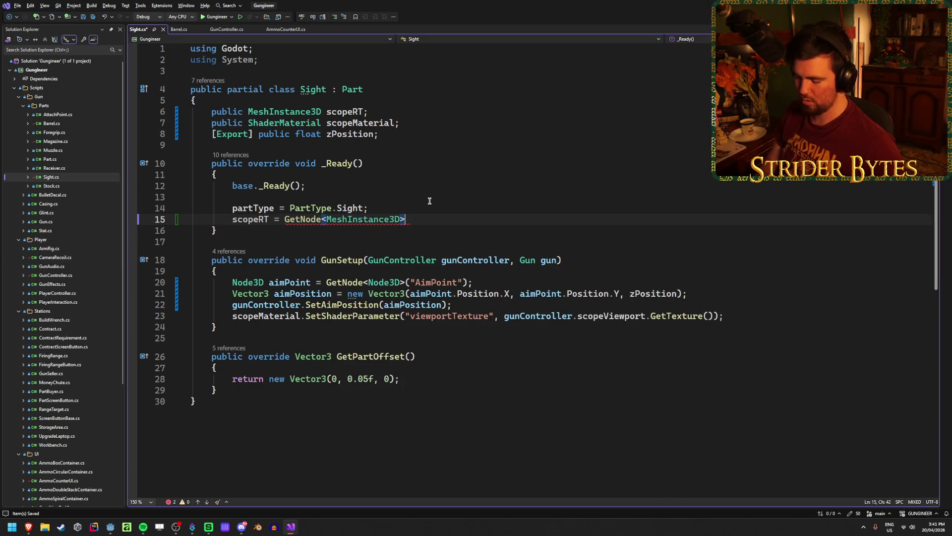
text(("%)
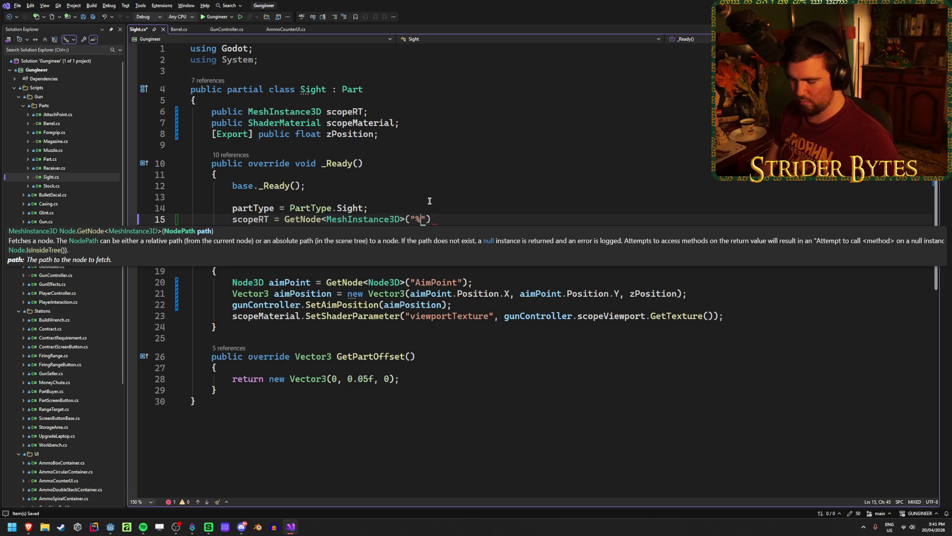
text(ScopeRT");)
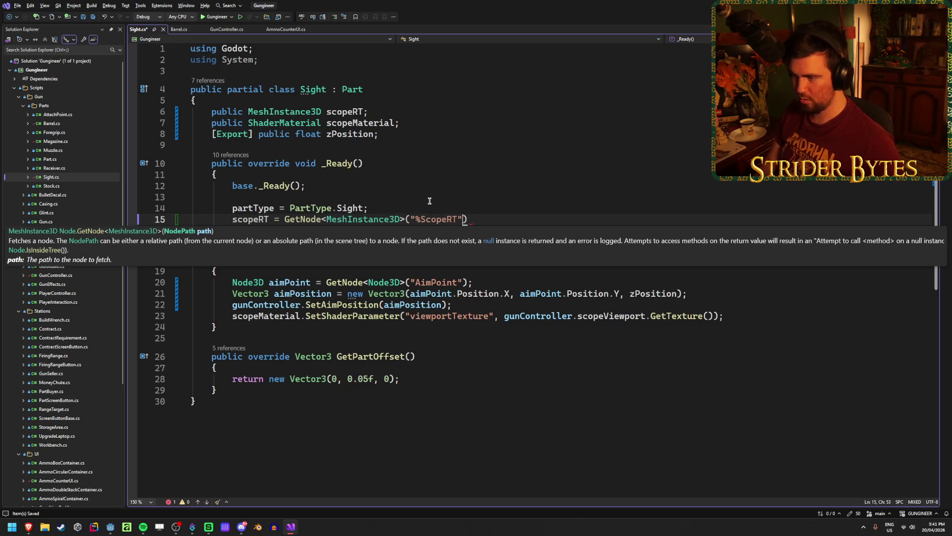
key(Return)
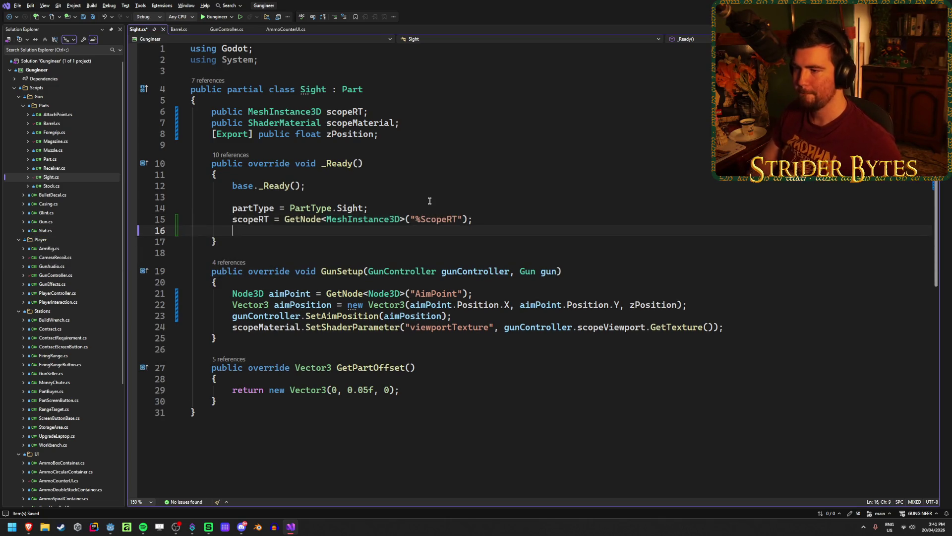
key(ctrl+s)
click(529, 217)
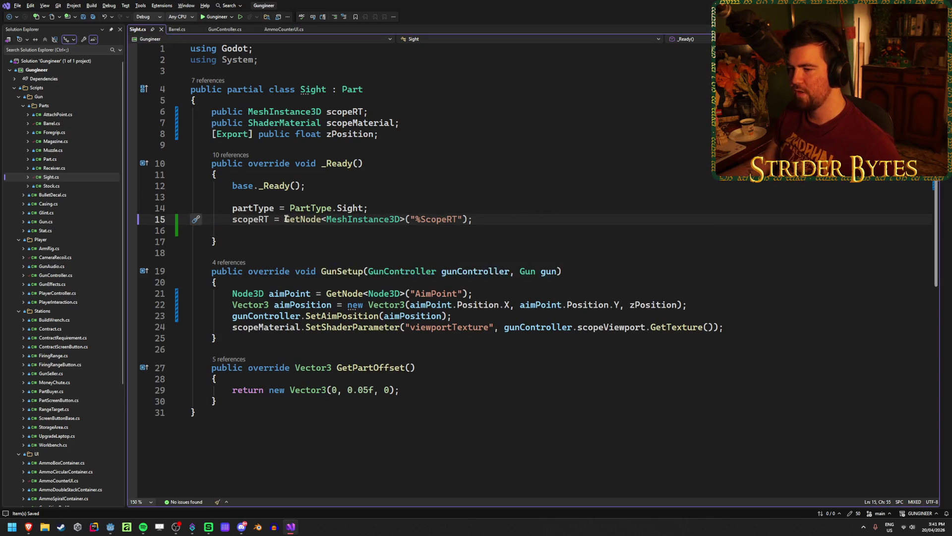
Step: Start the assignment scopeMaterial = Resource on the empty line in _Ready
mouse_move(288, 219)
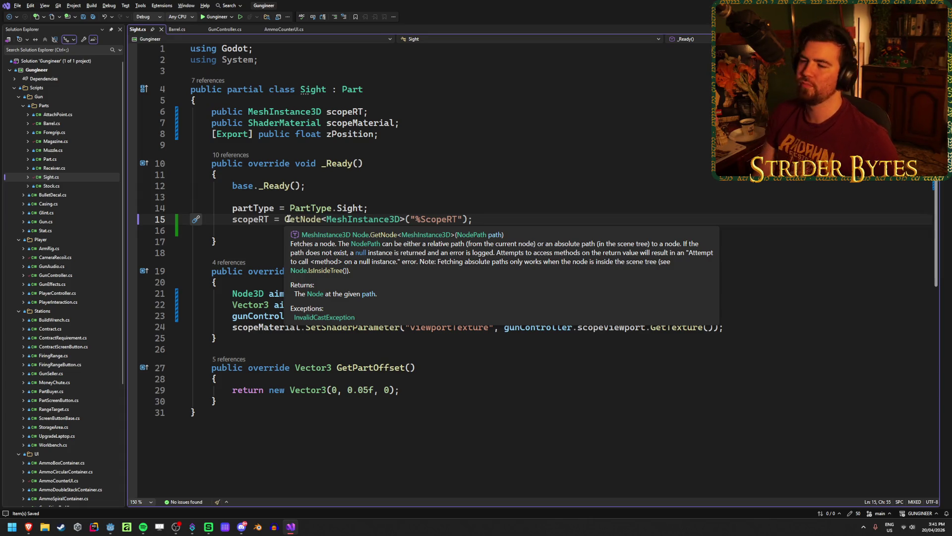
click(493, 231)
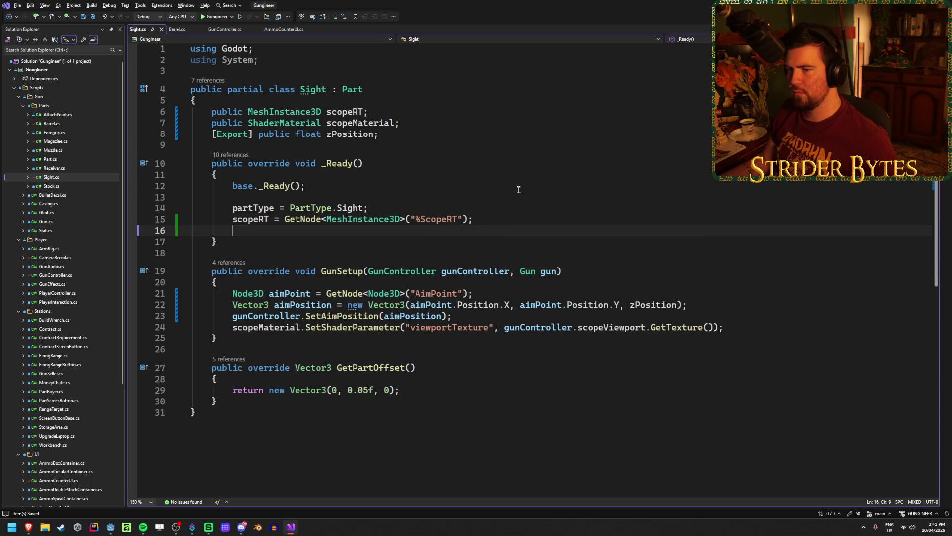
text(scope)
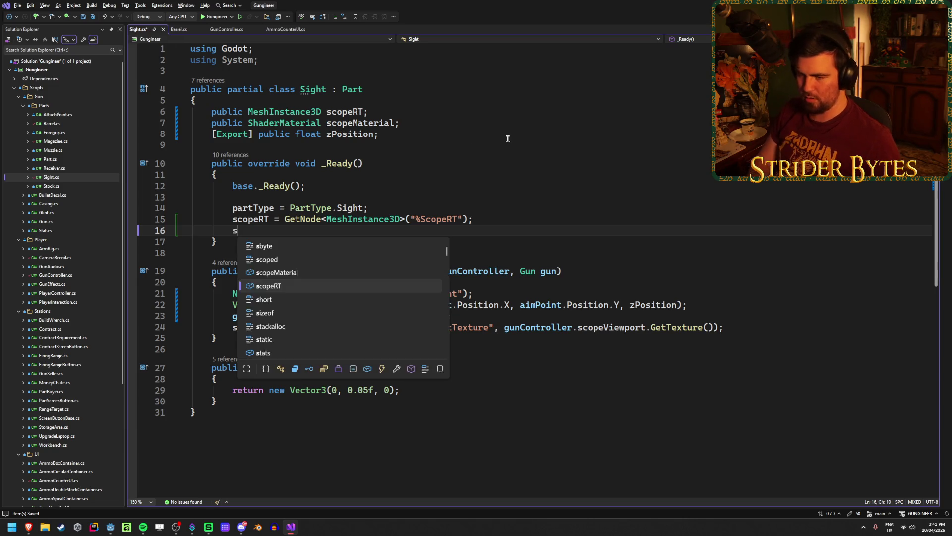
key(Down)
key(Tab)
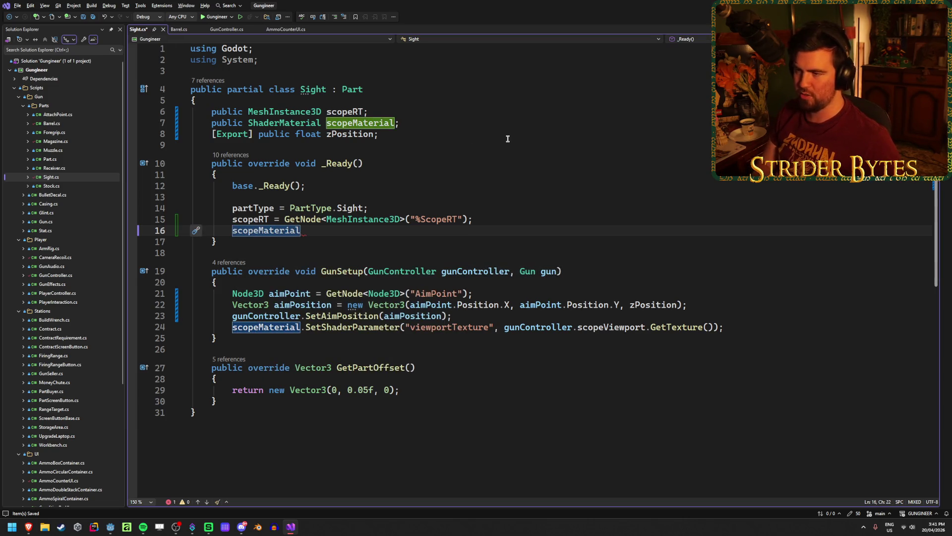
text( = )
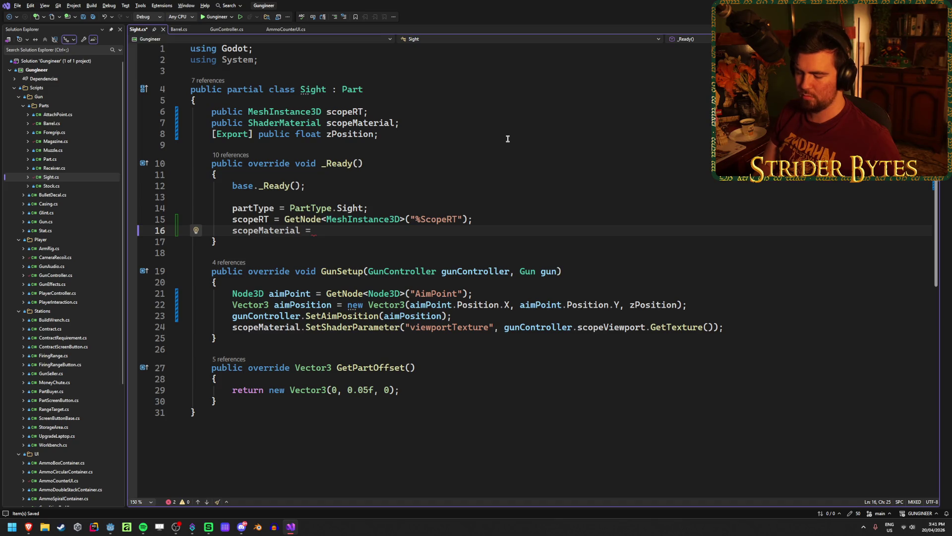
text(Reso)
key(Down)
key(Down)
key(Tab)
Step: Drop the Resource.Load attempt and open ItemBase.cs to see how it loads a material
text(.Loa)
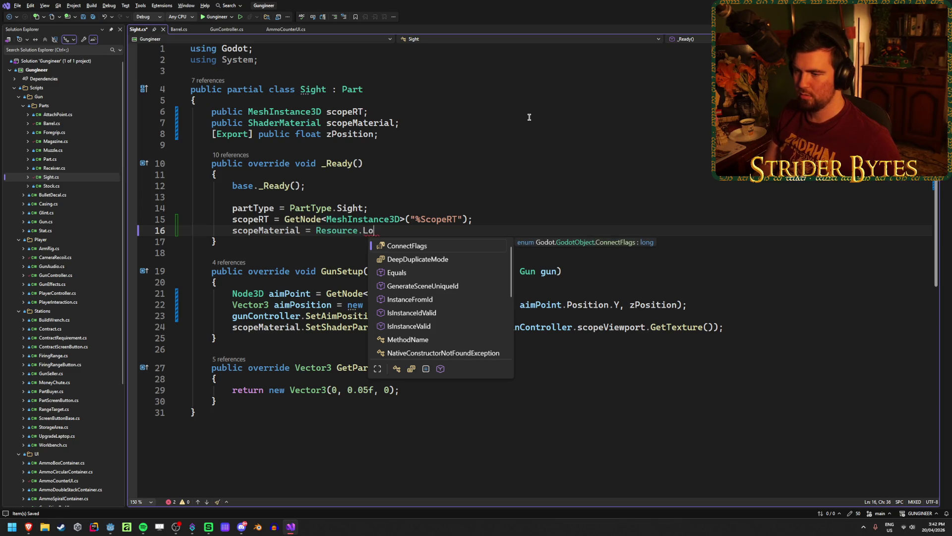
key(BackSpace)
key(BackSpace)
key(BackSpace)
text(.)
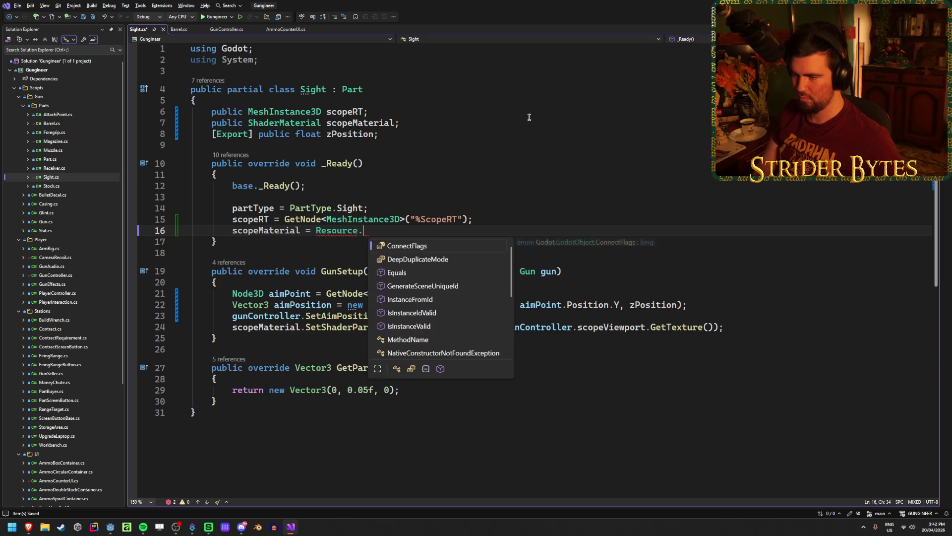
key(BackSpace)
key(BackSpace)
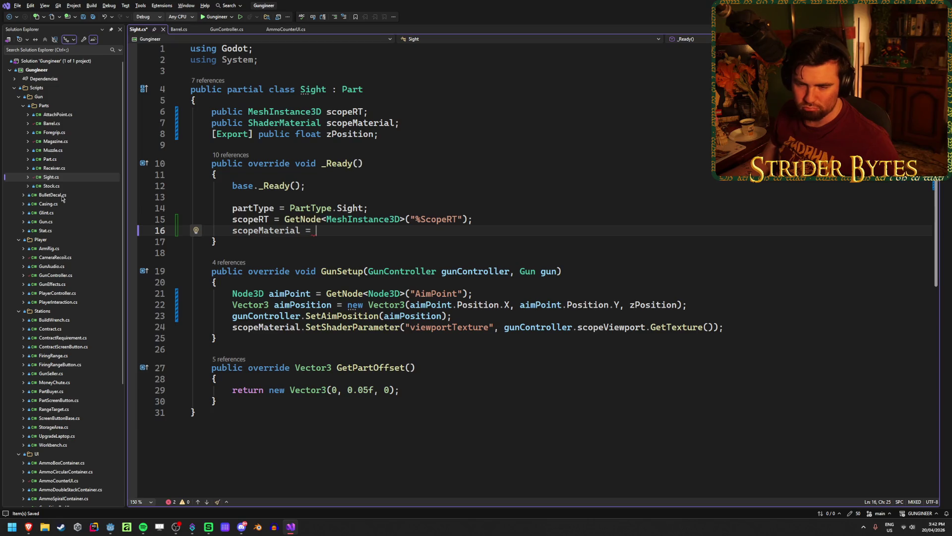
scroll(87, 420, down, 4)
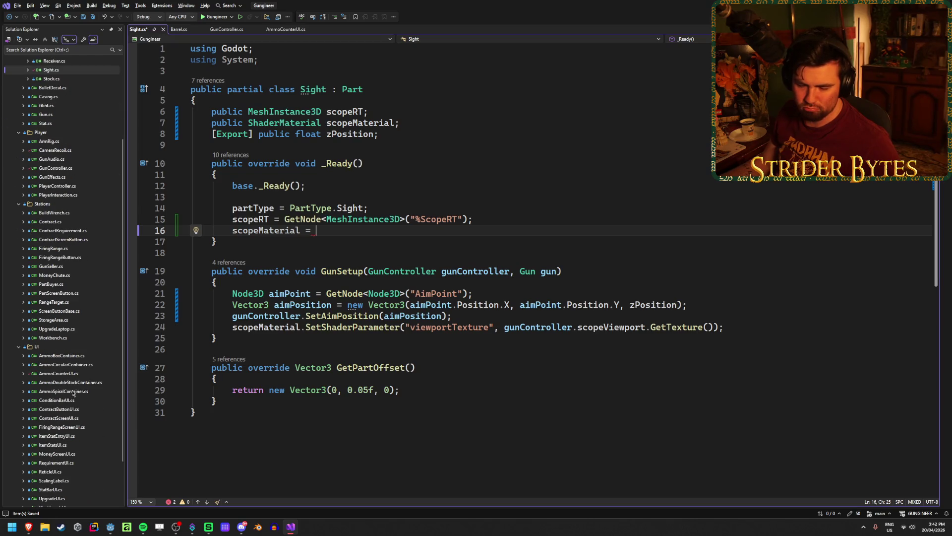
scroll(35, 252, up, 4)
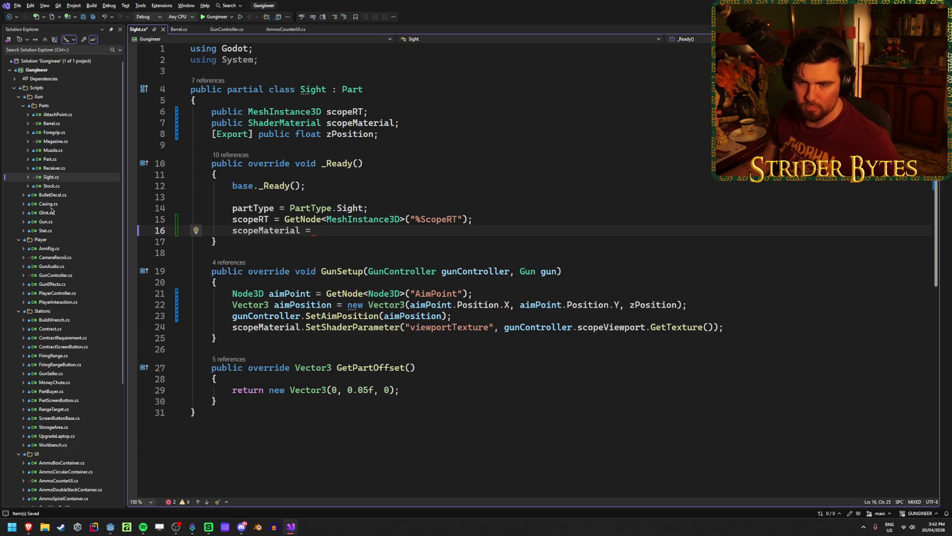
scroll(54, 269, down, 6)
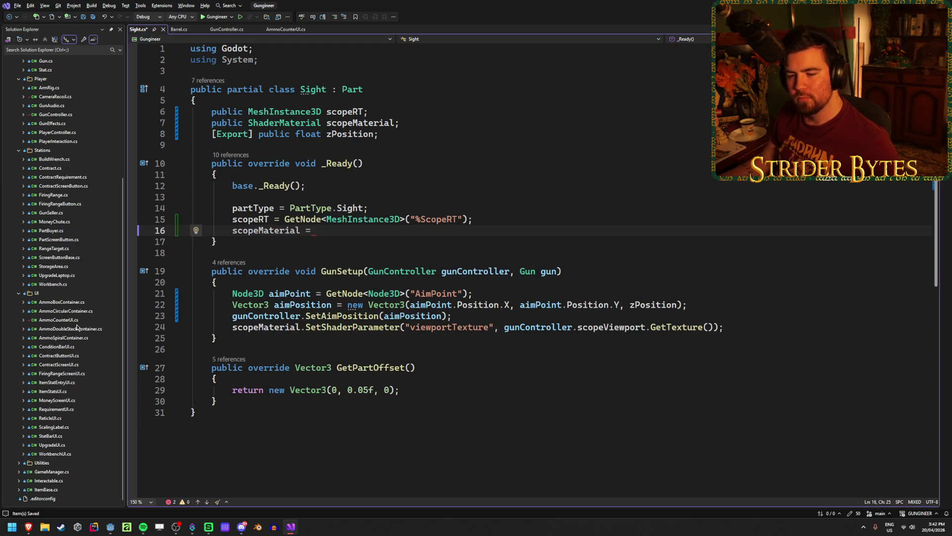
double_click(45, 490)
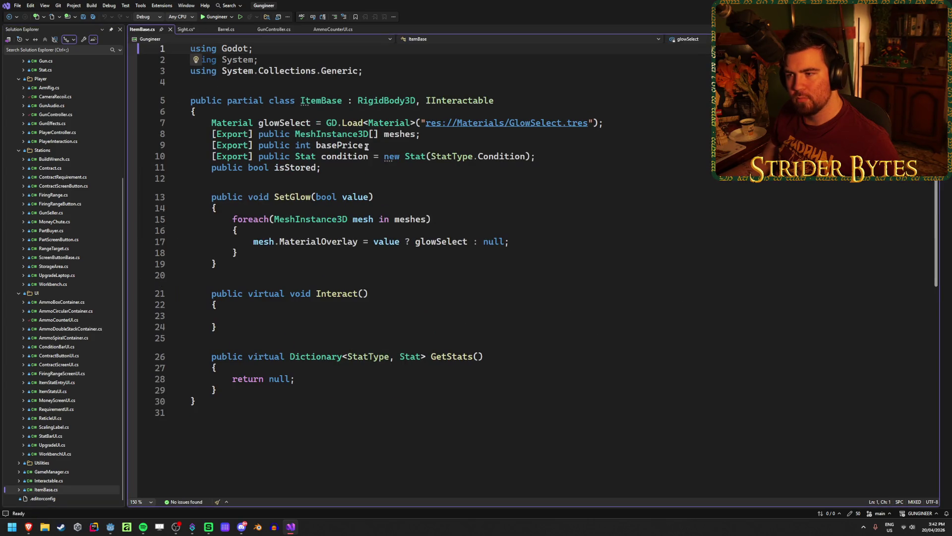
Step: Back in Sight.cs, delete the unfinished scopeMaterial assignment on line 16 and save
scroll(58, 323, up, 6)
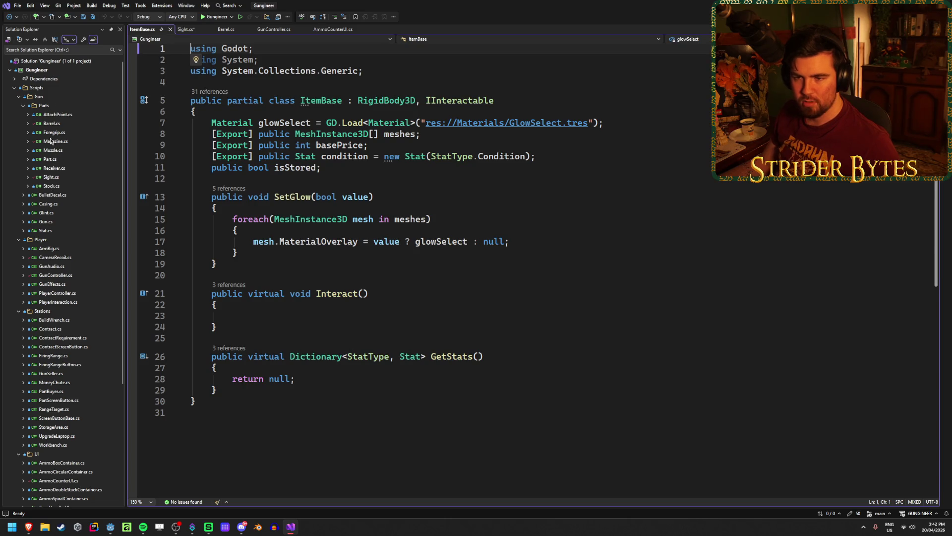
click(50, 177)
drag(317, 231, 232, 234)
key(BackSpace)
key(ctrl+s)
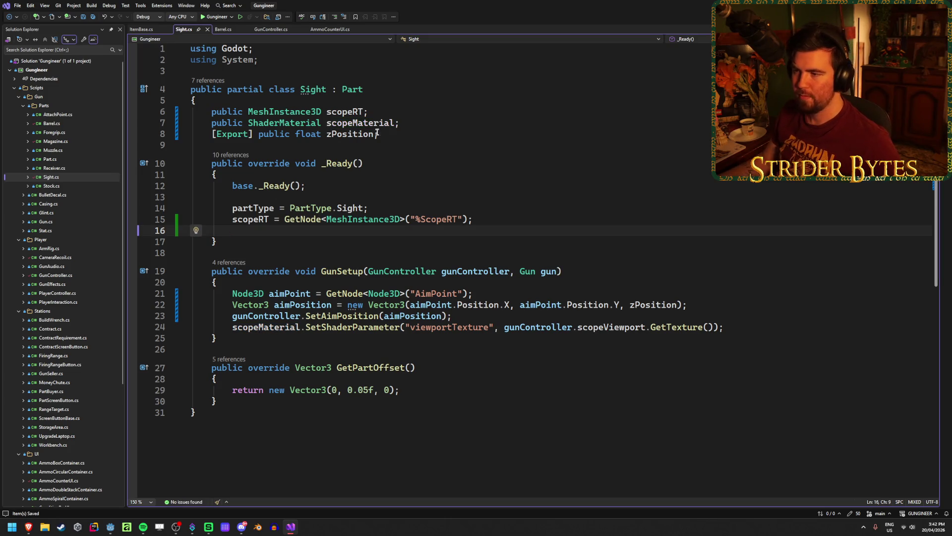
Step: Append = GD.Load<ShaderMaterial>("") to the scopeMaterial declaration on line 7 and save
click(395, 123)
text(= G)
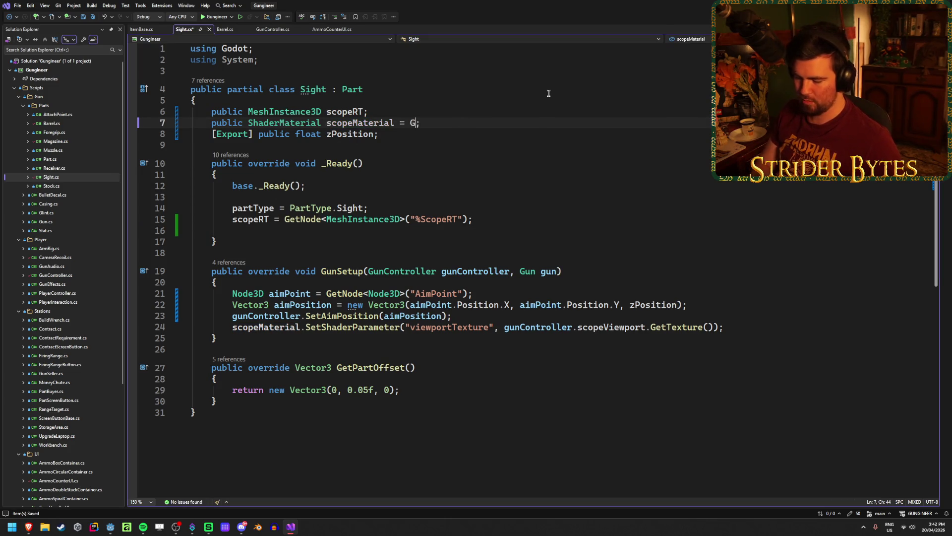
text(D.Load<>)
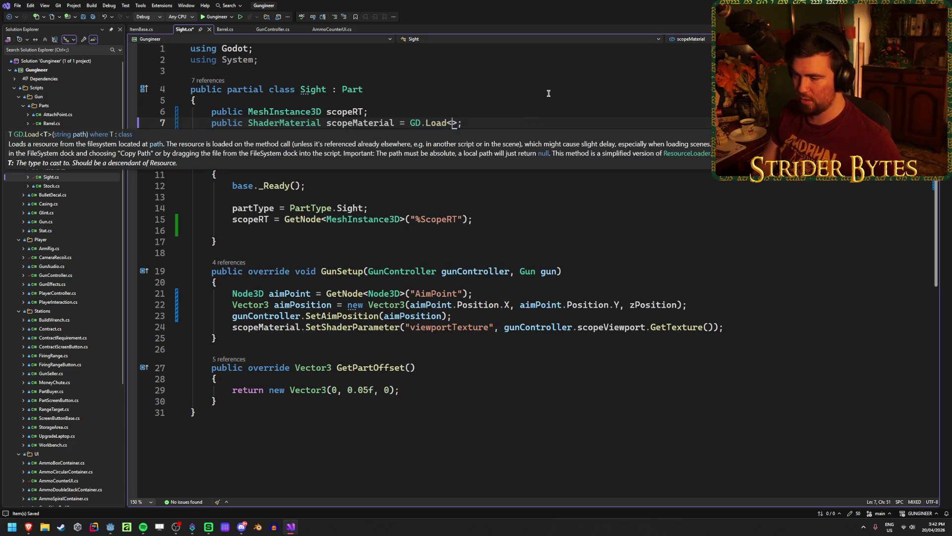
text(ShaderMaterial>)
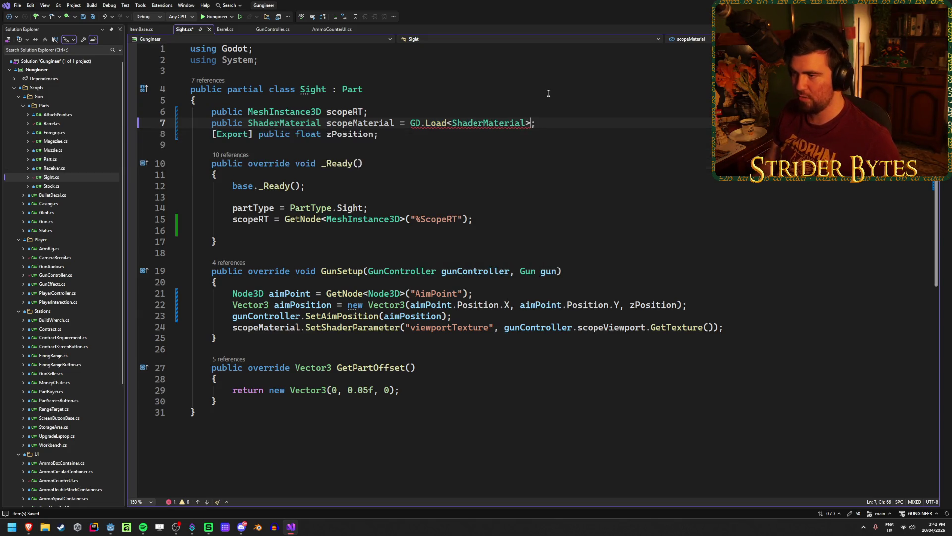
text((")
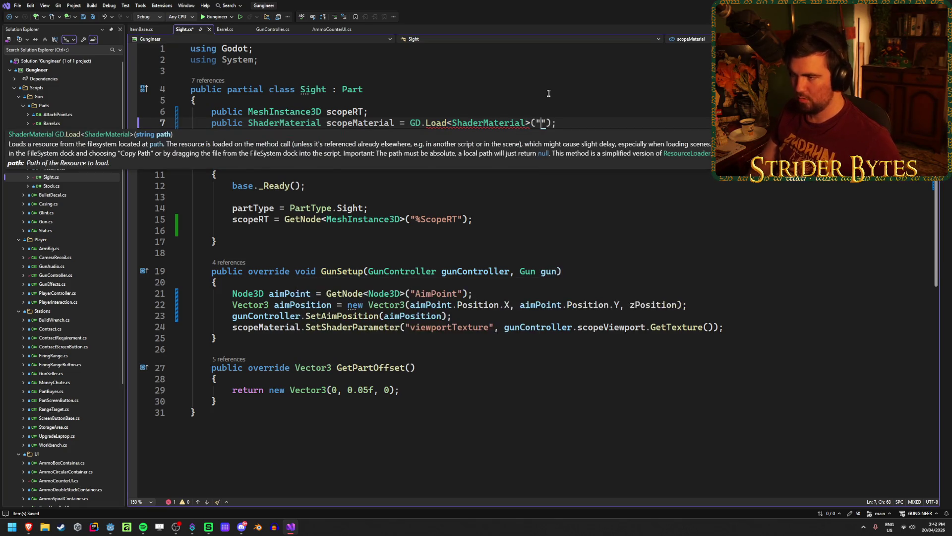
key(Escape)
key(ctrl+s)
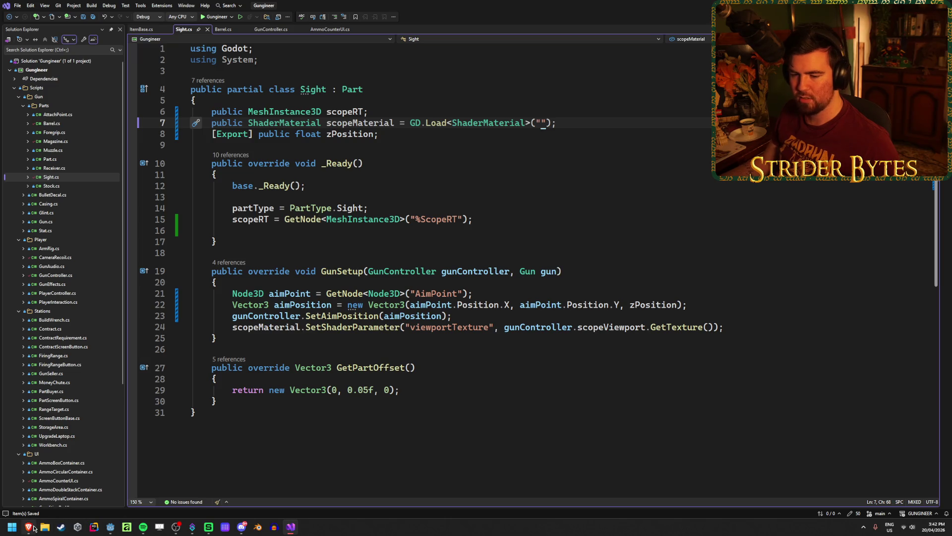
mouse_move(28, 526)
click(110, 527)
Step: Expand the Textures and Materials folders in the FileSystem dock
scroll(78, 420, down, 10)
scroll(78, 420, down, 15)
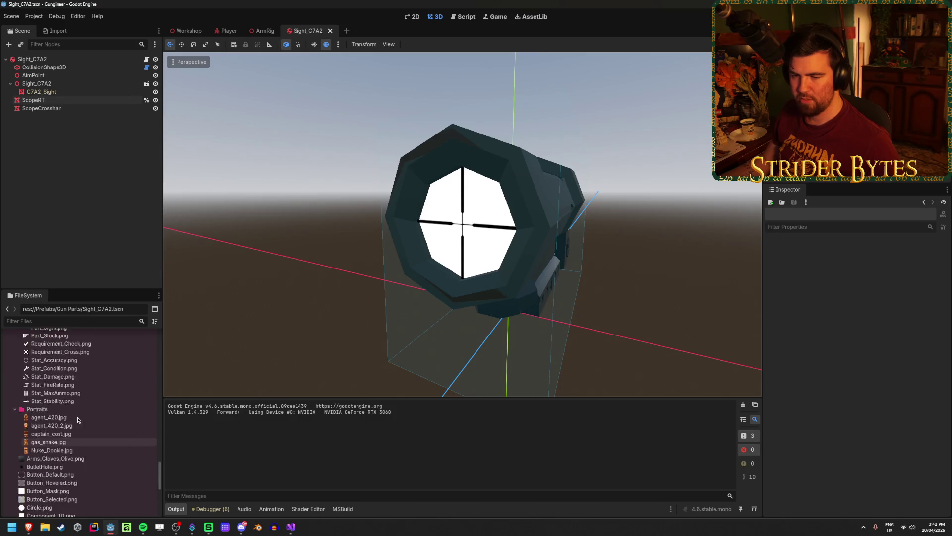
scroll(83, 417, down, 4)
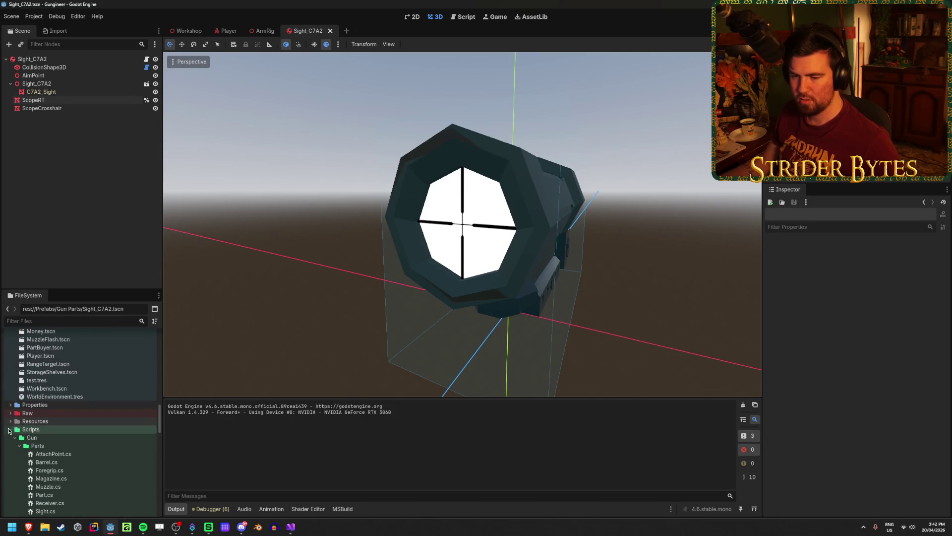
click(10, 438)
scroll(74, 437, down, 5)
scroll(74, 437, up, 3)
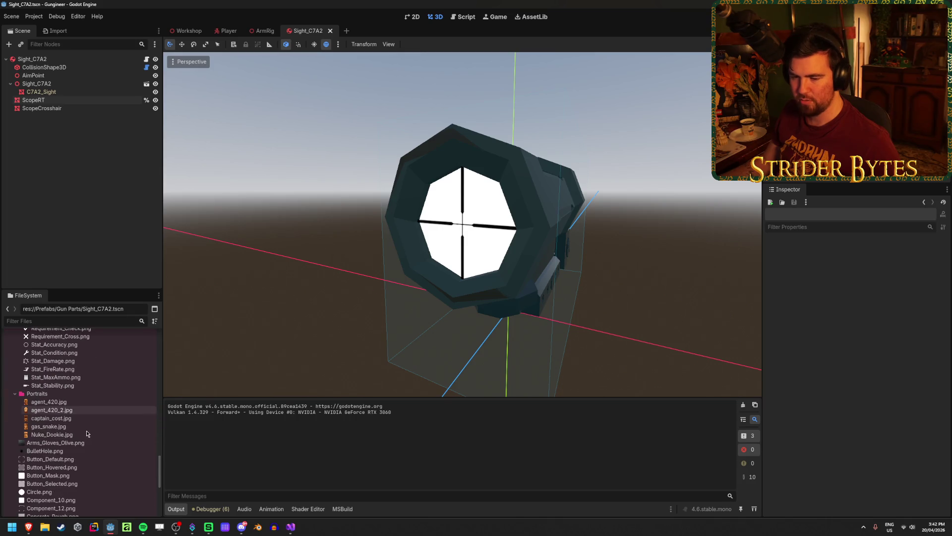
scroll(55, 443, up, 10)
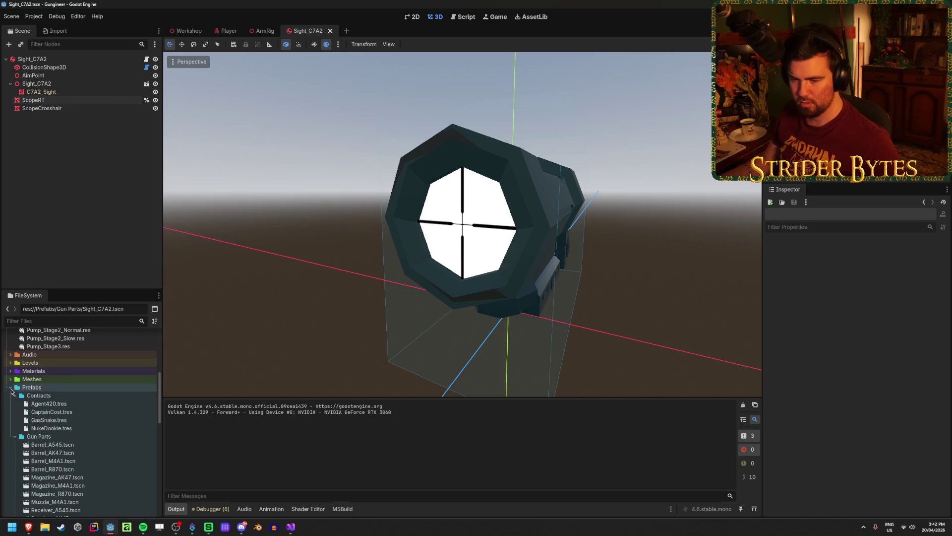
scroll(19, 408, up, 3)
double_click(78, 427)
scroll(79, 414, down, 3)
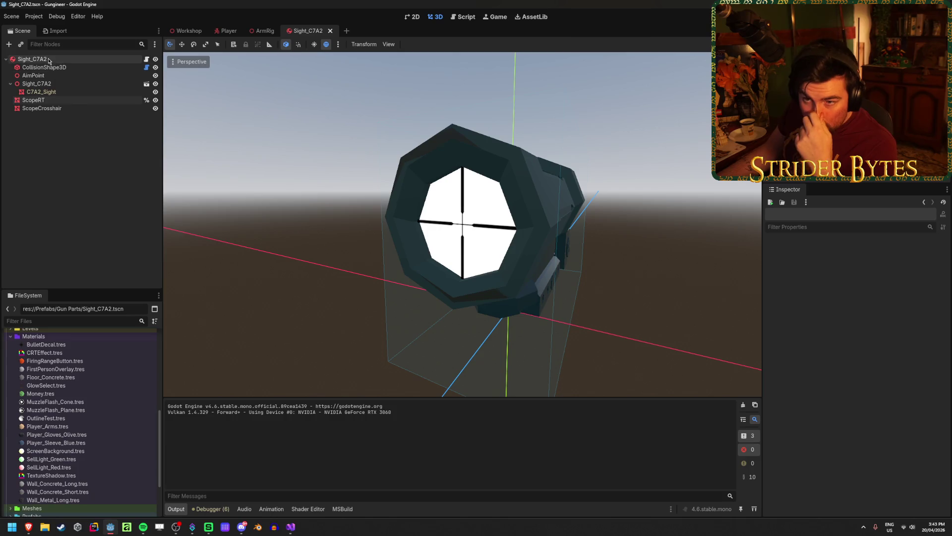
Step: Show the Sight_C7A2 root's Scope Material in the Inspector and open its resource options
click(47, 102)
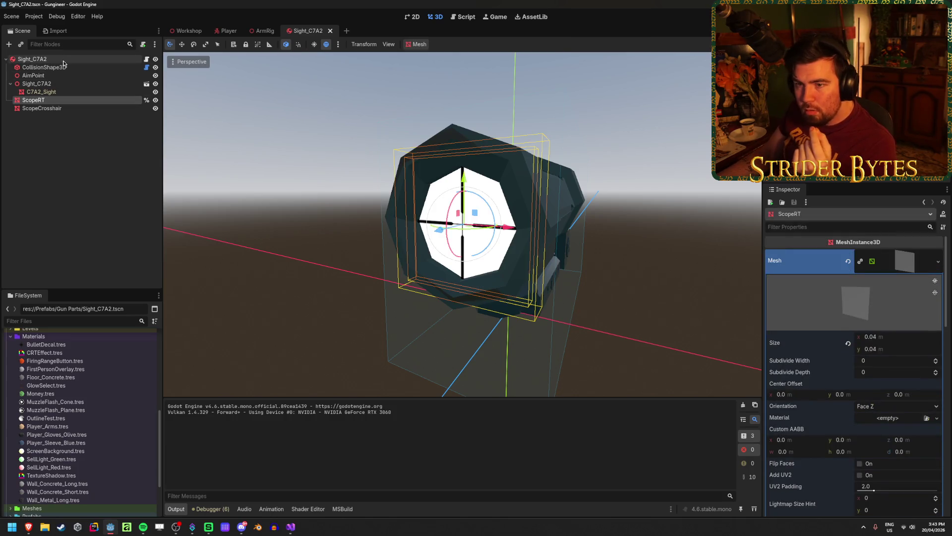
click(32, 59)
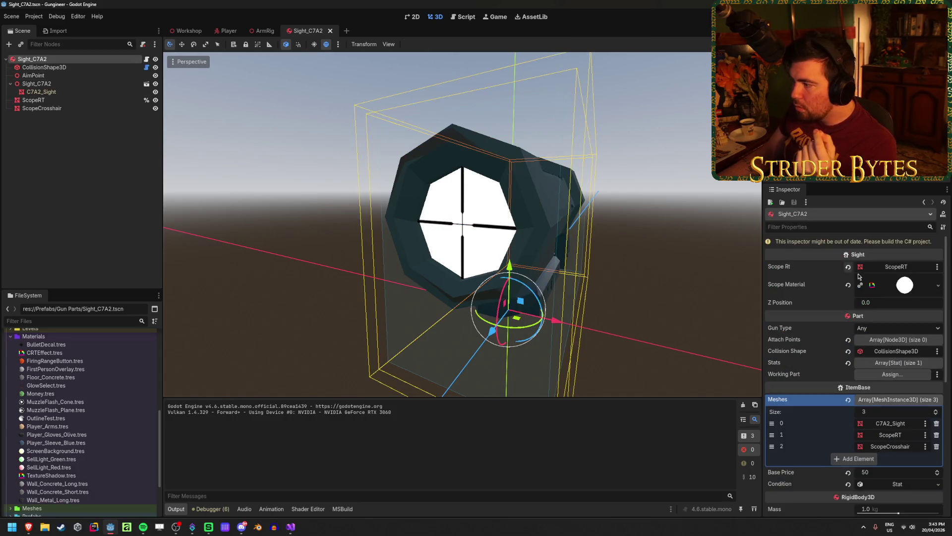
click(906, 285)
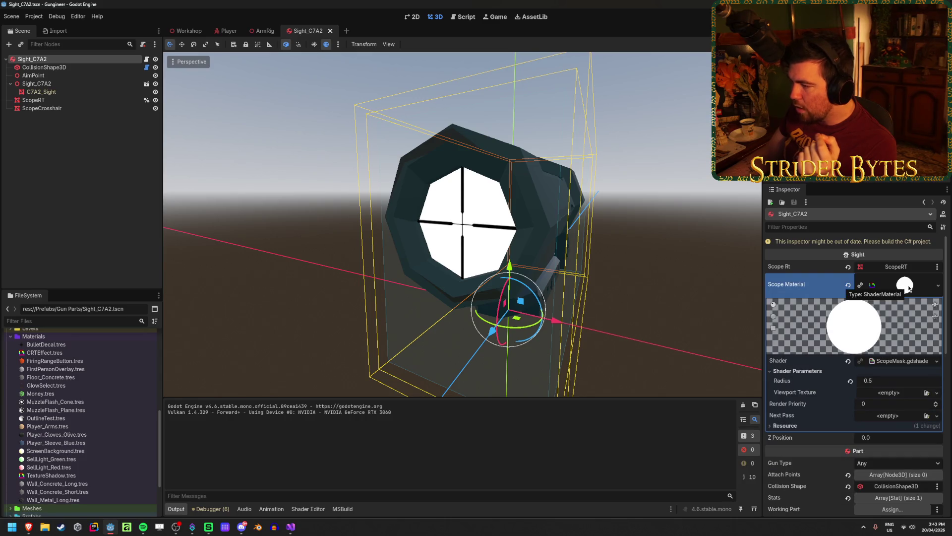
click(882, 290)
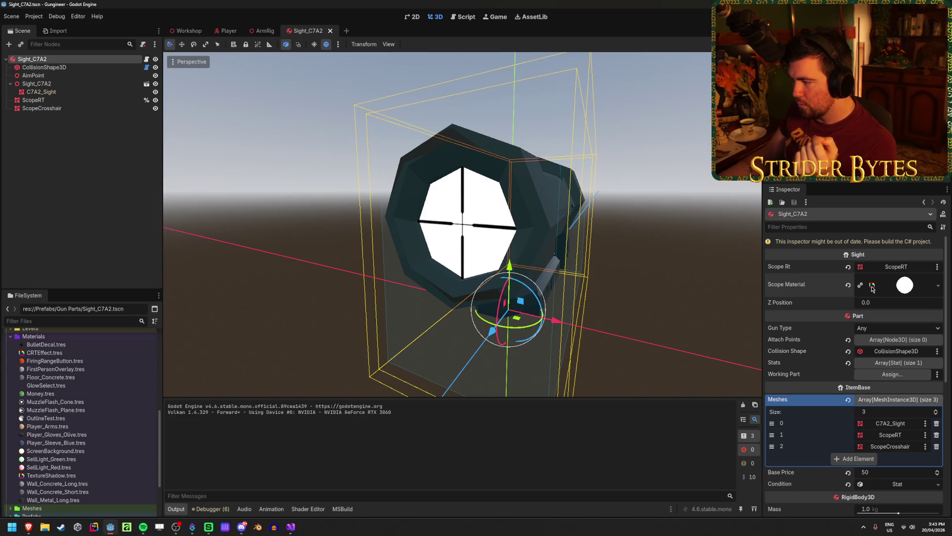
click(936, 289)
Step: Save the scope material as ScopeMaterial.tres in the Materials folder
click(888, 380)
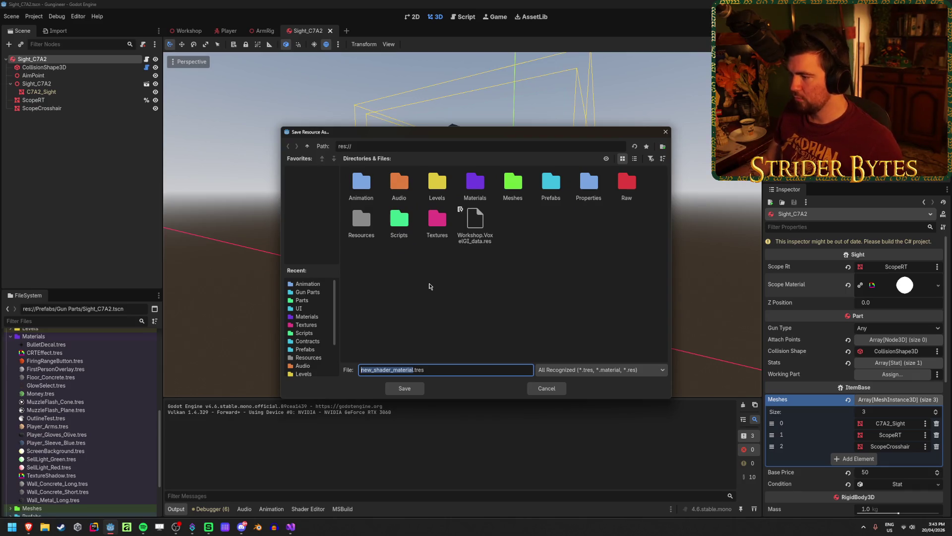
text(ScopeMat)
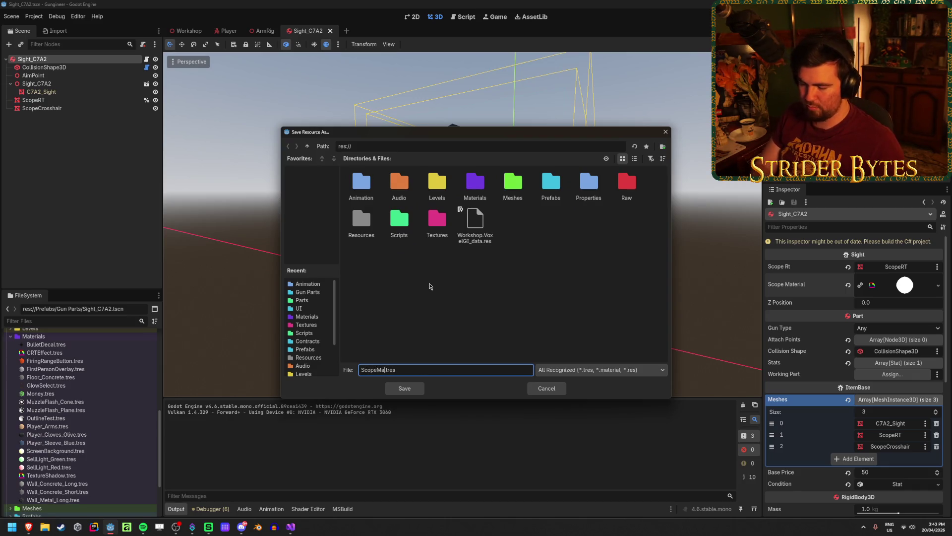
text(erial)
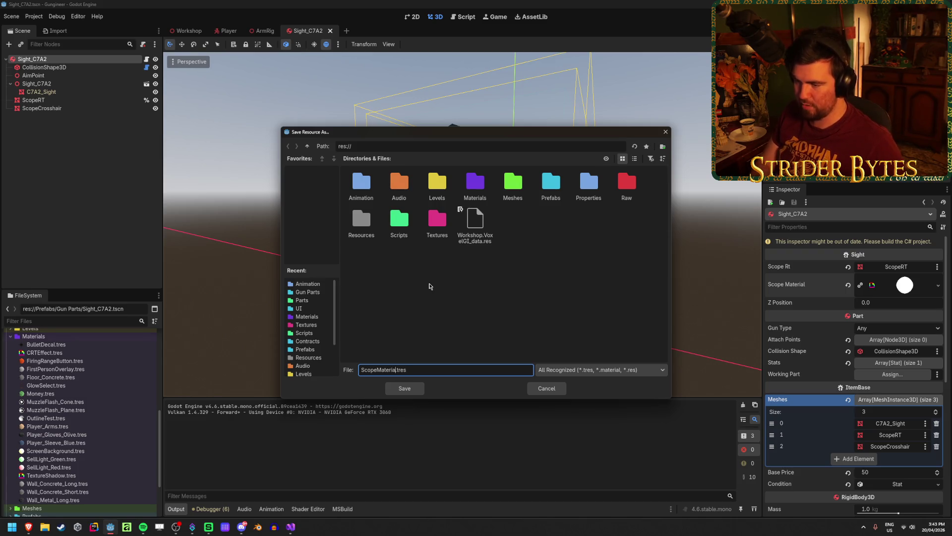
double_click(475, 183)
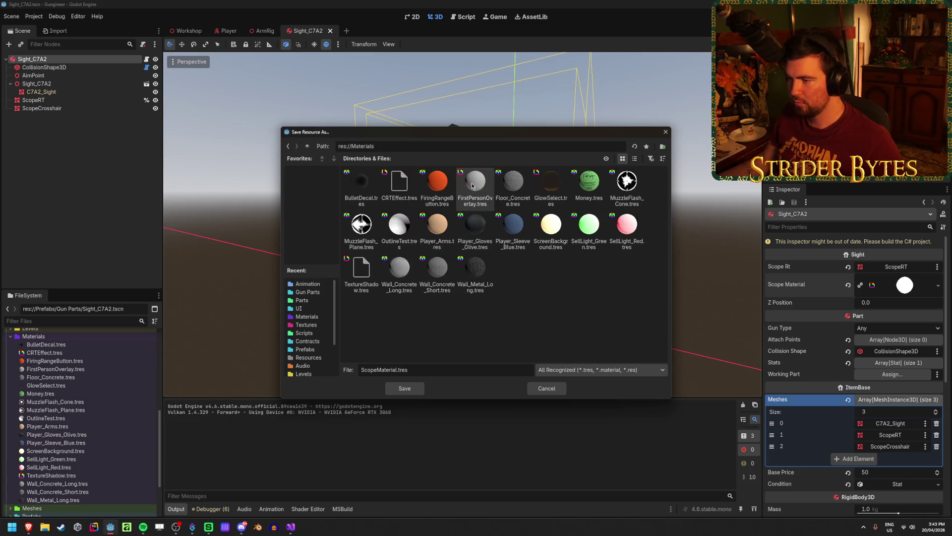
click(405, 388)
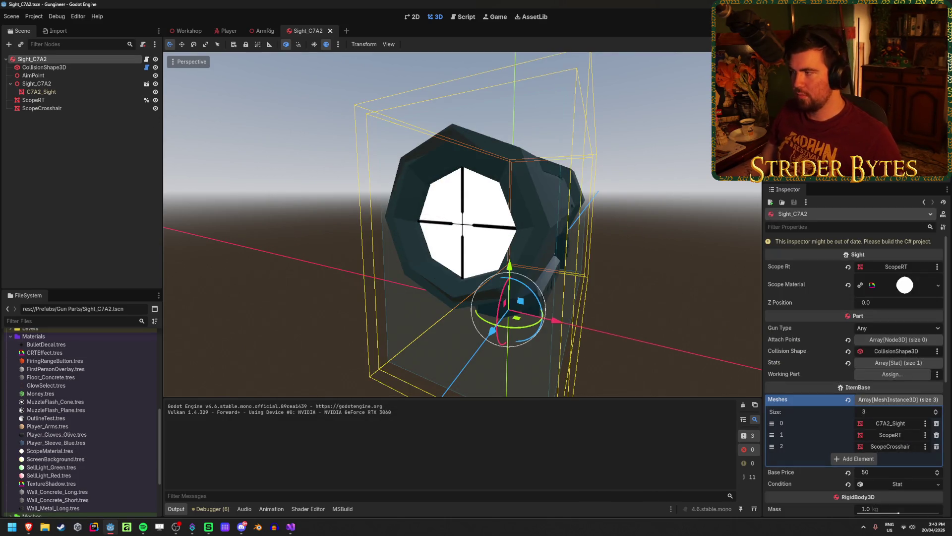
Step: Rebuild the C# project and paste ScopeMaterial.tres's copied path into Sight.cs's GD.Load call
key(alt+b)
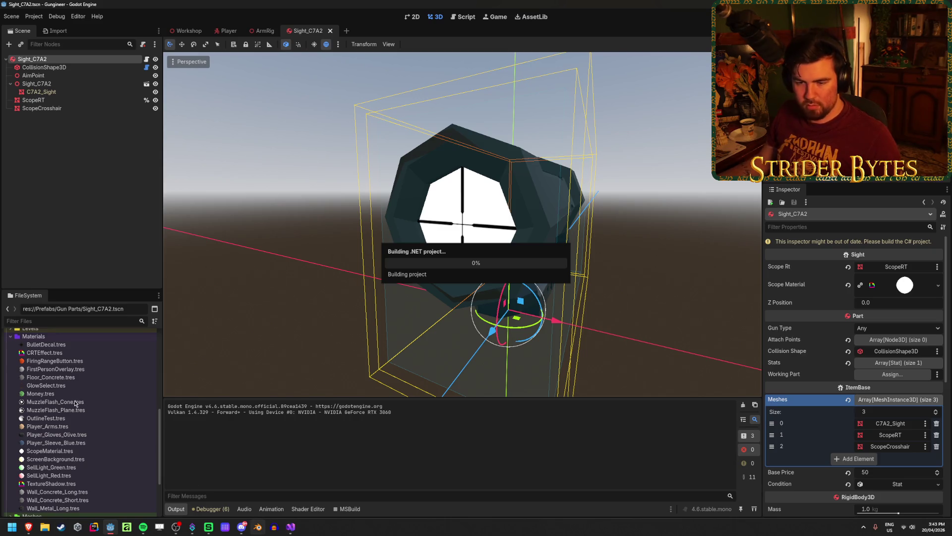
click(53, 452)
right_click(54, 451)
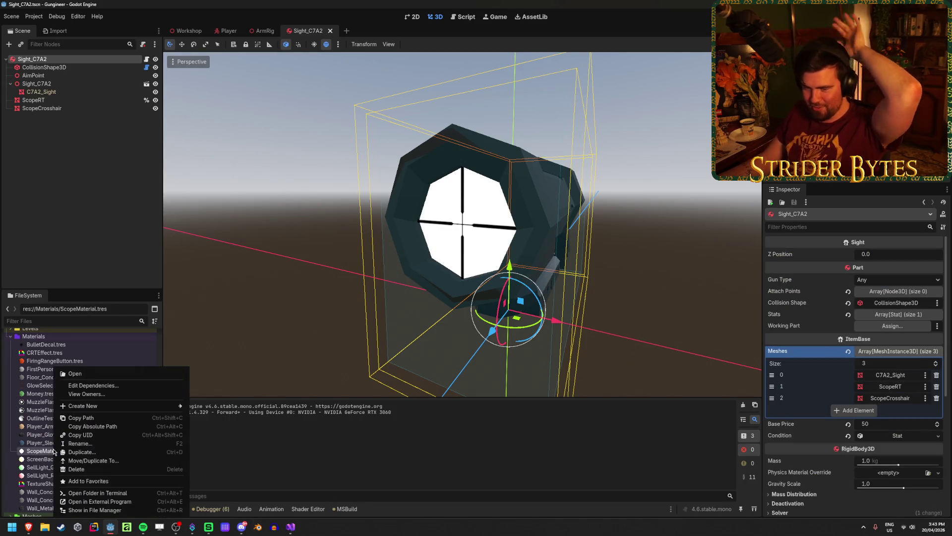
click(80, 418)
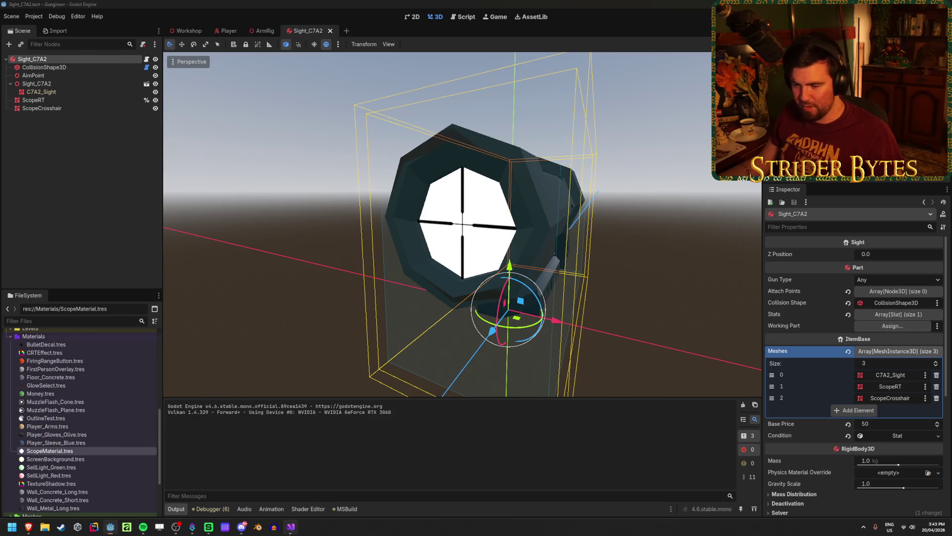
click(291, 527)
key(ctrl+v)
key(ctrl+s)
Step: Remove the blank line inside _Ready, save Sight.cs, and return to the partType line
click(363, 164)
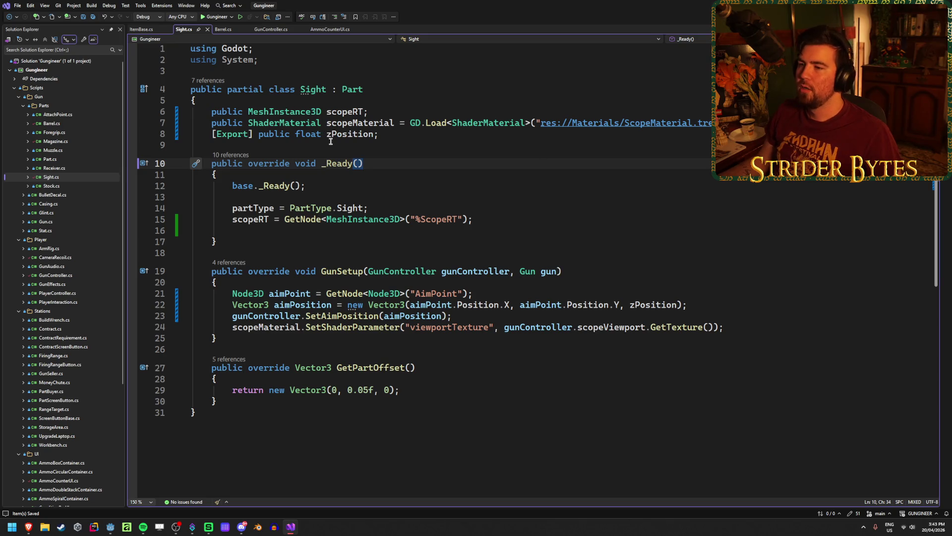
click(286, 230)
key(BackSpace)
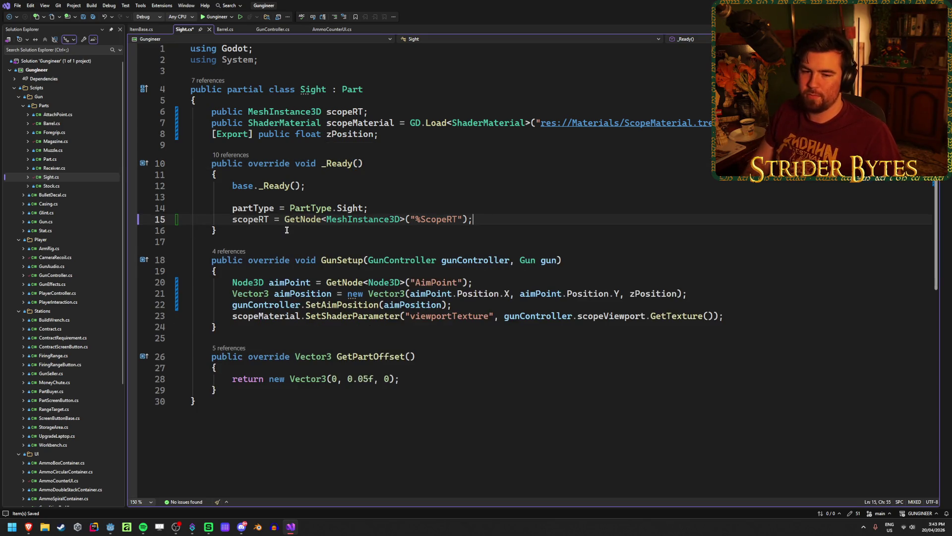
key(ctrl+s)
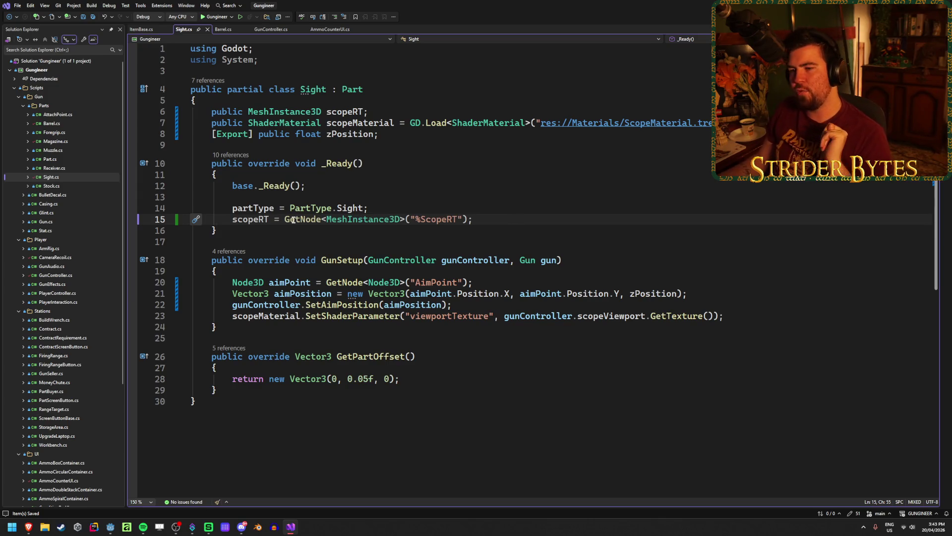
mouse_move(293, 219)
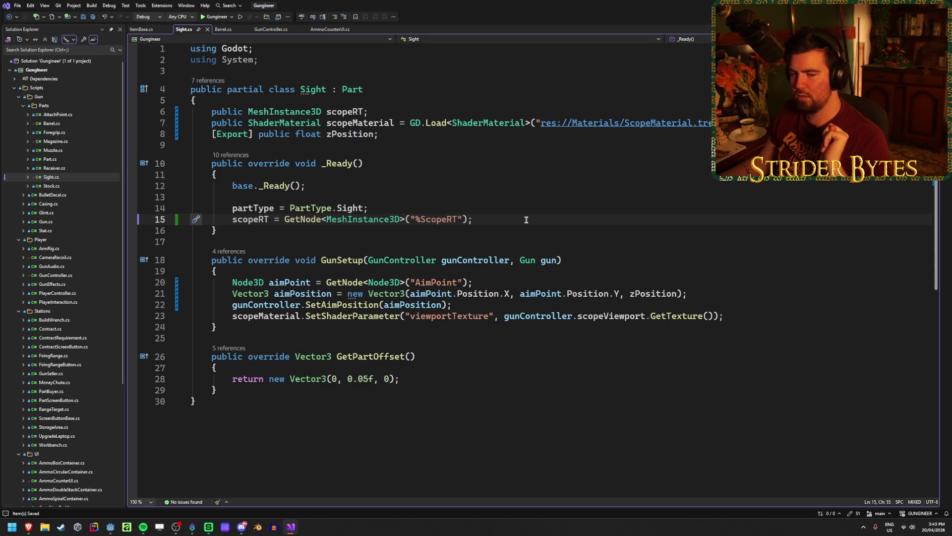
key(ctrl+shift+Left)
key(ctrl+shift+Left)
key(ctrl+shift+Left)
key(End)
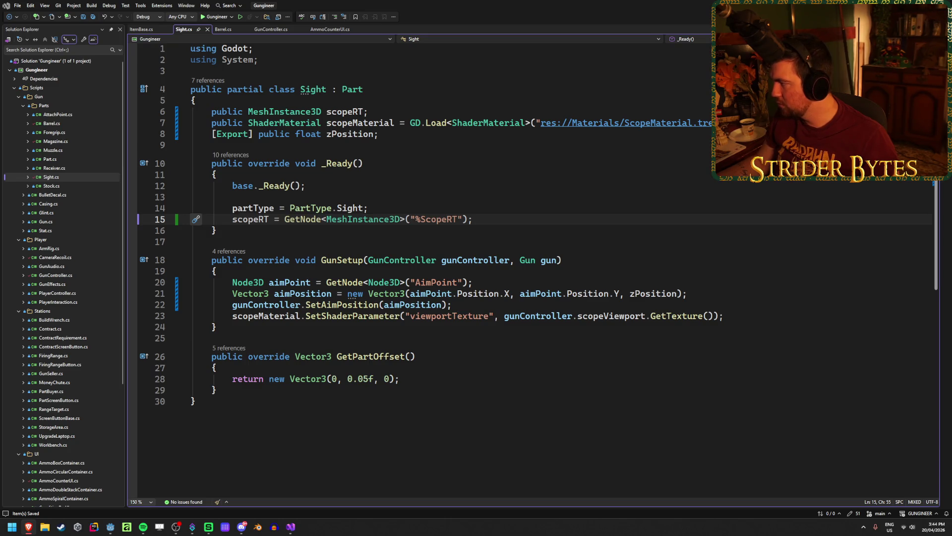
click(514, 213)
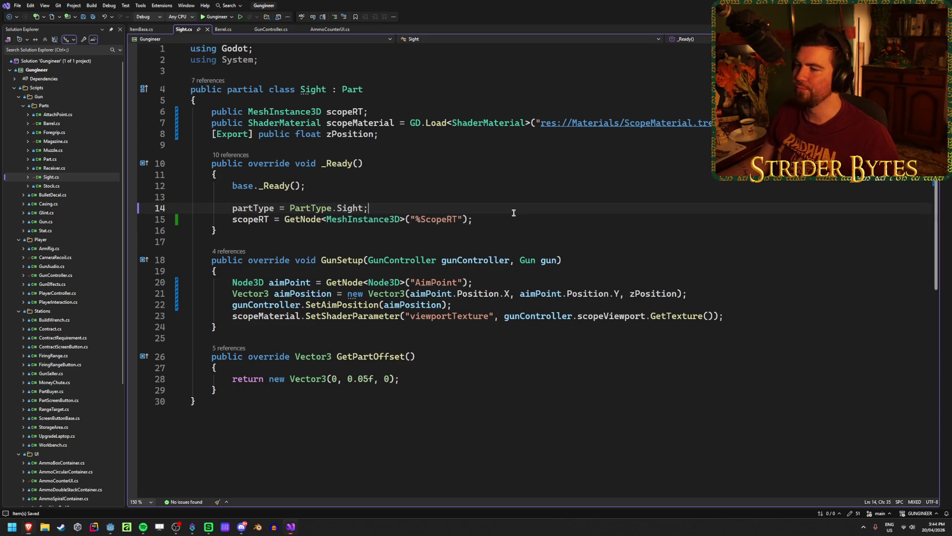
Step: Review the scopeRT, scopeMaterial and scopeViewport fields and their uses in Sight.cs
click(510, 224)
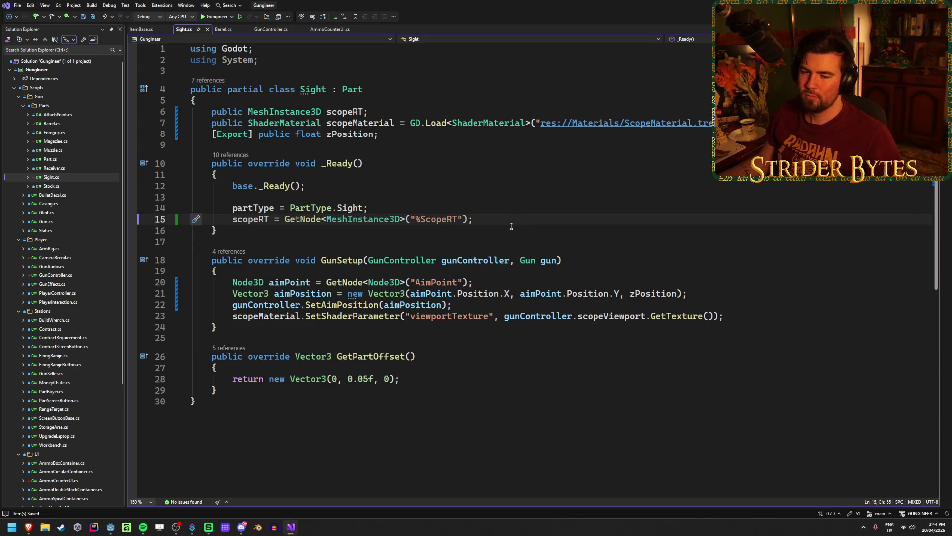
click(510, 227)
click(516, 219)
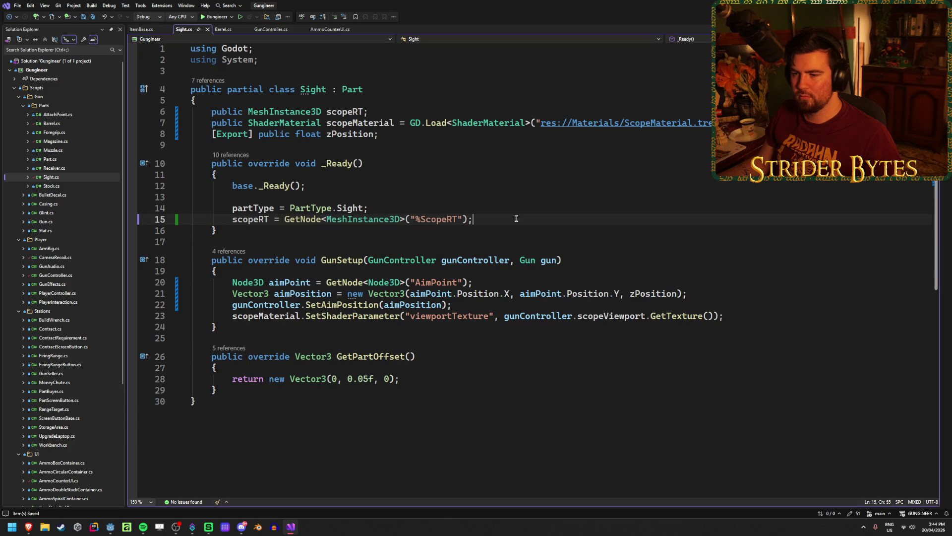
click(226, 318)
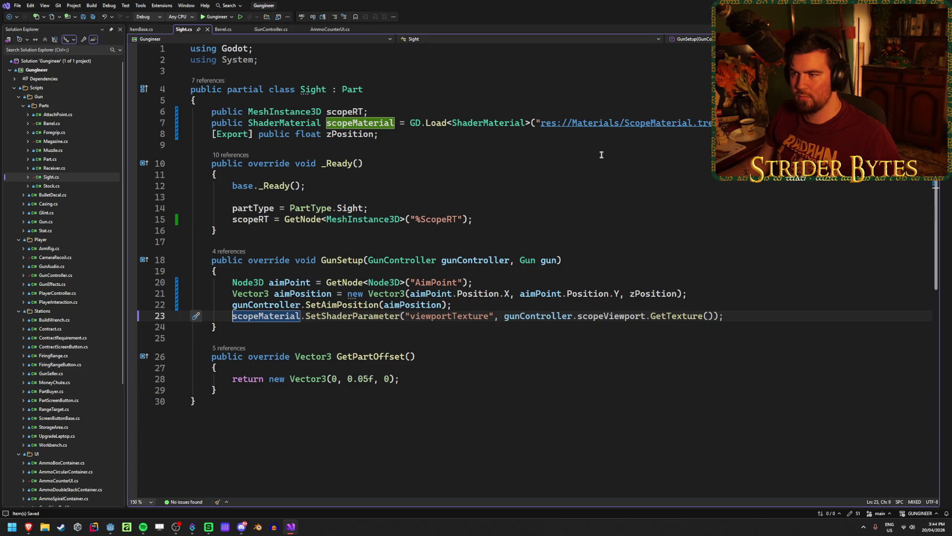
click(279, 316)
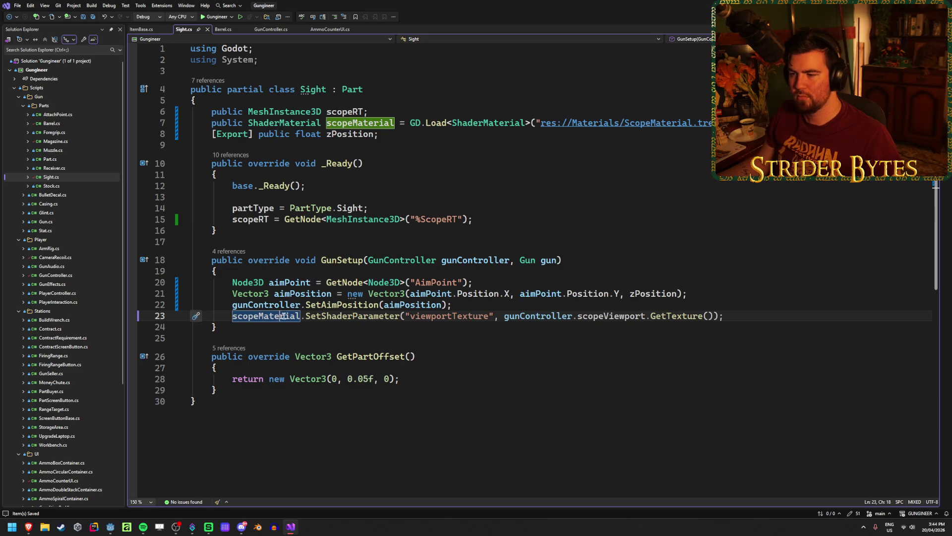
click(614, 316)
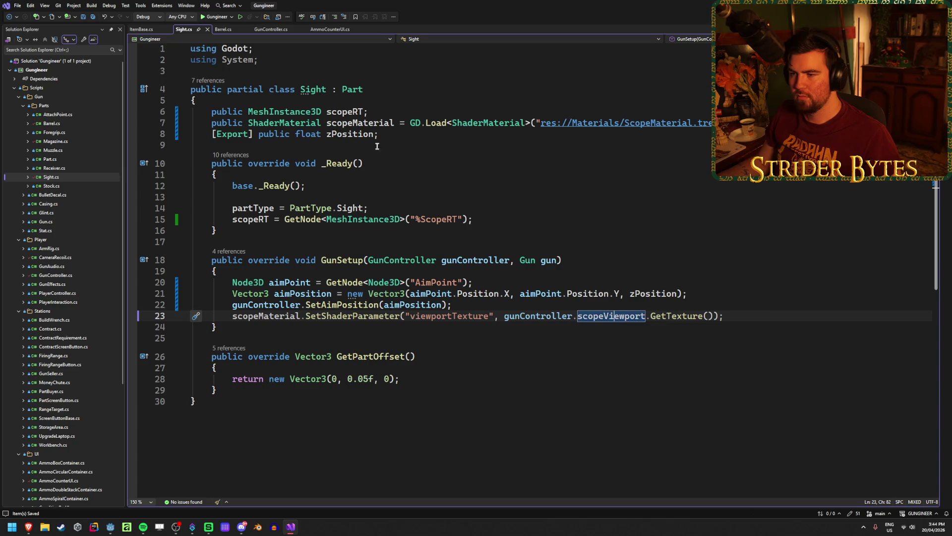
click(501, 219)
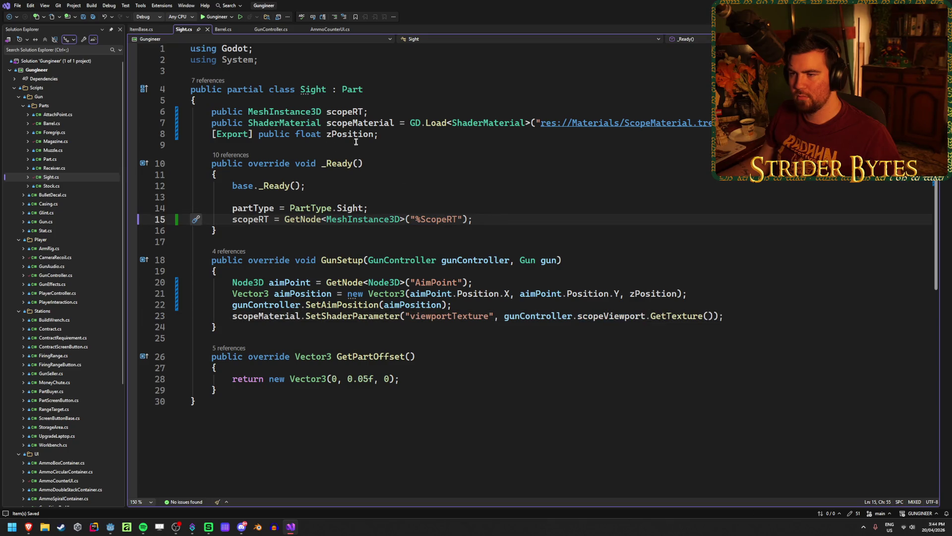
click(356, 112)
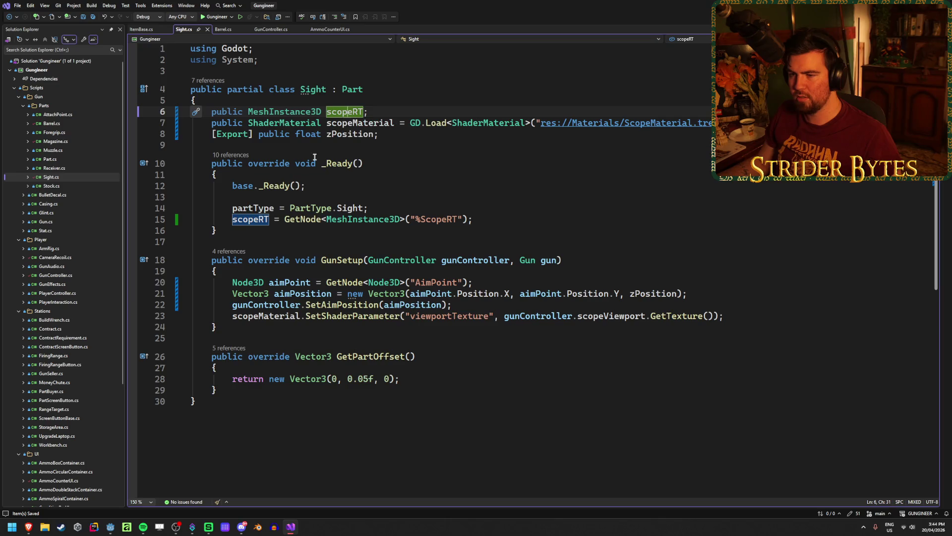
Step: In GunSetup, build aimPosition from aimPoint X/Y and zPosition and pass it to gunController.SetAimPosition
click(575, 256)
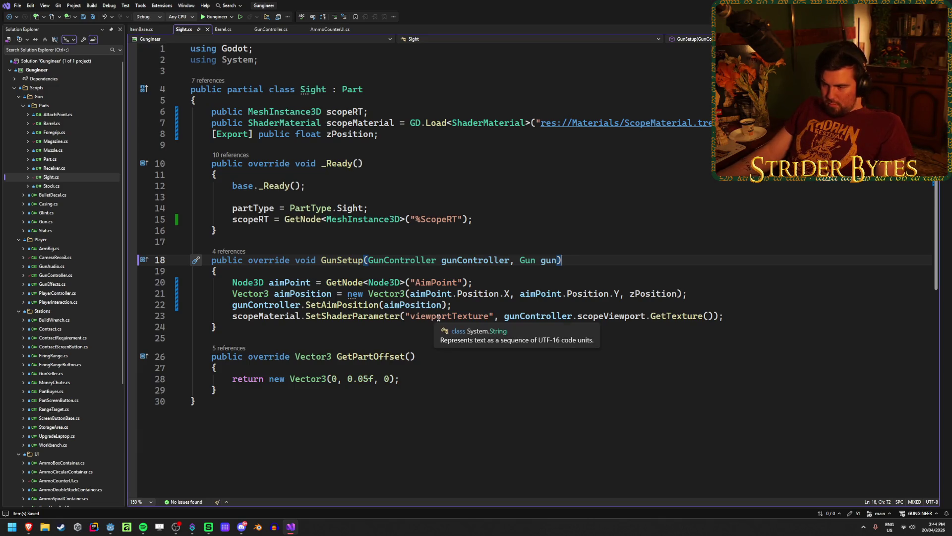
click(727, 314)
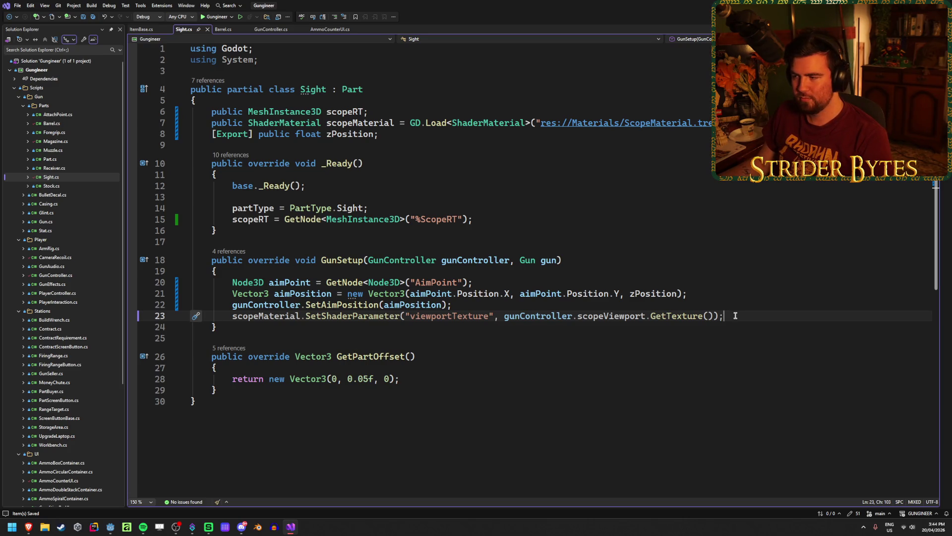
click(597, 263)
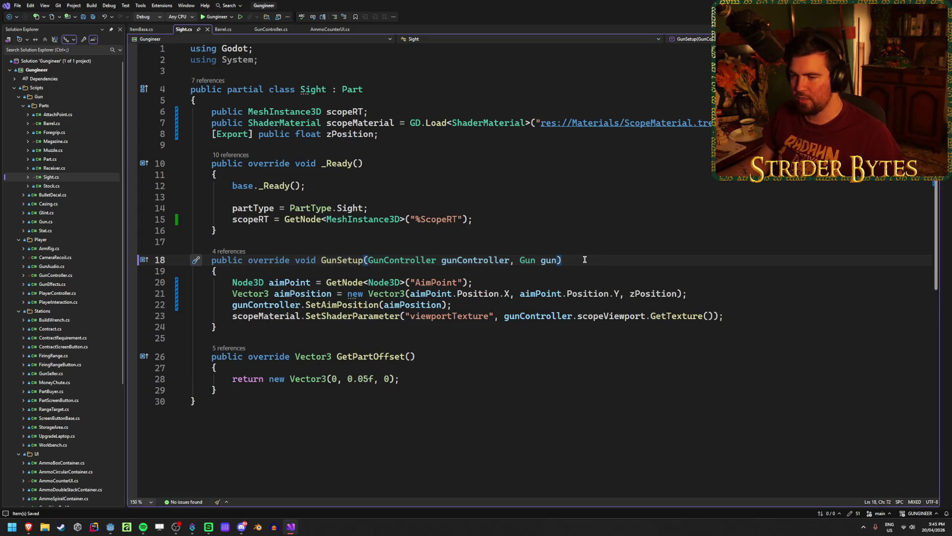
click(258, 313)
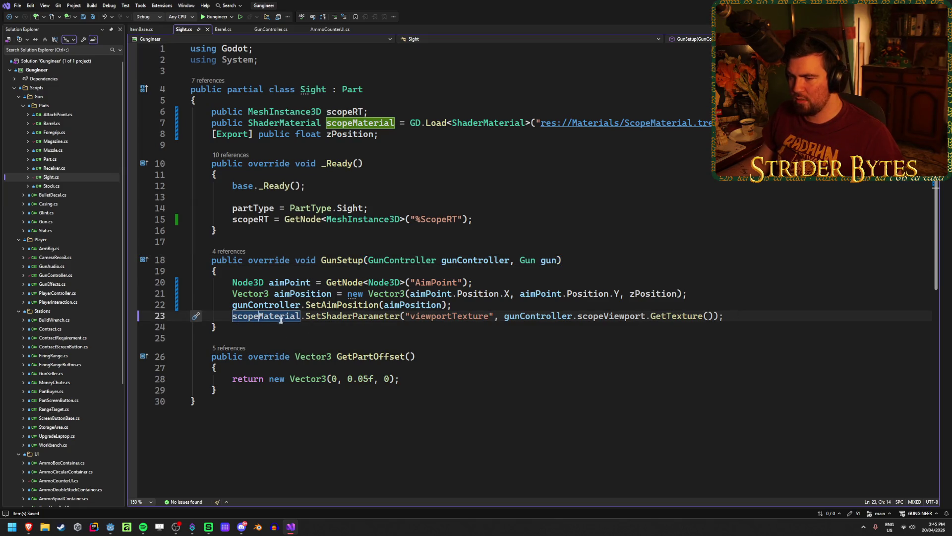
click(521, 314)
key(End)
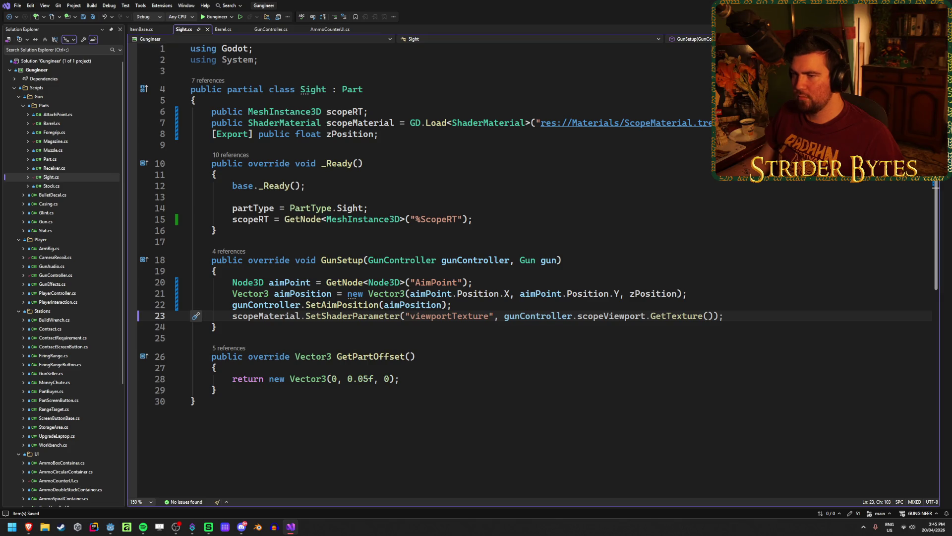
click(704, 293)
key(alt+Tab)
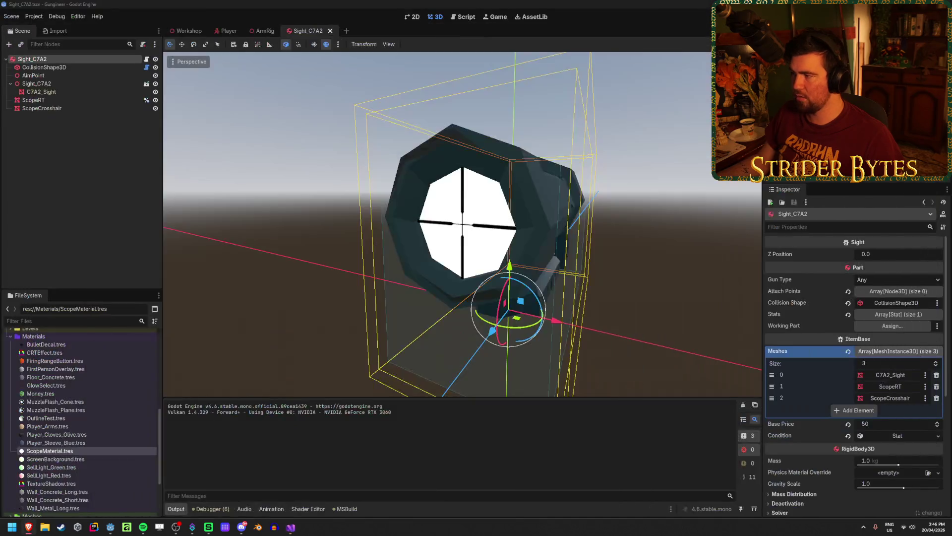
Step: Glance at the ArmRig scene's Magazine_R870 node, then build and run the game from the Player scene
click(227, 31)
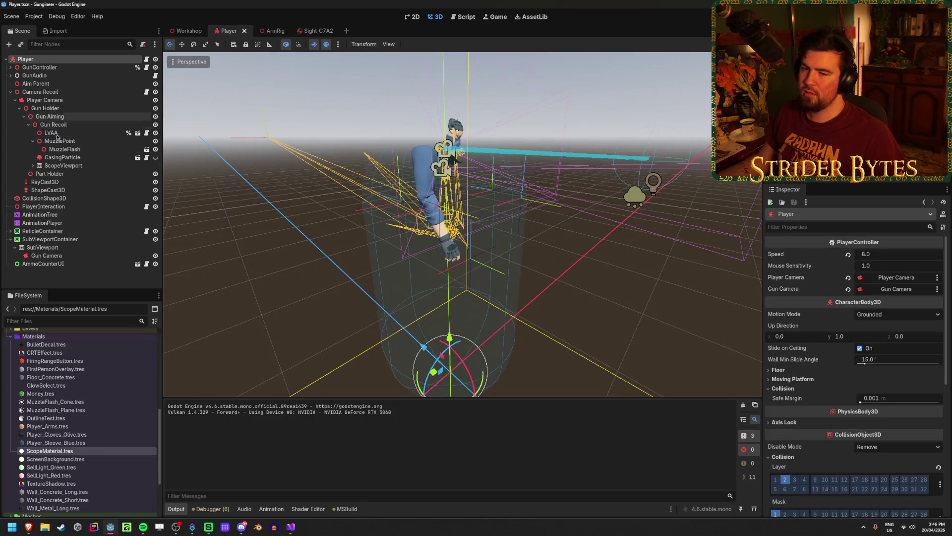
click(272, 33)
click(50, 191)
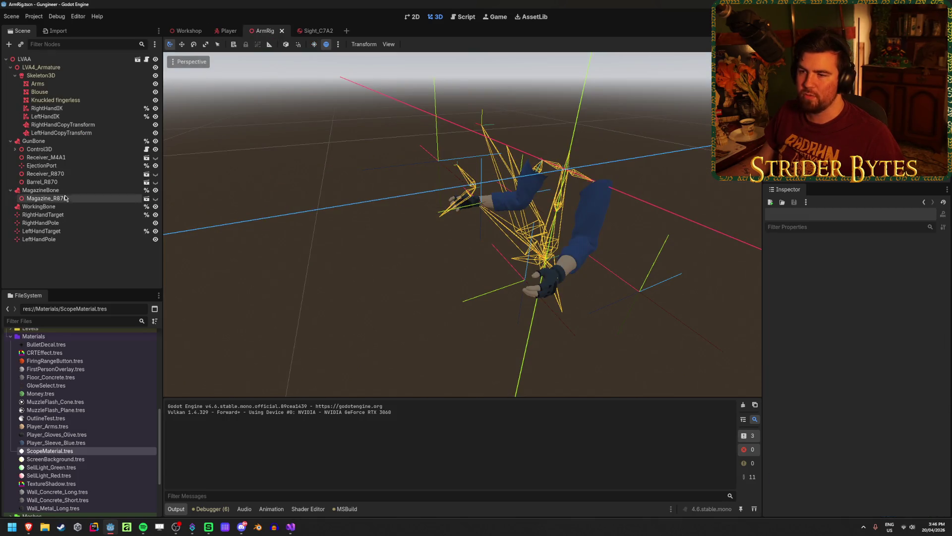
click(66, 198)
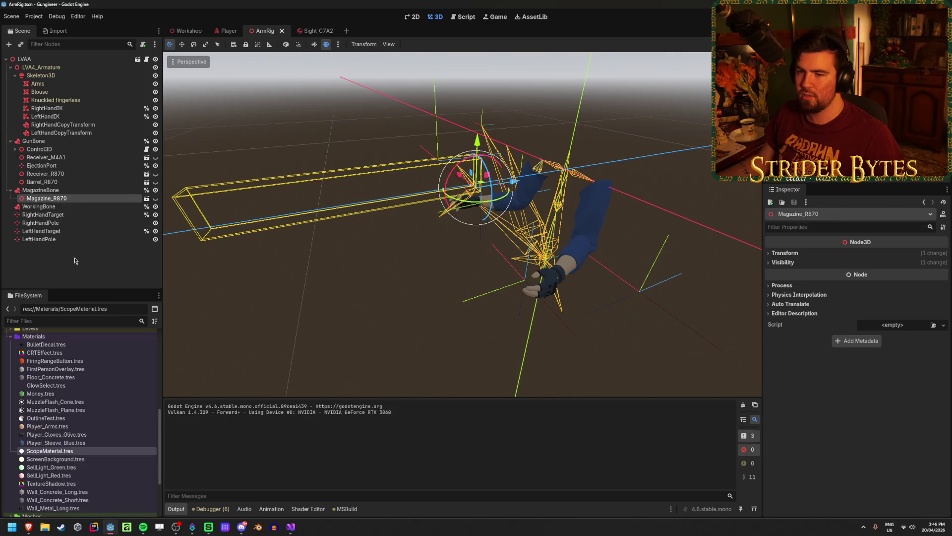
click(228, 33)
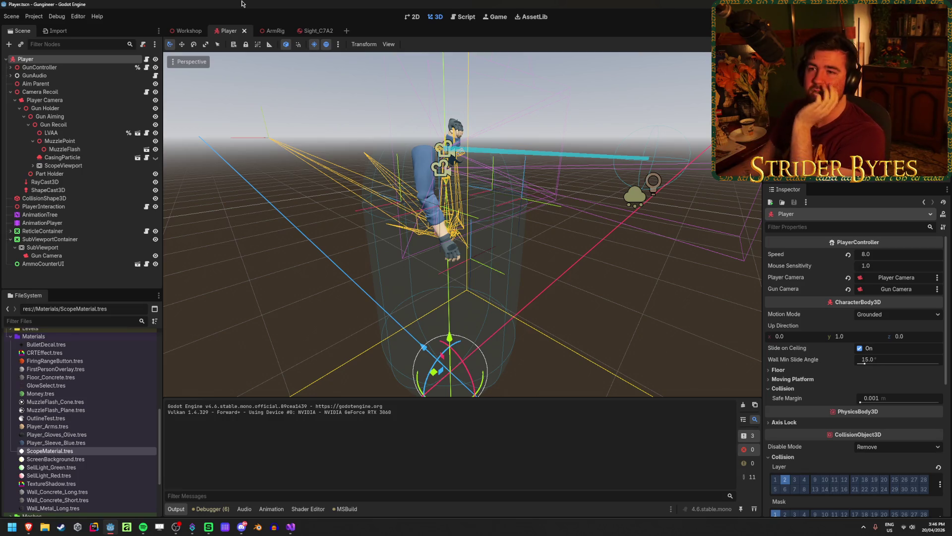
key(F5)
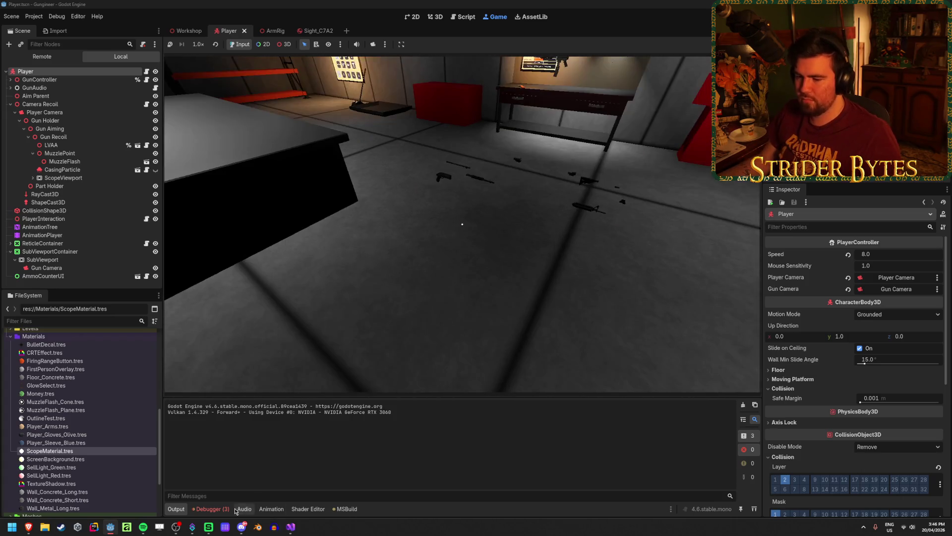
Step: Inspect the Sight_C7A3 %ScopeRT not-found error, walk around the workshop, then stop the game
double_click(555, 427)
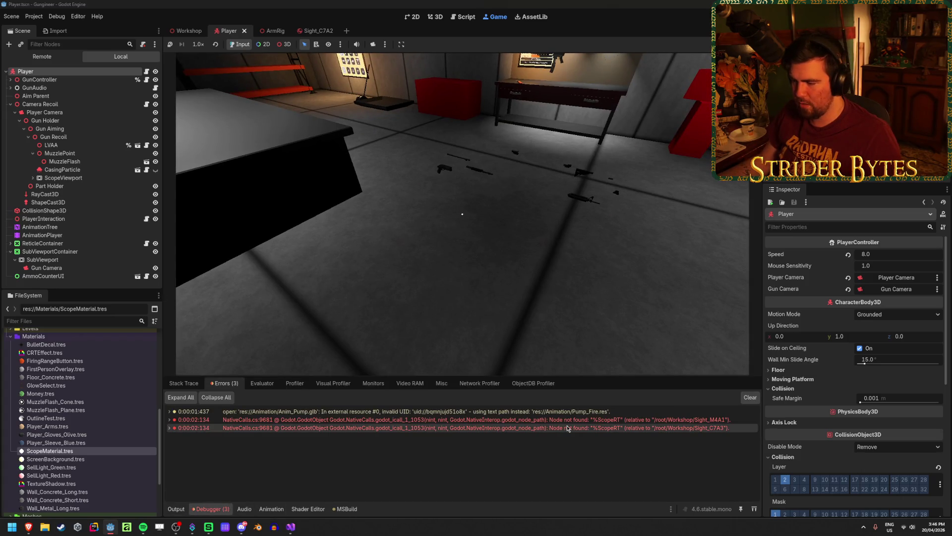
click(582, 241)
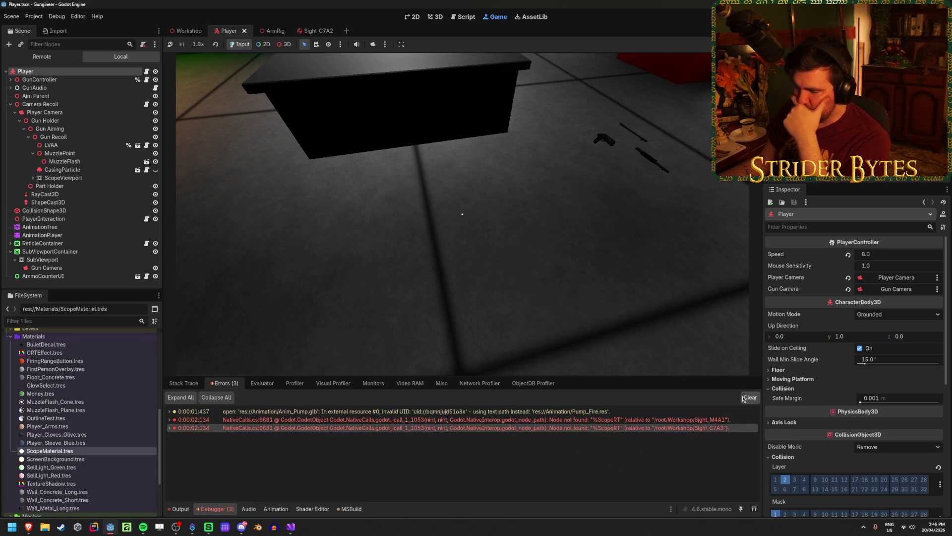
click(476, 223)
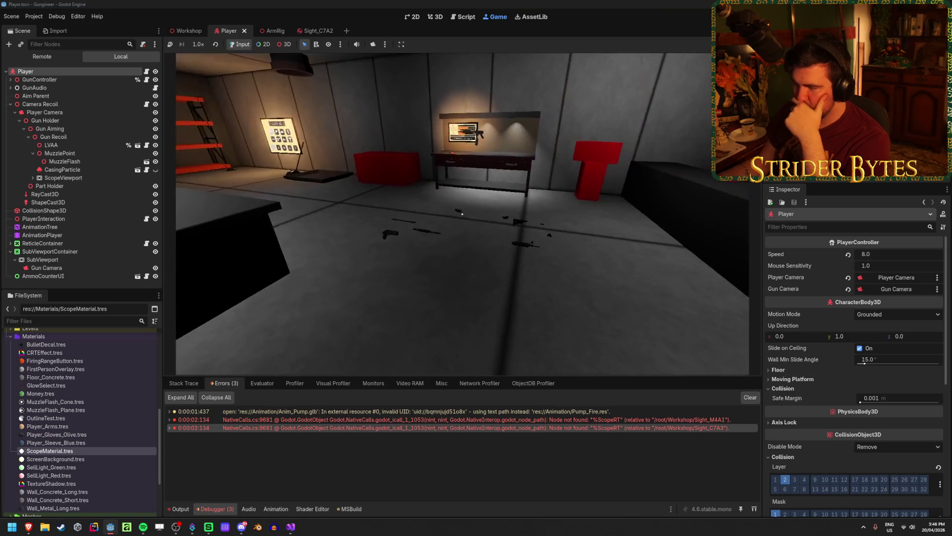
key(w)
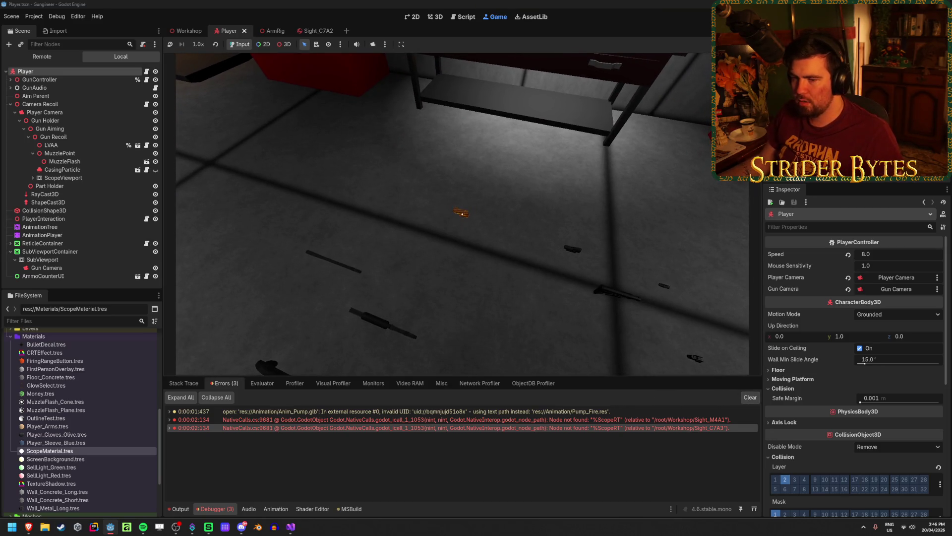
key(s)
key(F8)
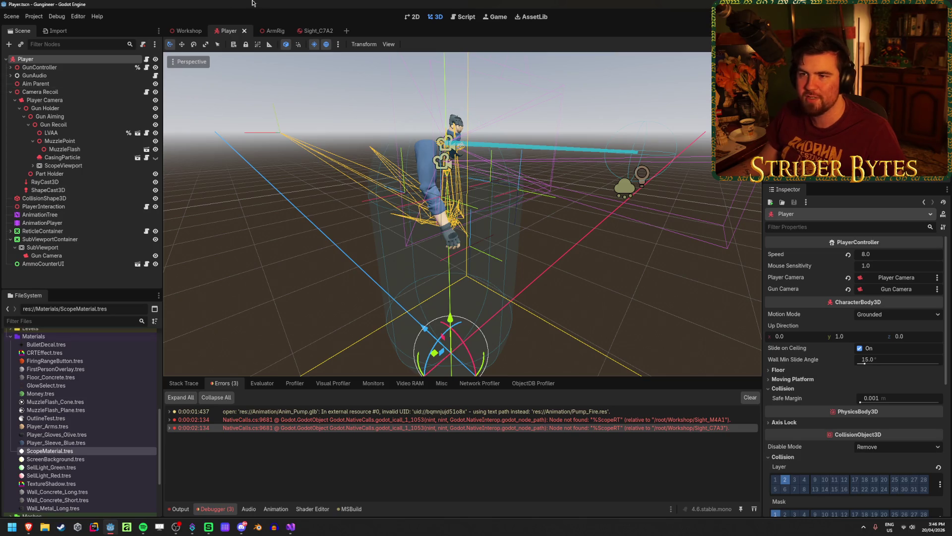
click(187, 31)
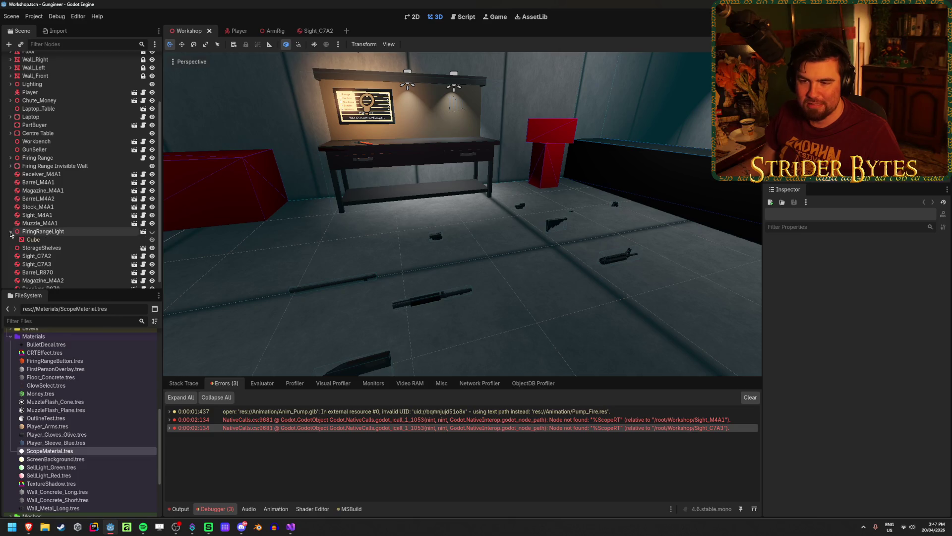
Step: Open the Sight_DT MDR scene from the Meshes folder in FileSystem
click(63, 257)
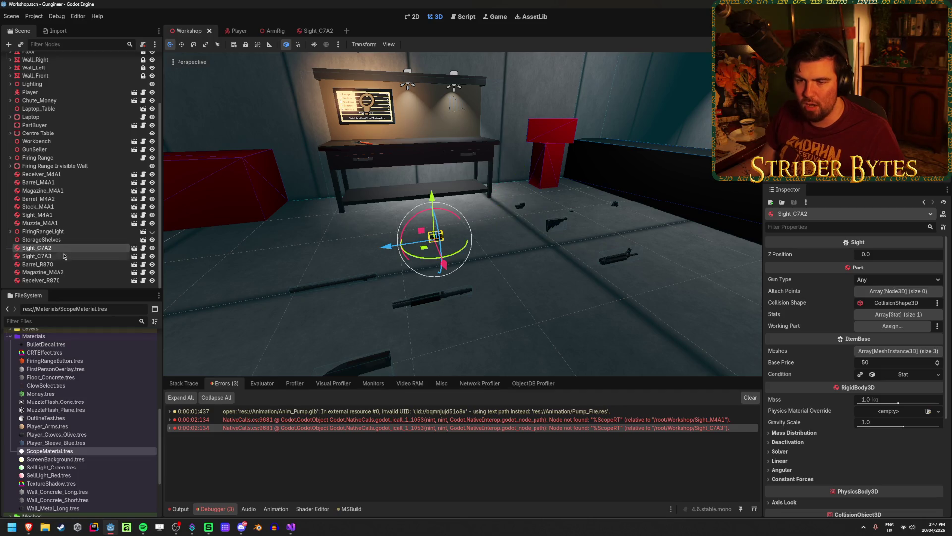
scroll(17, 435, down, 3)
double_click(16, 434)
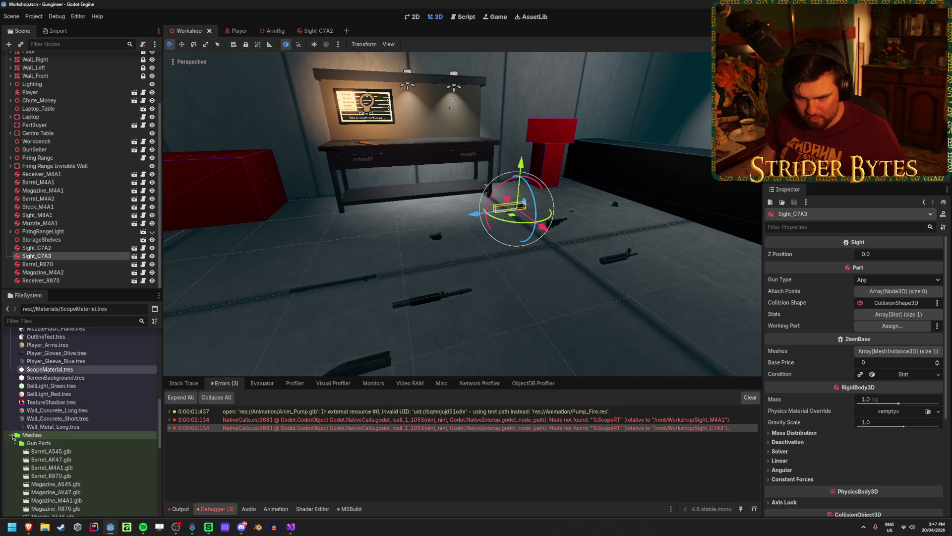
scroll(70, 437, down, 5)
double_click(91, 416)
click(609, 473)
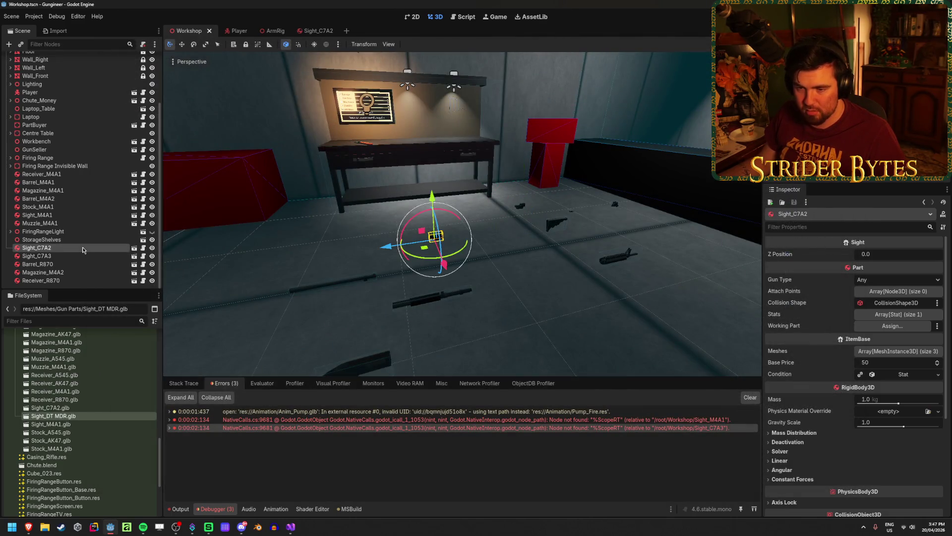
click(133, 256)
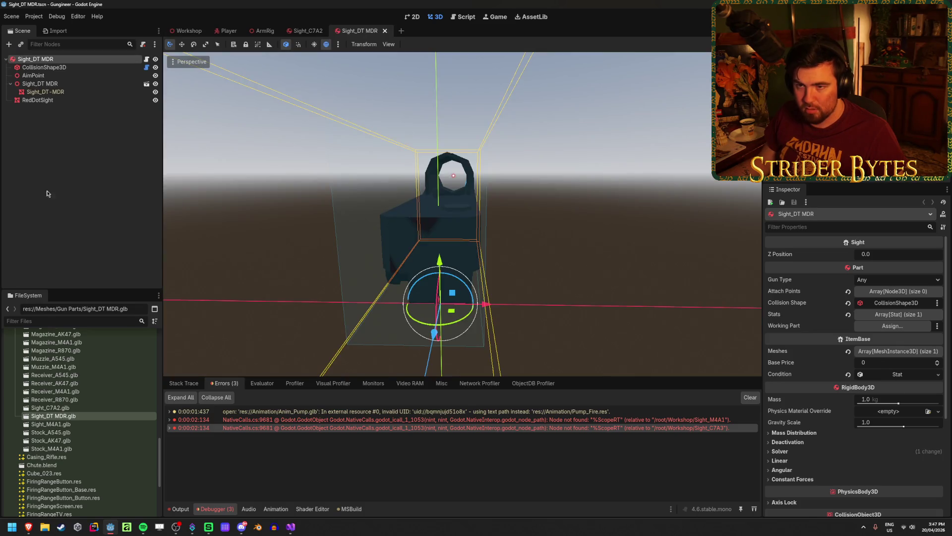
click(48, 166)
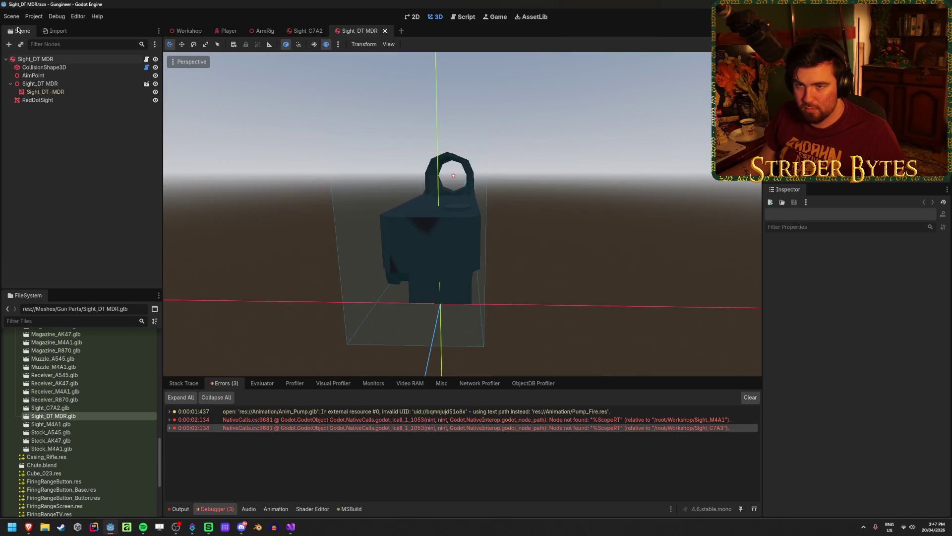
Step: Rename the Workshop's Sight_C7A3 node to 'Sight_DT MDR' and clear the debugger errors
click(186, 30)
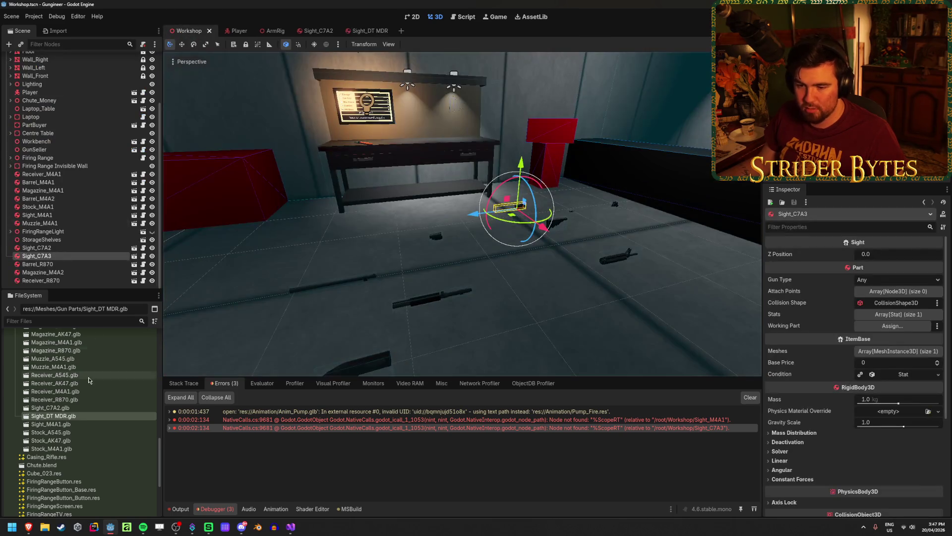
double_click(63, 256)
text(Sight_C)
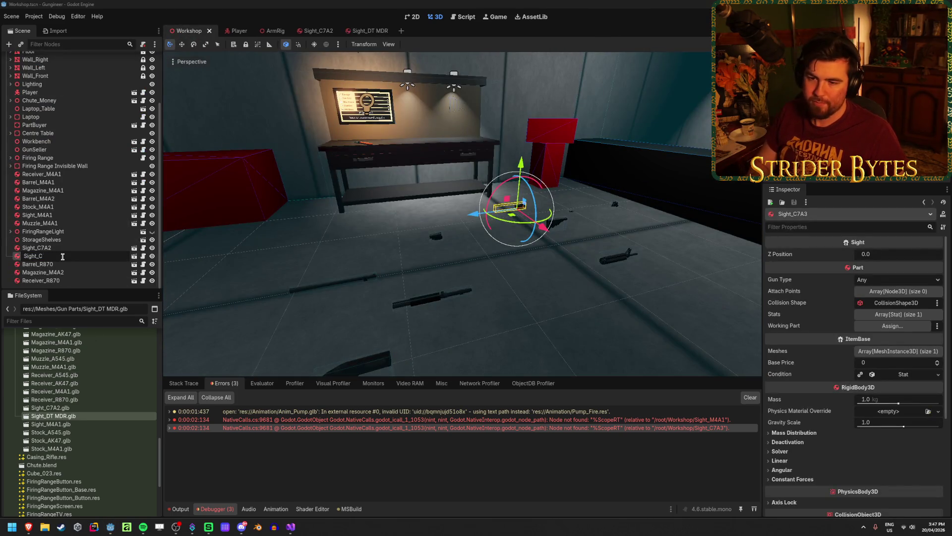
key(BackSpace)
text(DT MD)
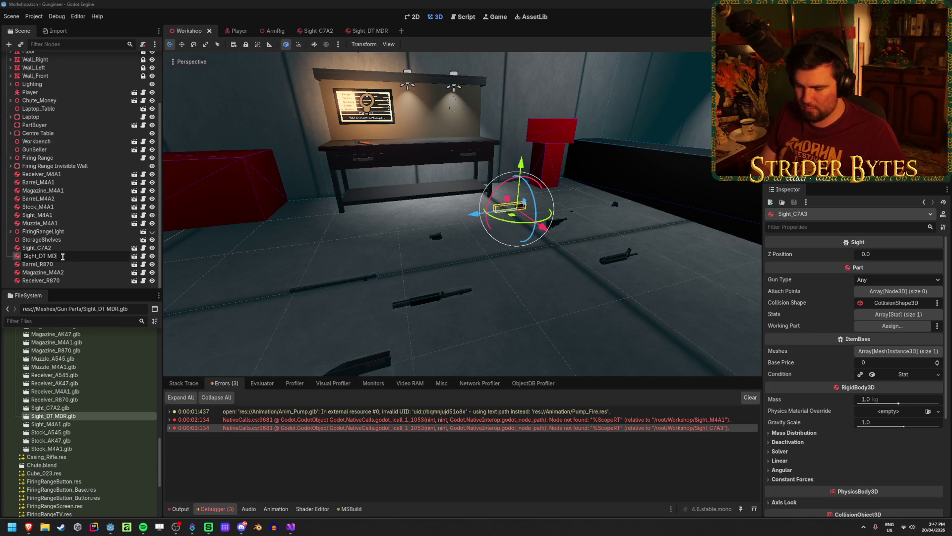
text(R)
key(Return)
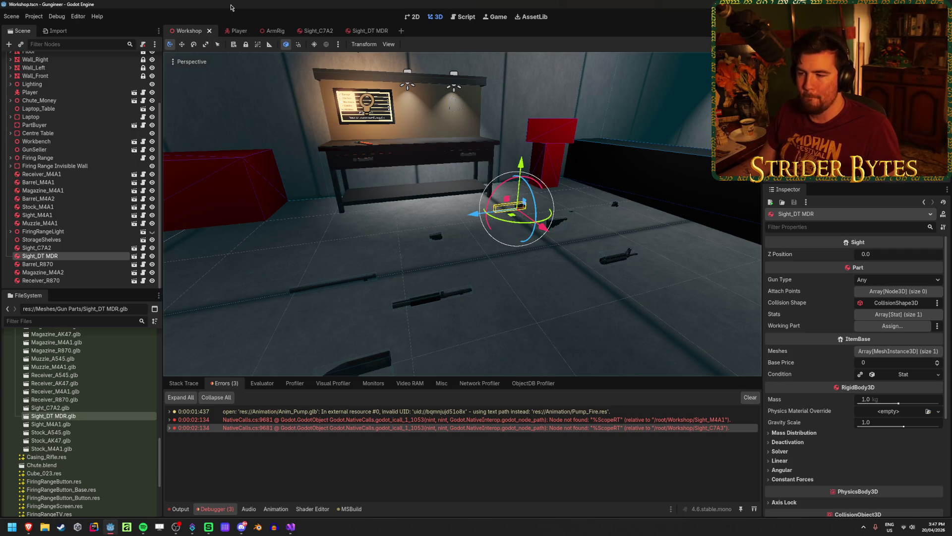
click(750, 396)
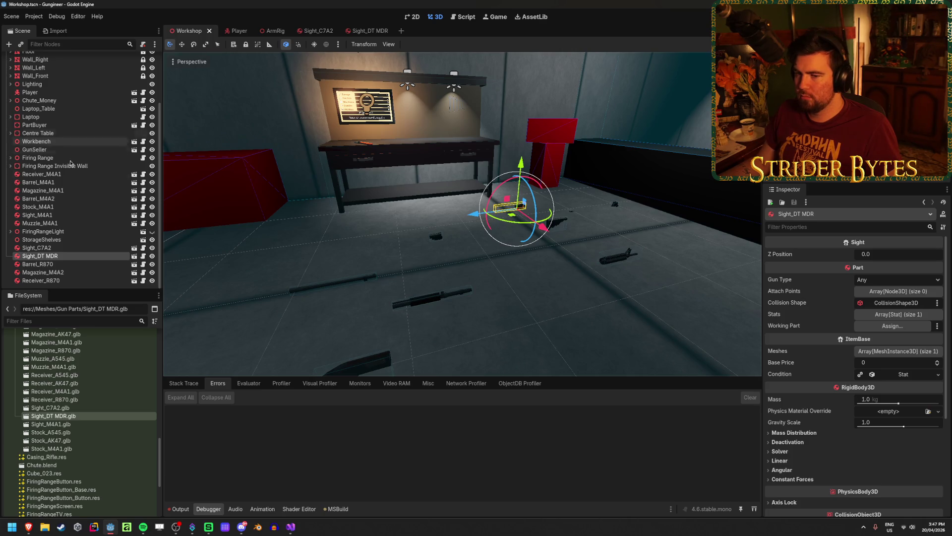
Step: Inspect the ScopeRT mesh in the Sight_C7A2 scene, then bring Sight.cs up in Visual Studio
click(37, 248)
click(317, 30)
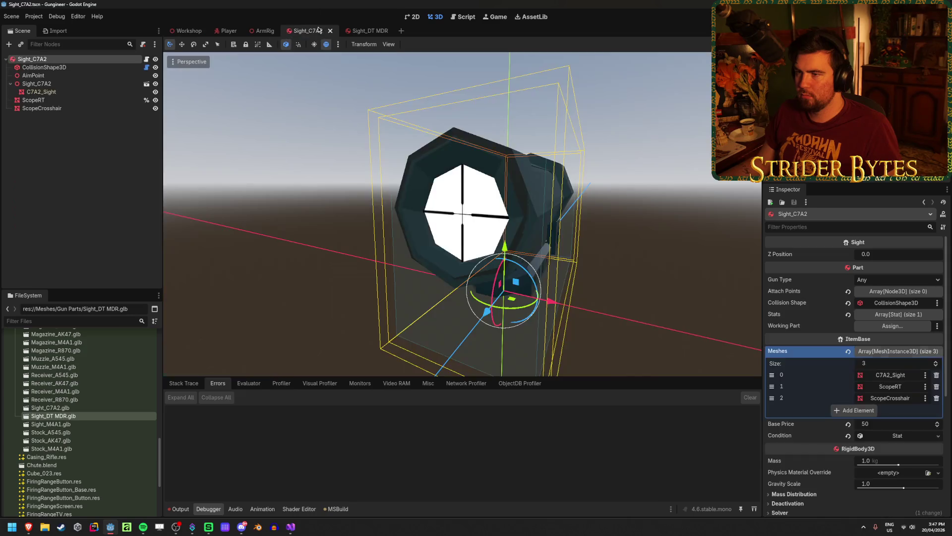
click(20, 193)
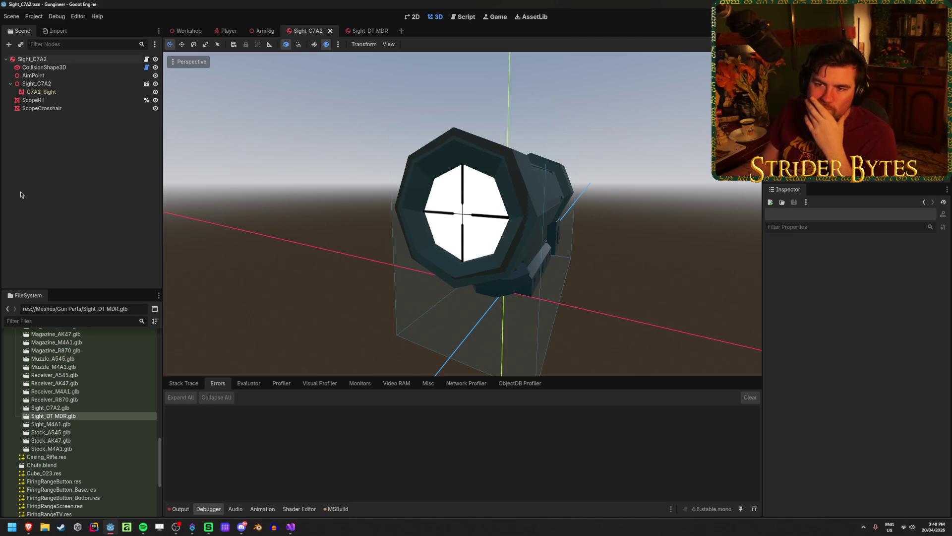
click(74, 105)
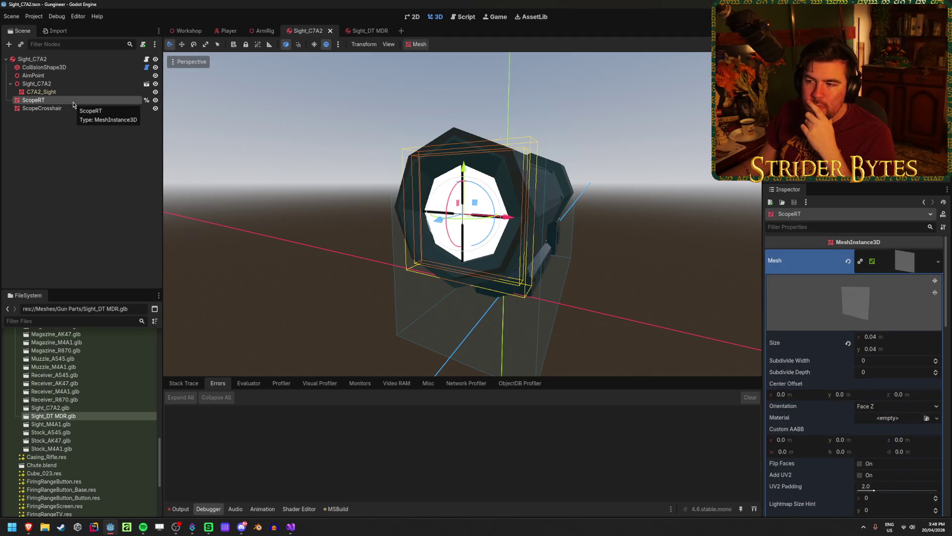
click(83, 189)
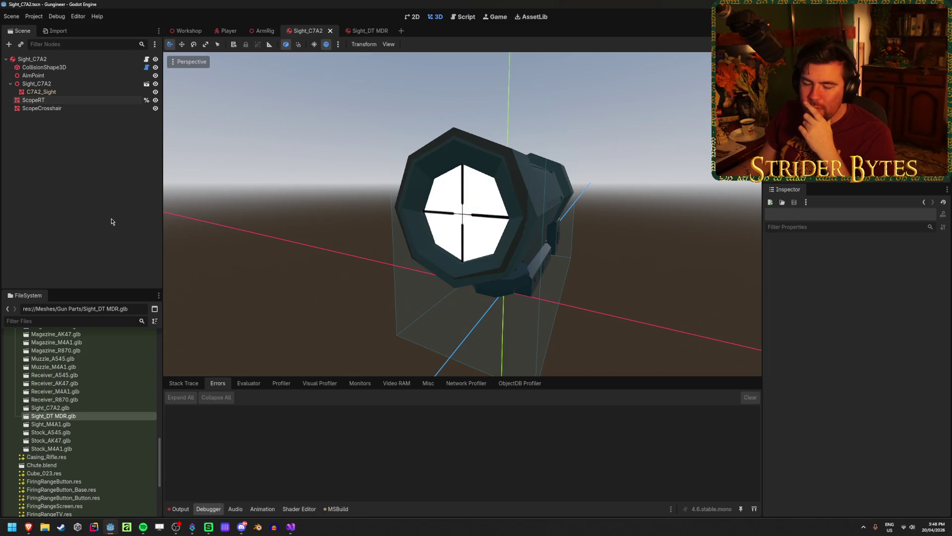
key(alt+Tab)
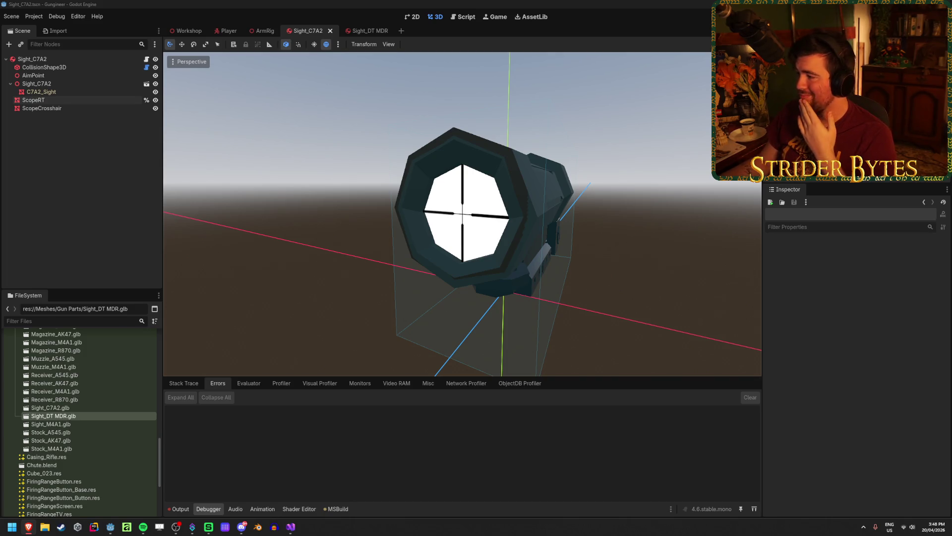
click(267, 3)
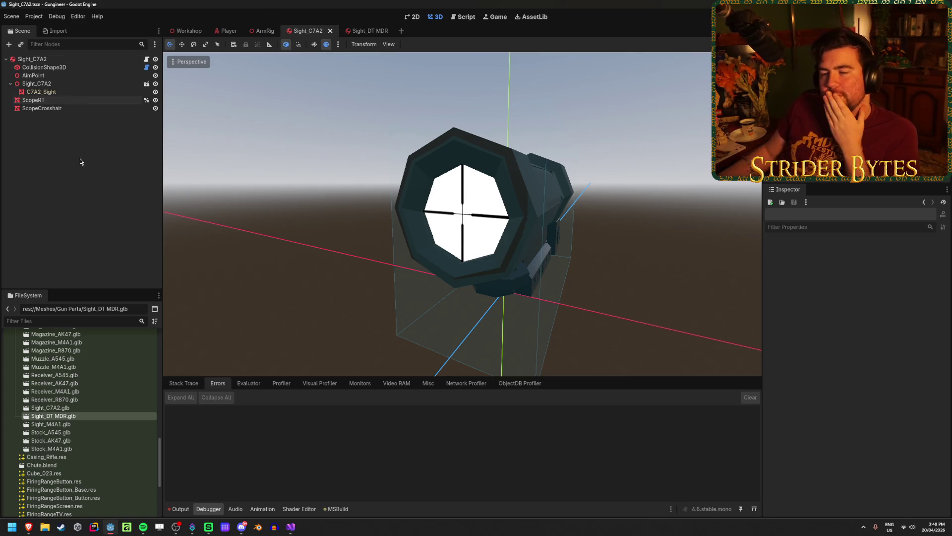
click(288, 529)
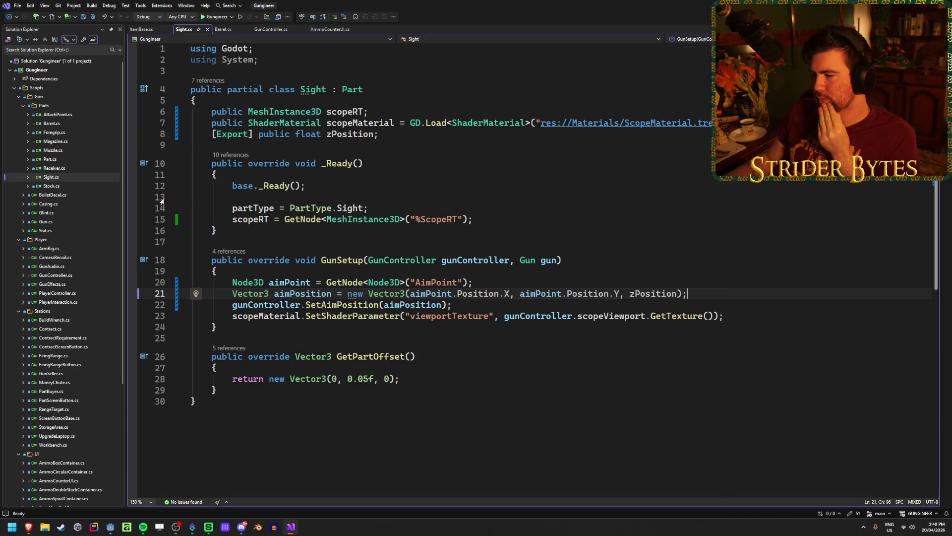
click(254, 220)
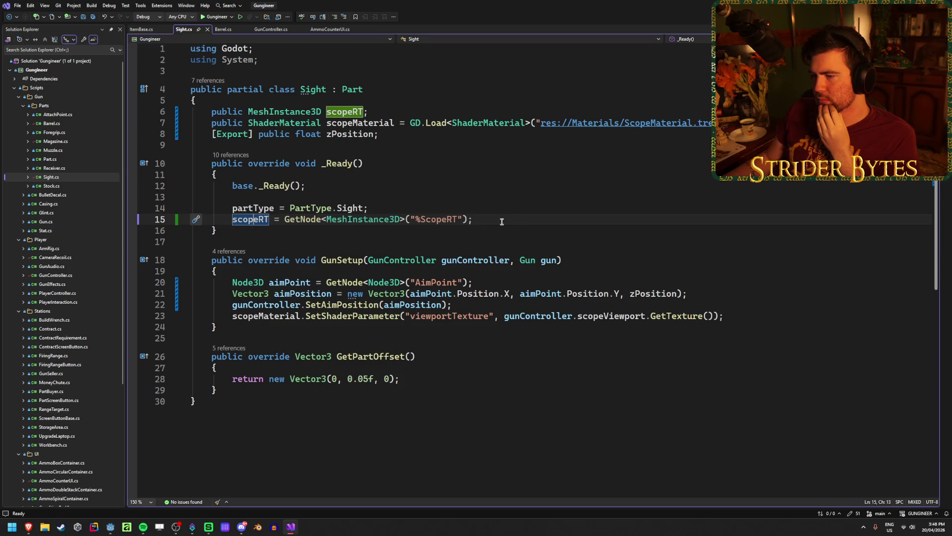
click(248, 219)
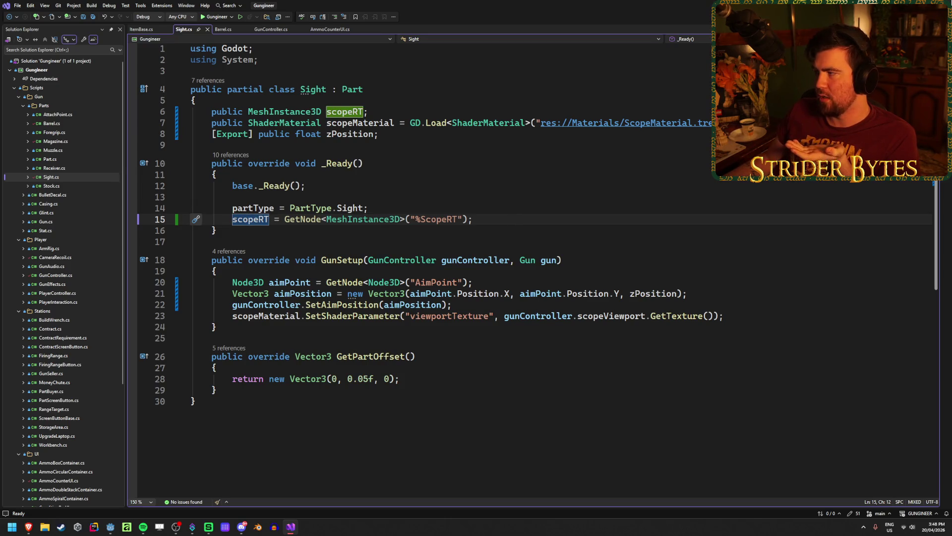
key(alt+Tab)
click(63, 101)
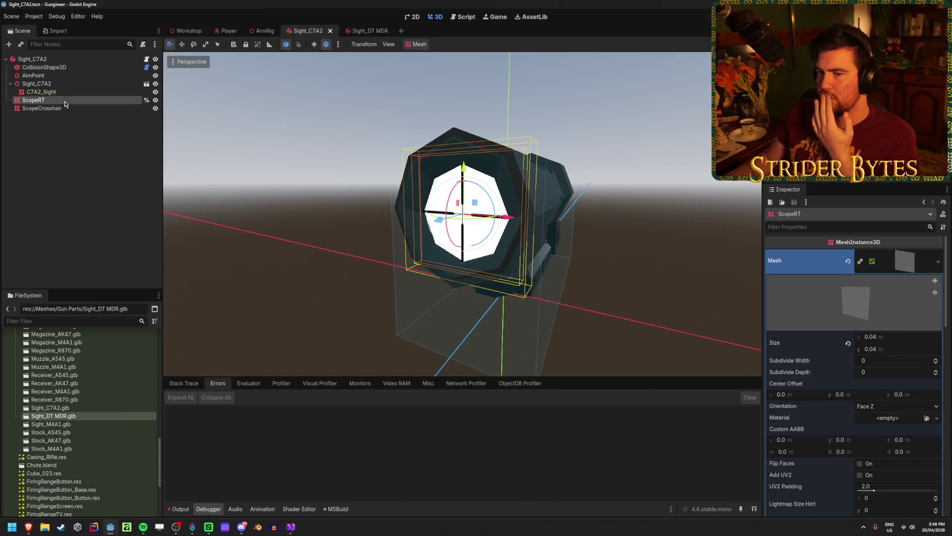
scroll(832, 386, down, 10)
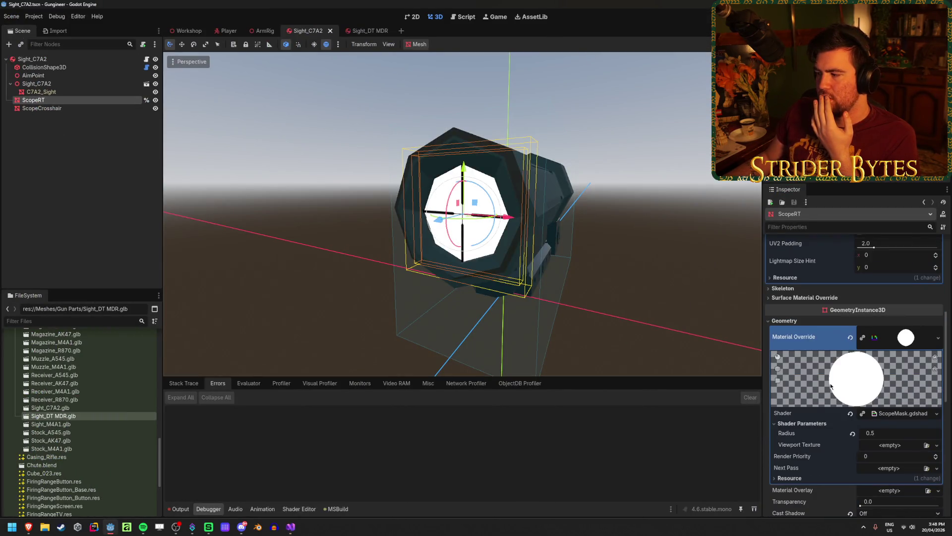
scroll(881, 371, down, 2)
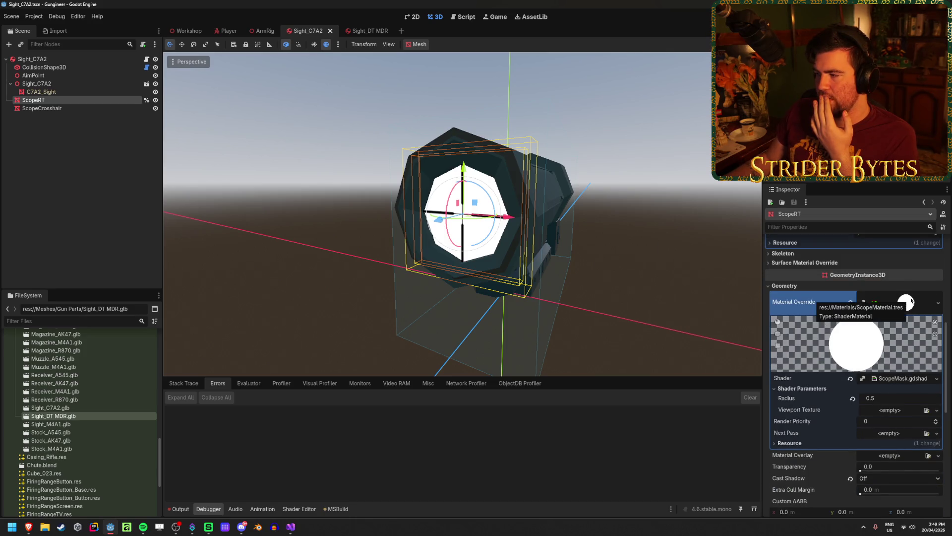
click(911, 302)
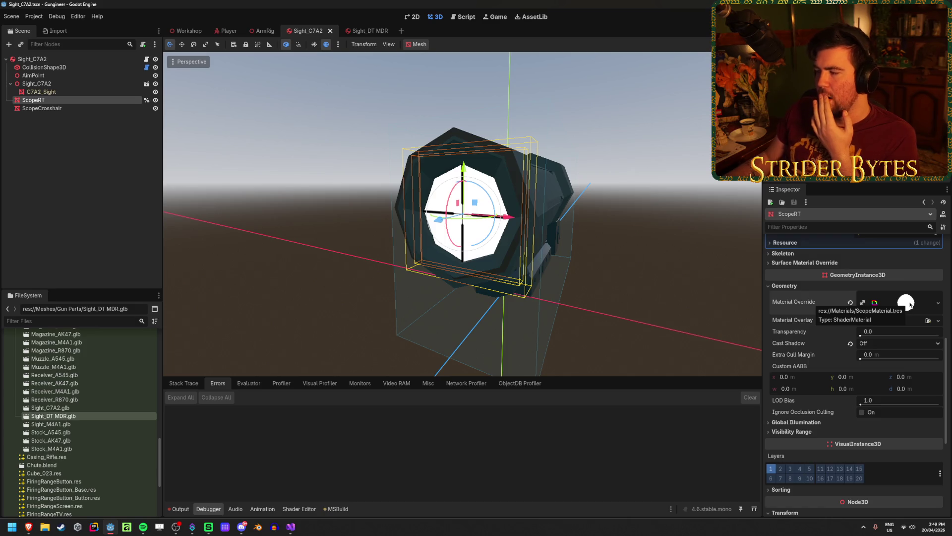
click(910, 303)
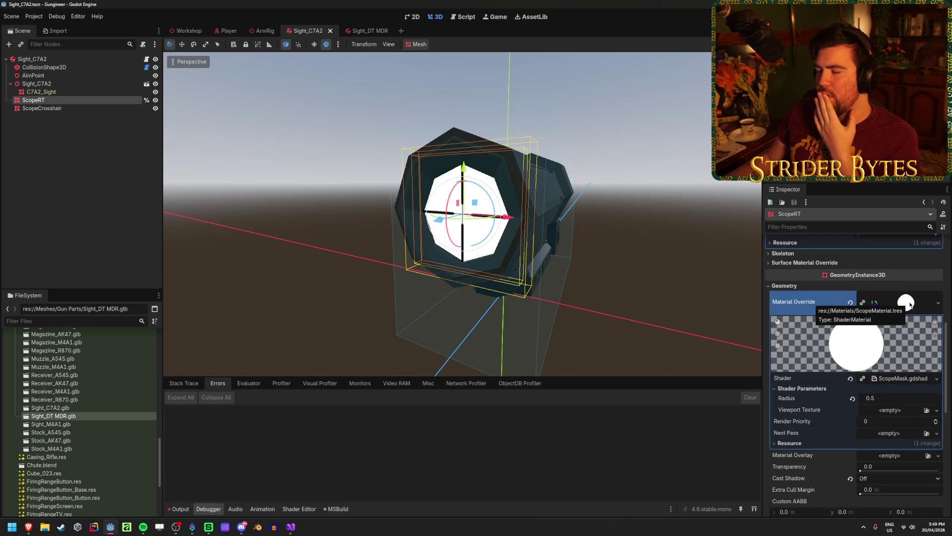
click(910, 304)
click(911, 304)
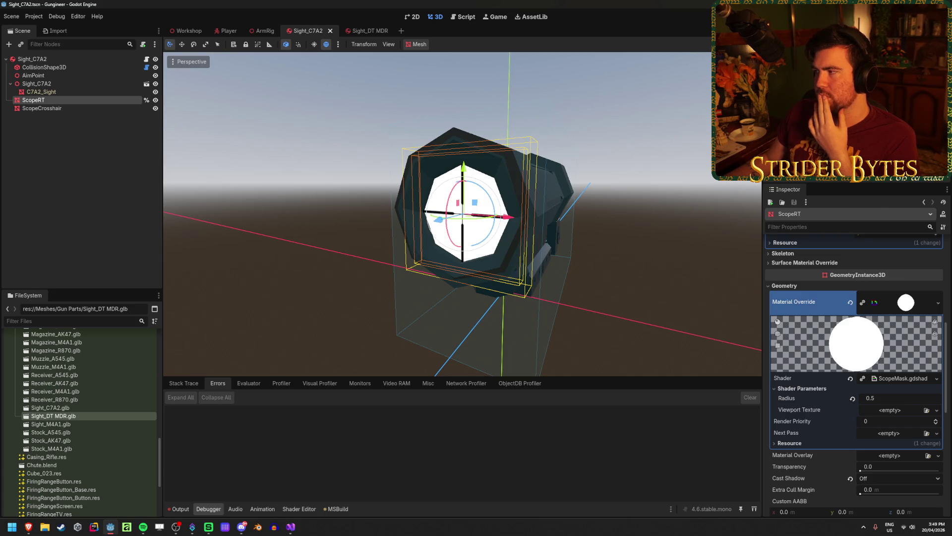
click(291, 526)
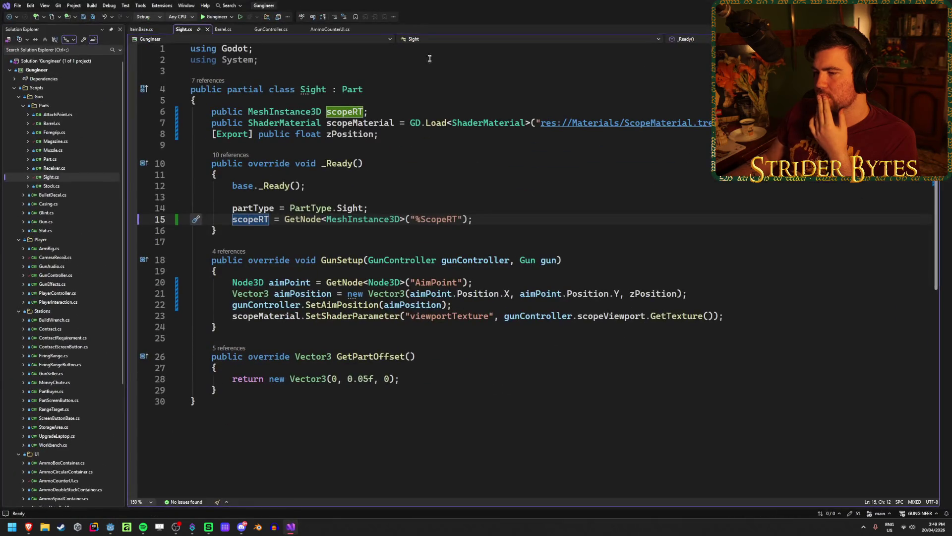
Step: Comment out the scopeRT = GetNode line 15 in _Ready
click(237, 316)
click(233, 219)
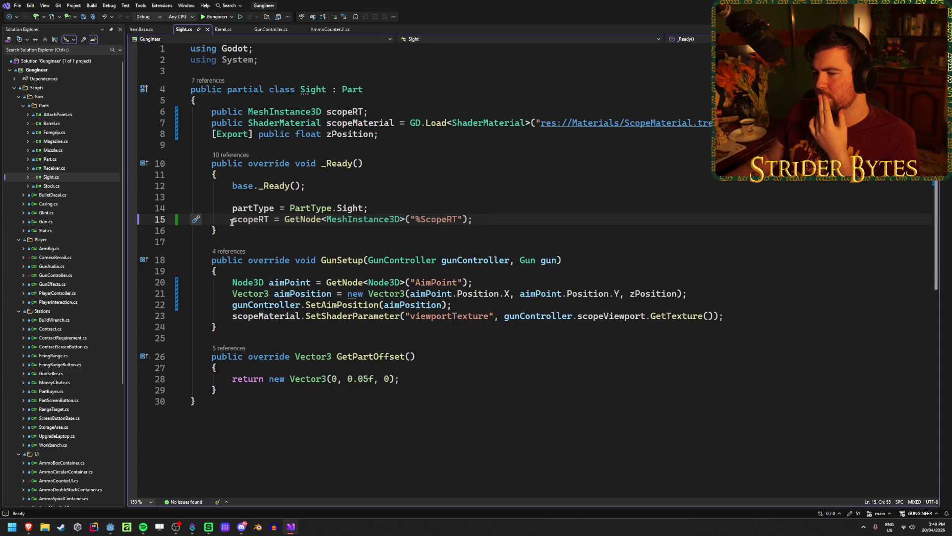
text(//)
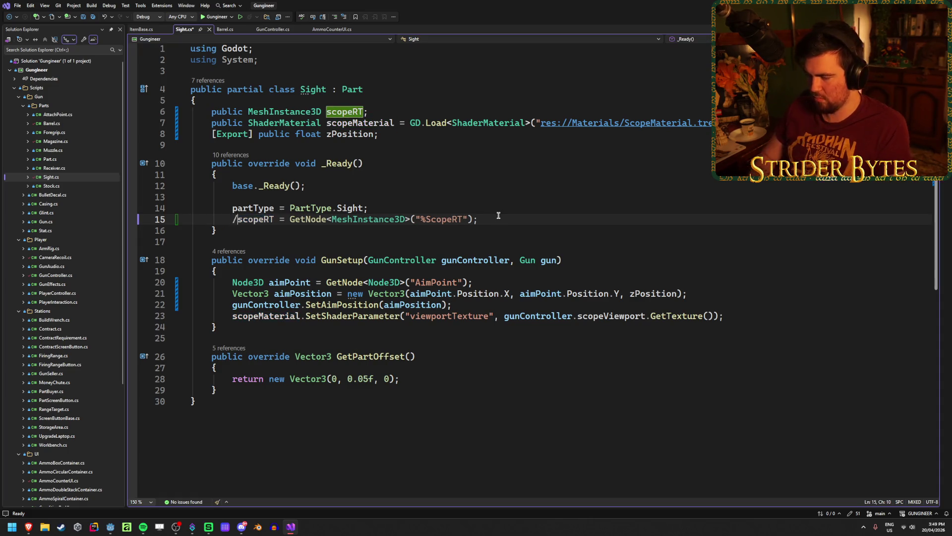
Step: Play-test the game, assembling the scoped rifle at the workbench and aiming it around
key(alt+Tab)
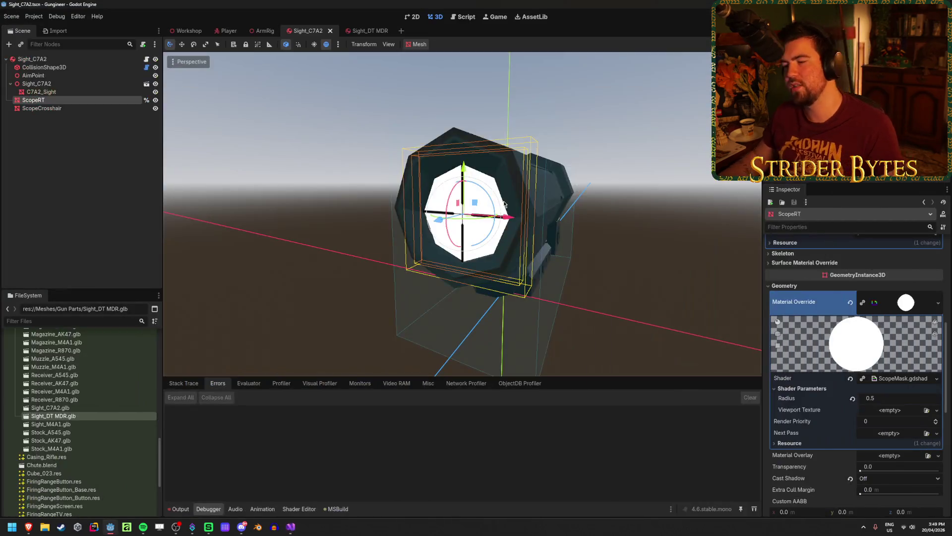
key(F5)
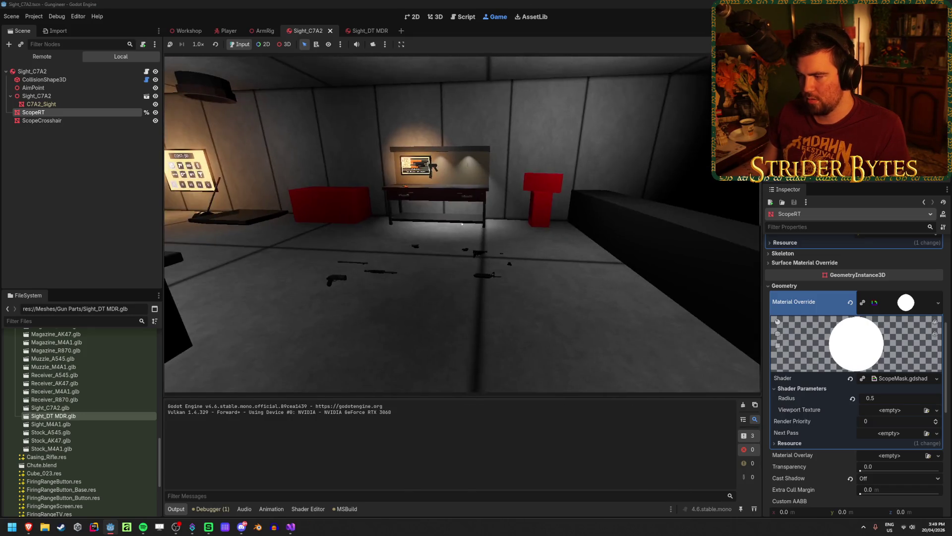
key(s)
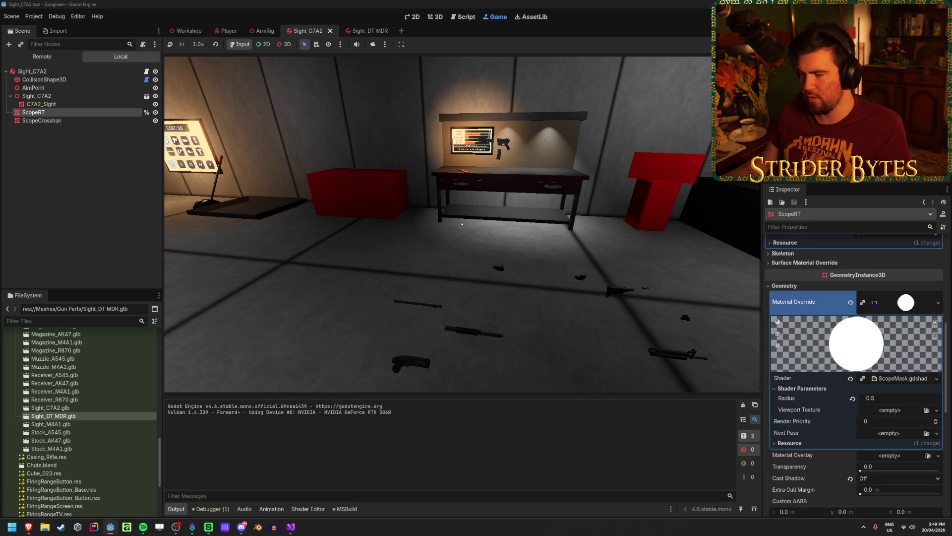
key(w)
key(e)
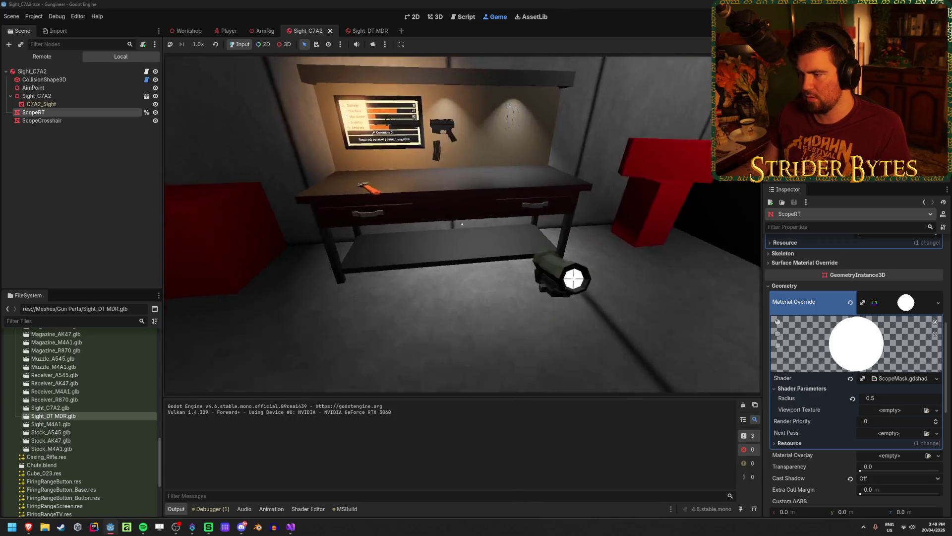
key(e)
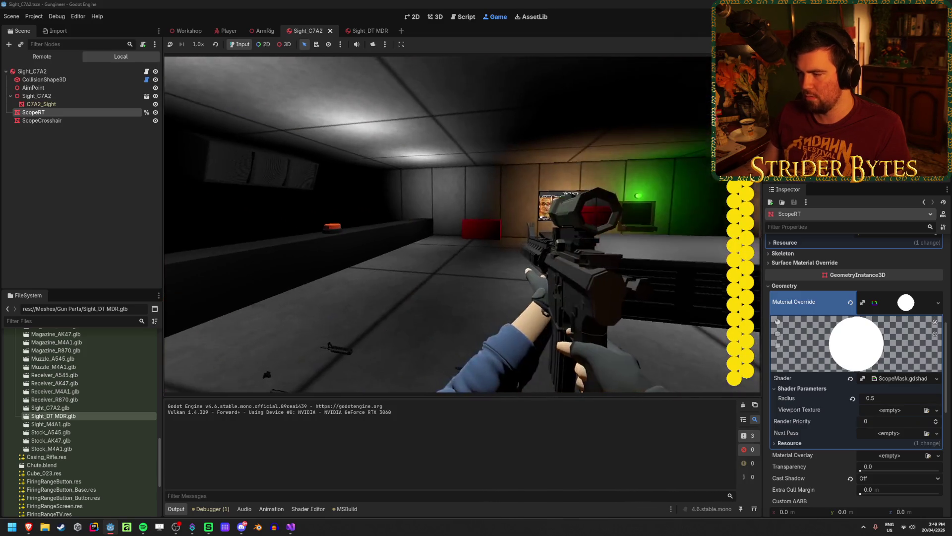
key(w)
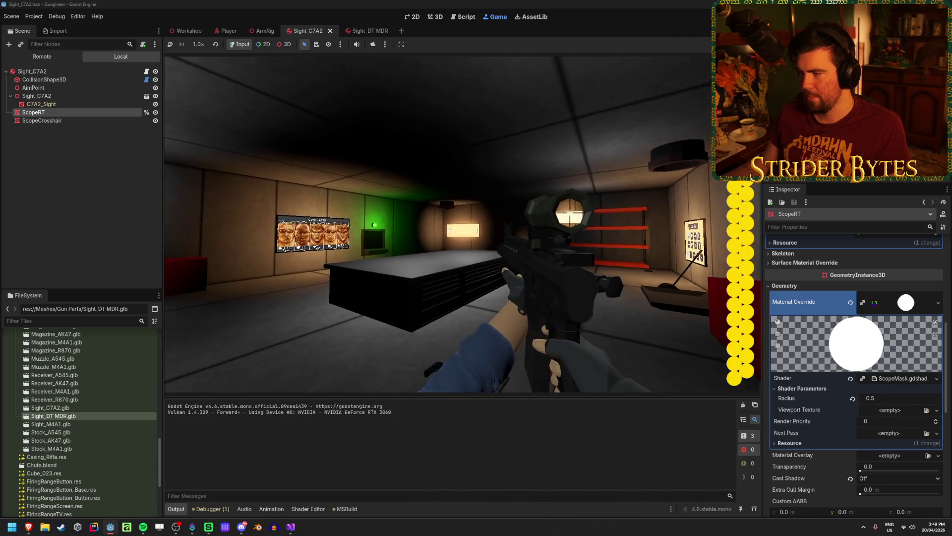
key(s)
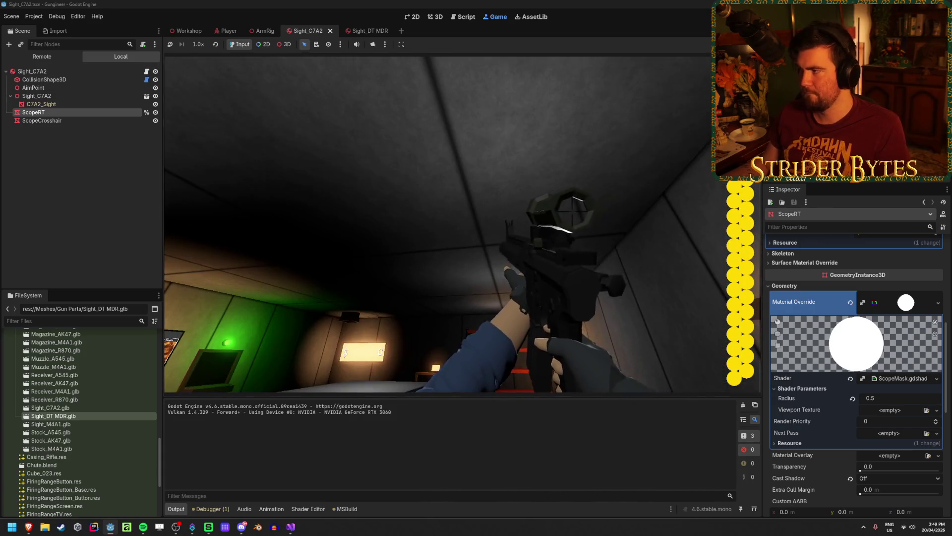
key(F8)
click(291, 526)
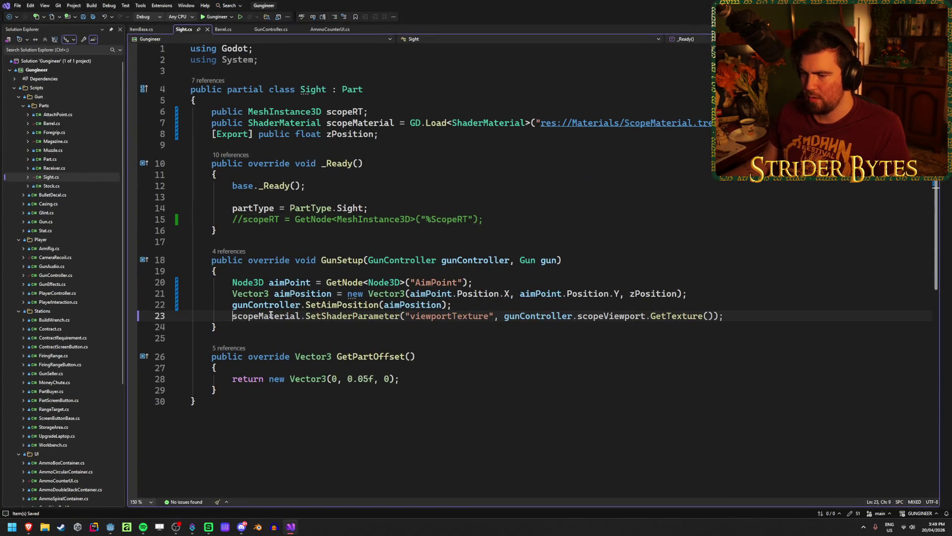
Step: Comment out line 23's scopeMaterial viewportTexture assignment and rerun the game
text(//)
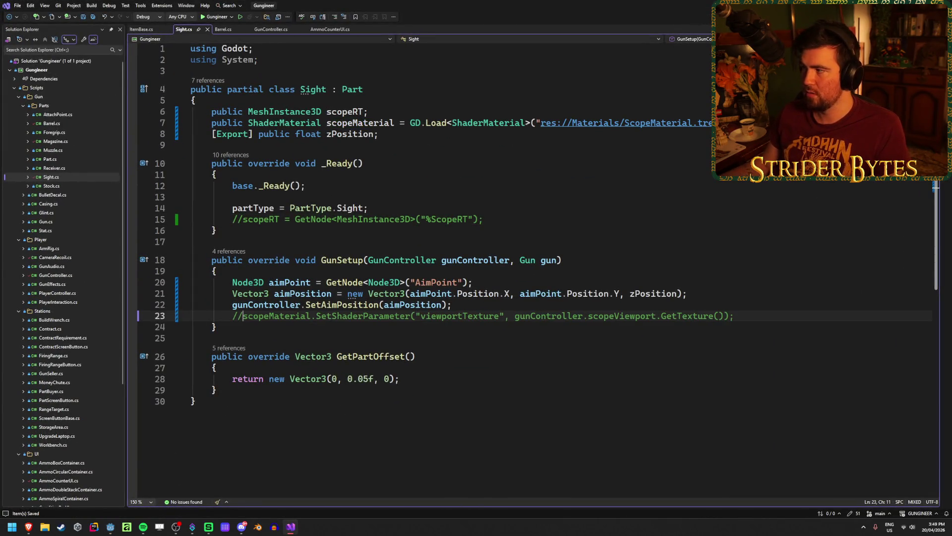
key(alt+Tab)
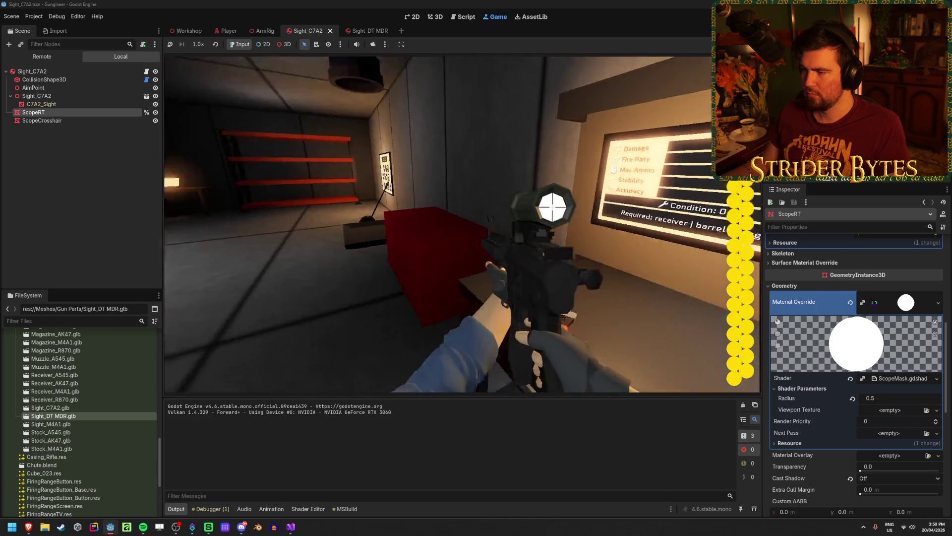
key(F8)
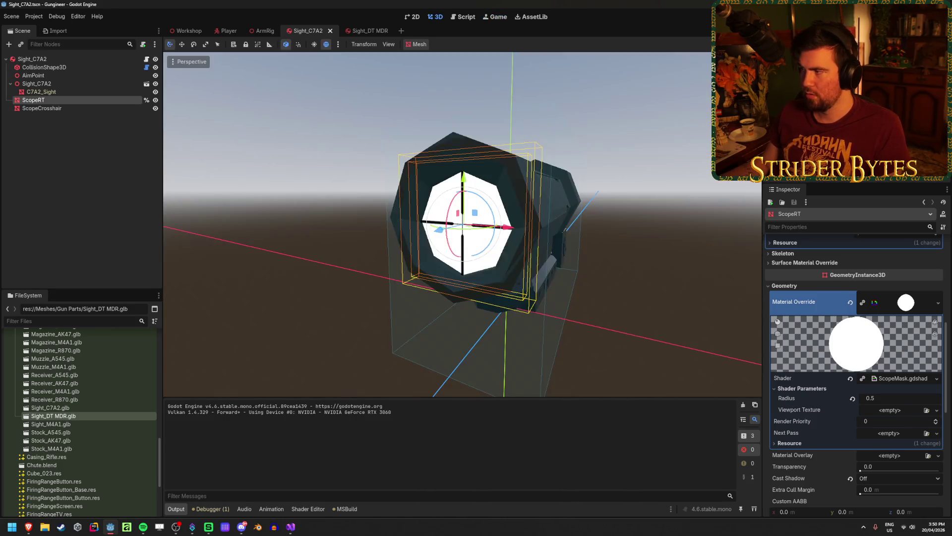
Step: Deselect ScopeRT in the Scene dock and return to Sight.cs in Visual Studio
click(139, 195)
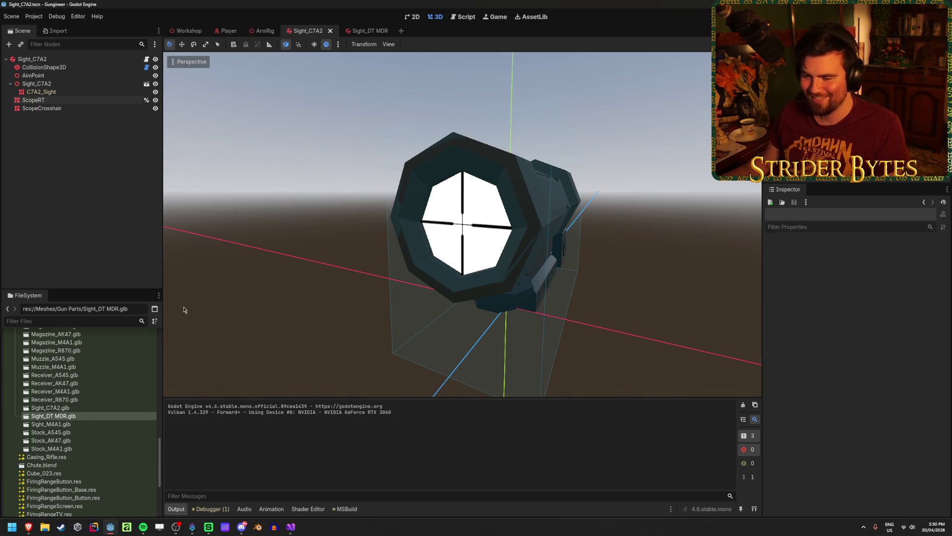
click(289, 528)
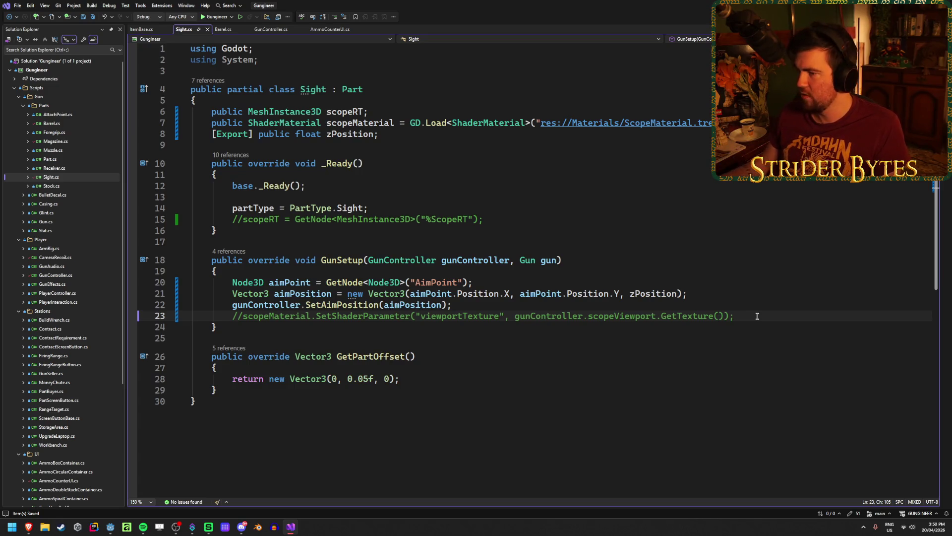
Step: Uncomment line 23's viewportTexture assignment, leaving line 15's scopeRT lookup commented out
click(701, 295)
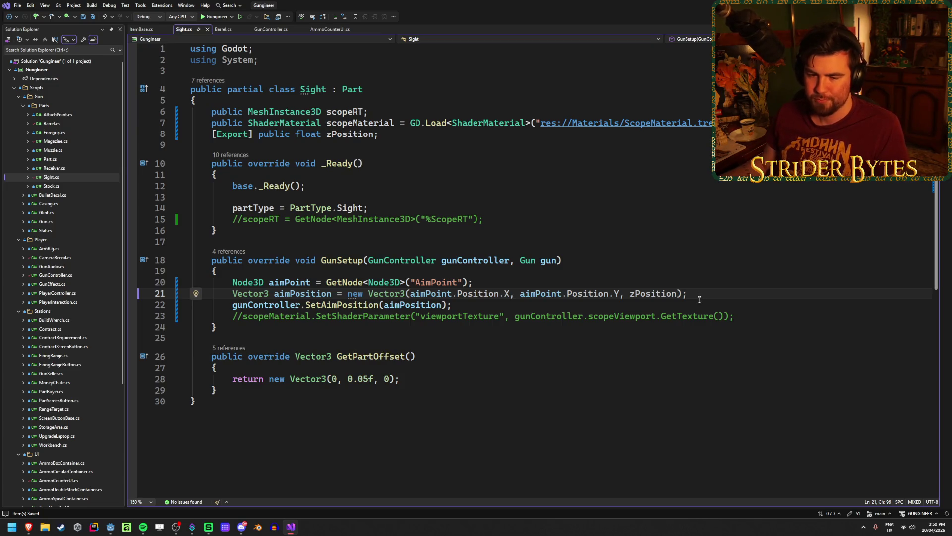
click(466, 304)
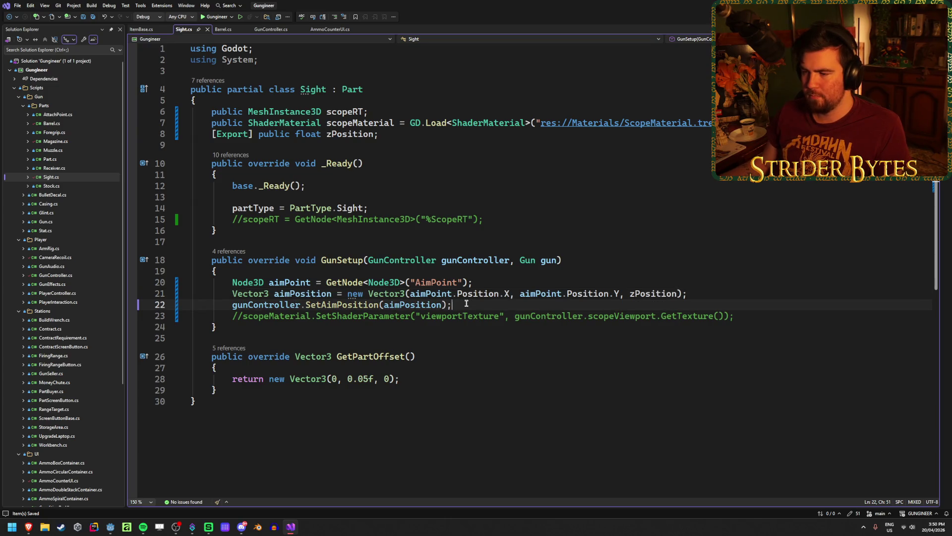
click(243, 316)
key(BackSpace)
key(BackSpace)
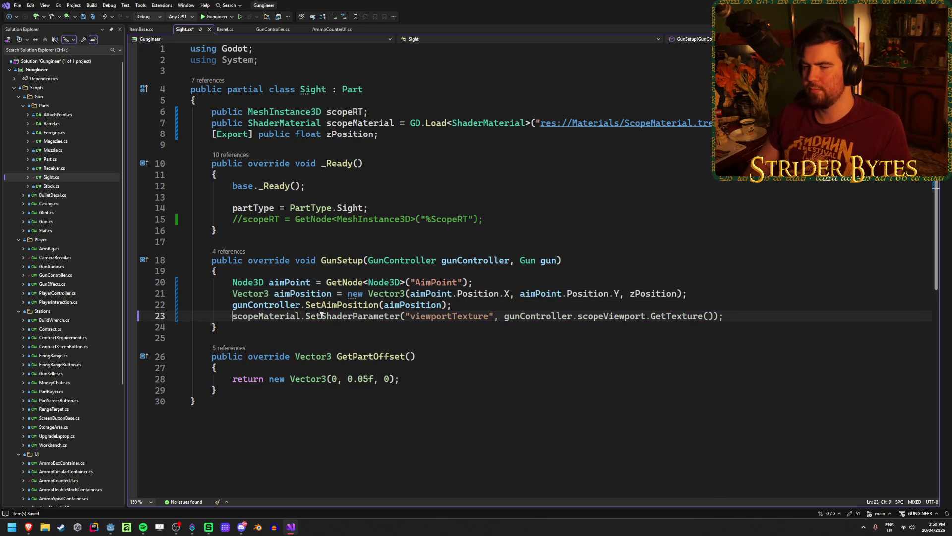
click(758, 318)
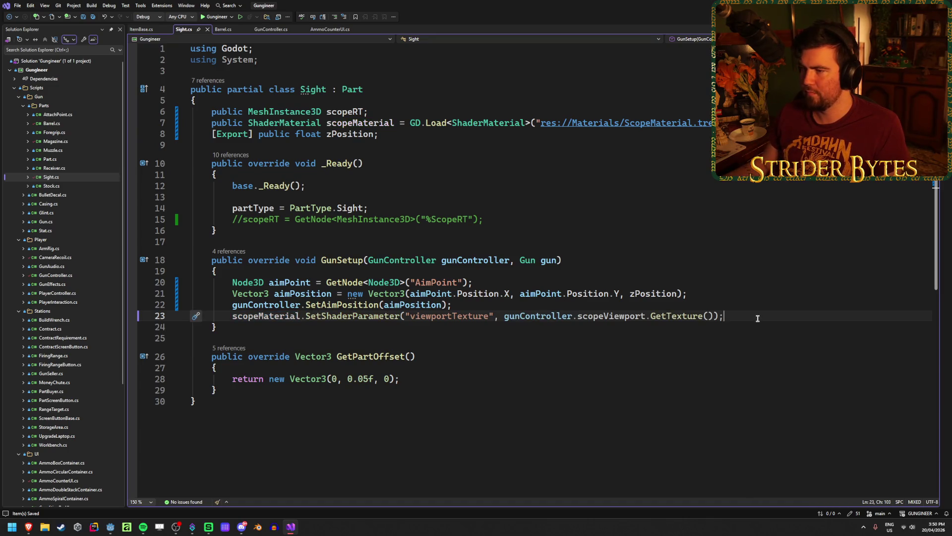
click(250, 218)
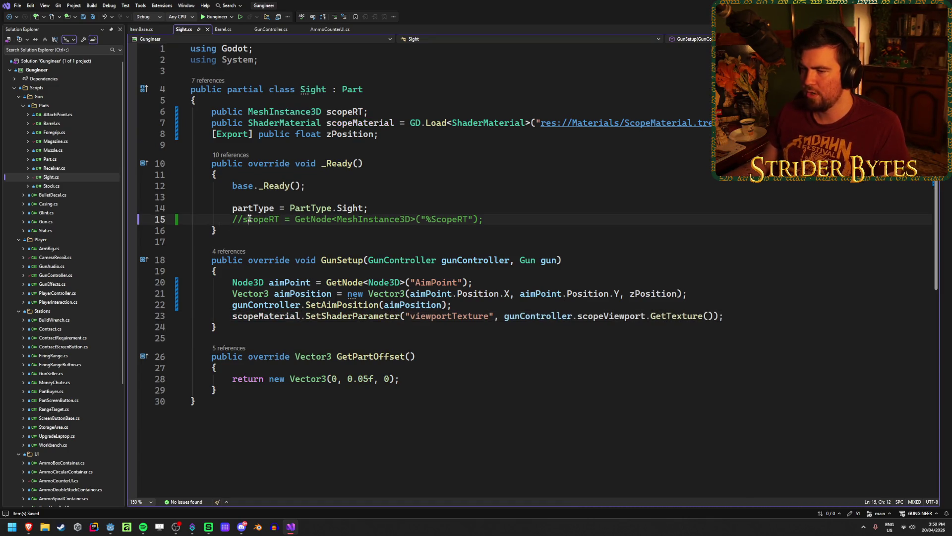
click(505, 219)
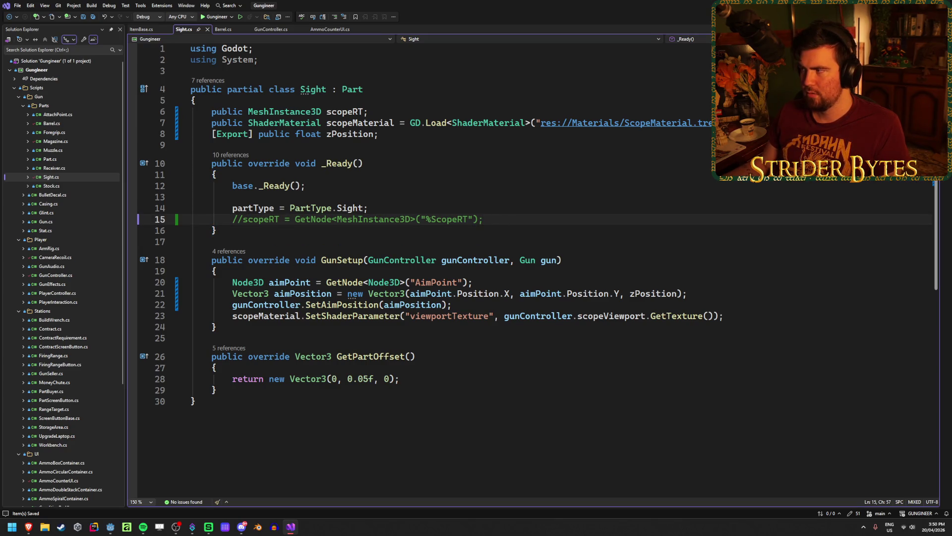
key(alt+Tab)
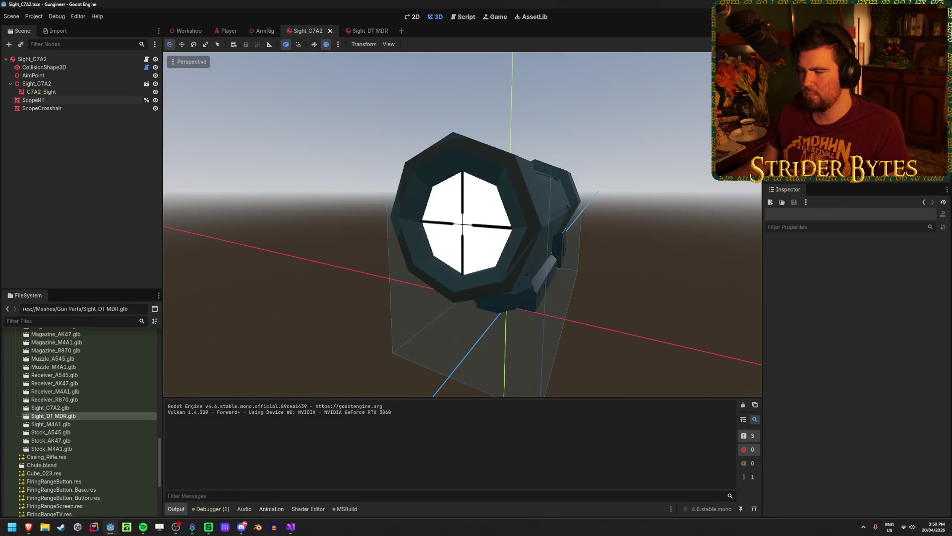
key(F5)
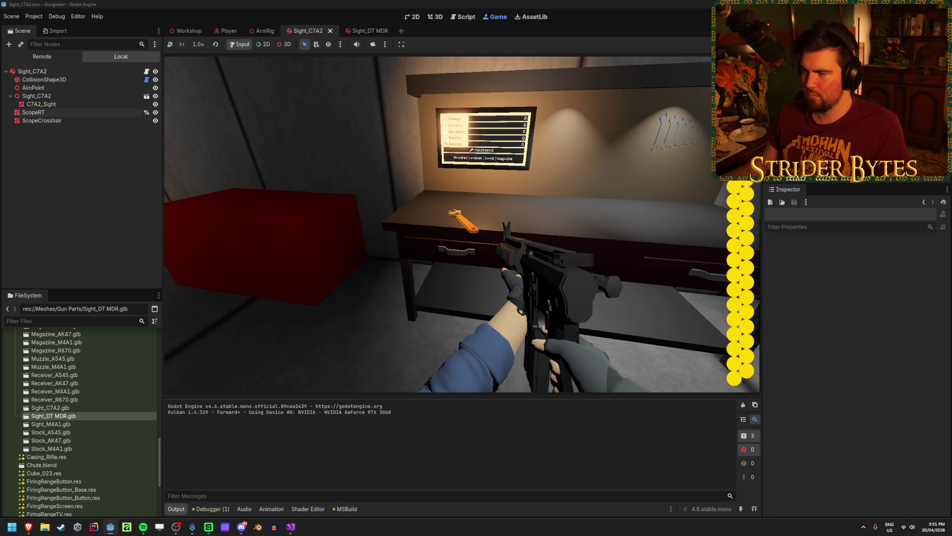
click(463, 225)
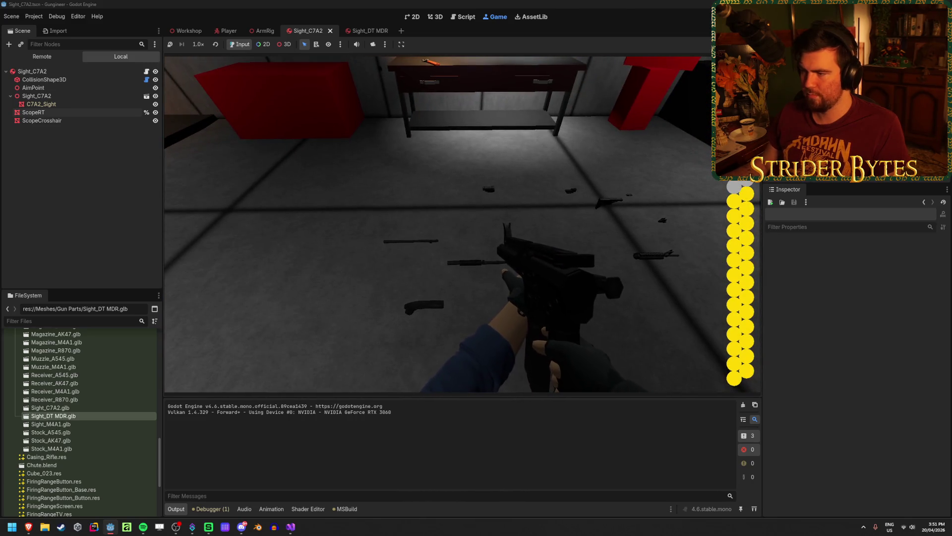
key(F8)
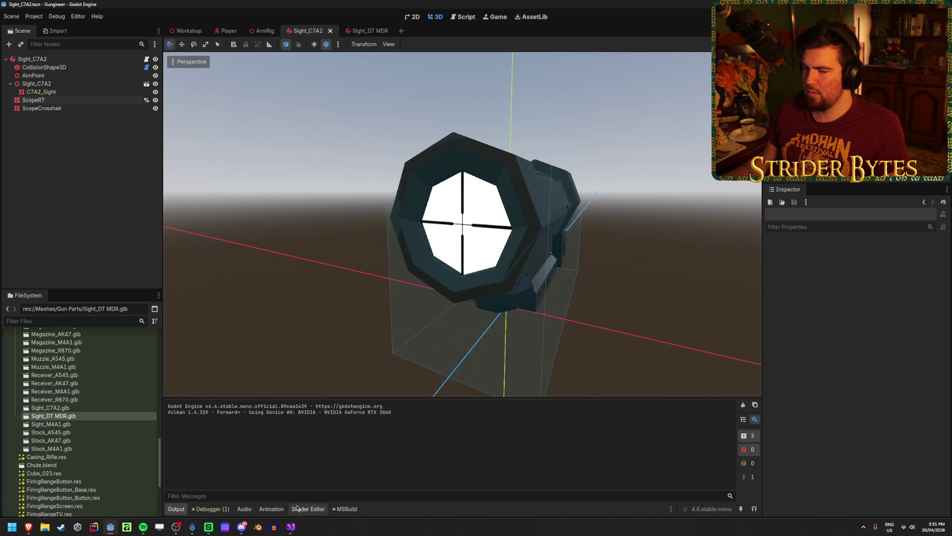
Step: Check the AimPoint node's Position in the Inspector and save the Sight_C7A2 scene
click(50, 75)
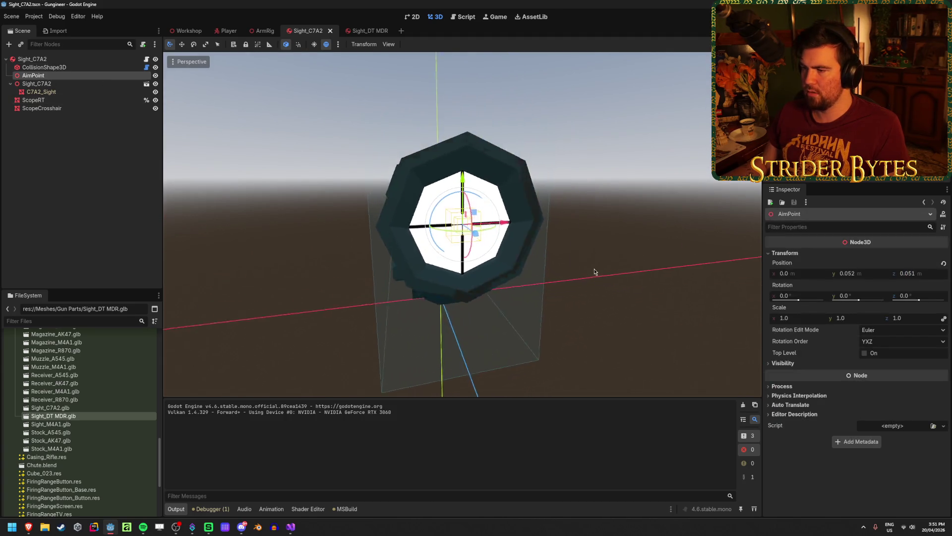
key(ctrl+s)
scroll(478, 264, down, 3)
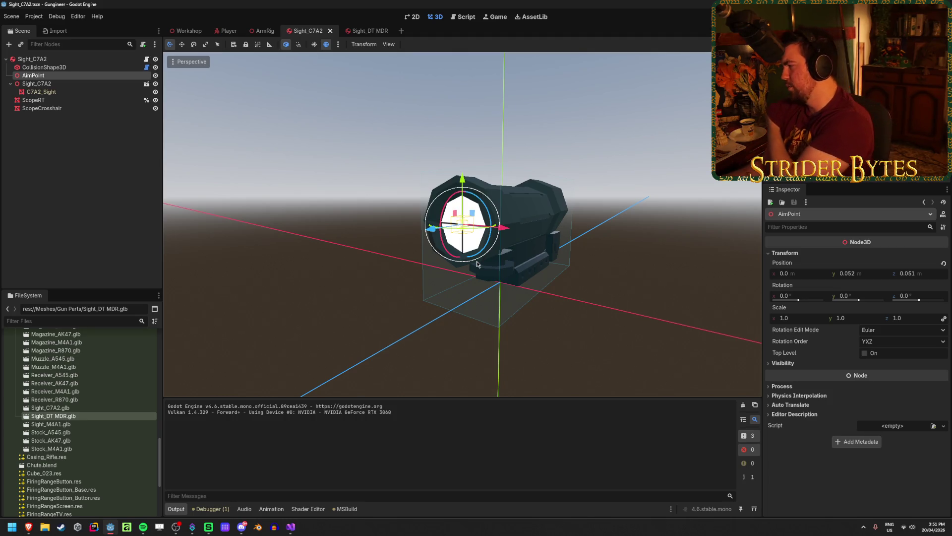
key(alt+Tab)
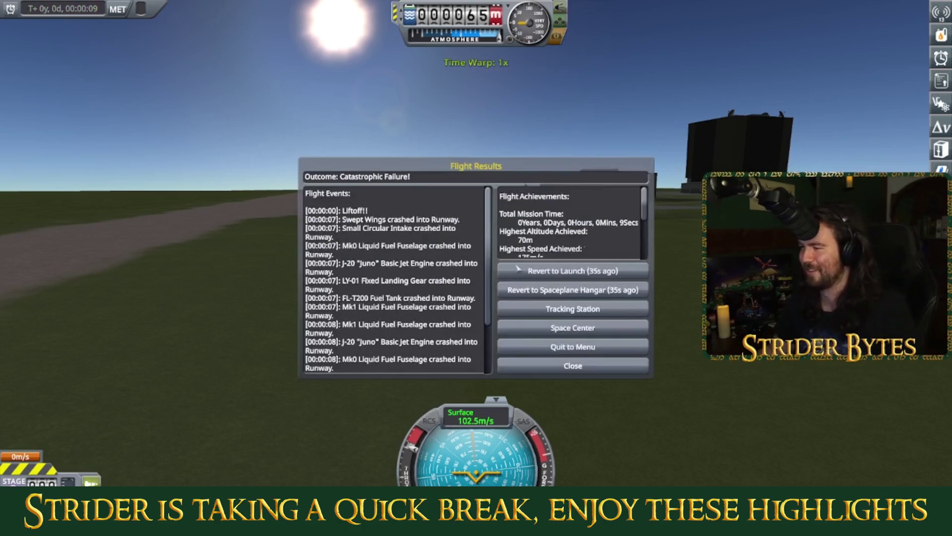
scroll(518, 394, down, 10)
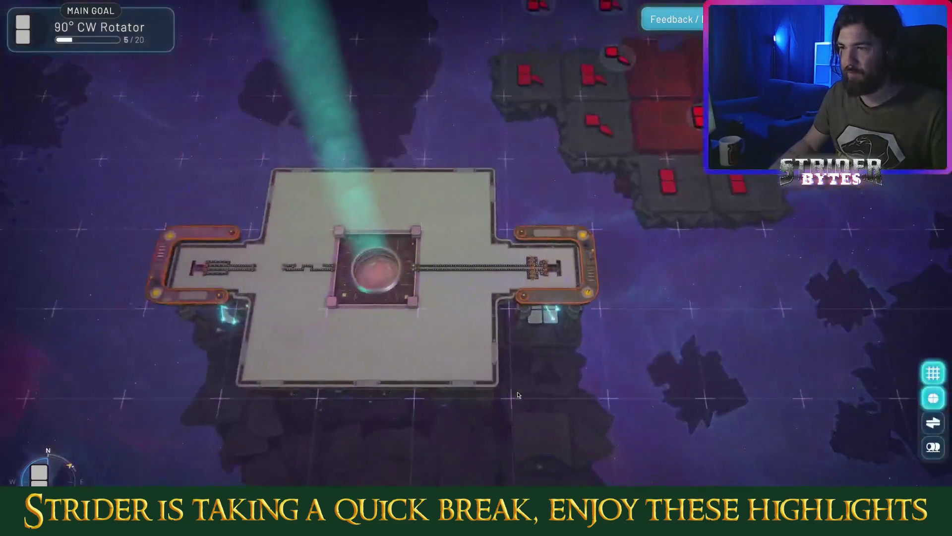
scroll(518, 395, down, 5)
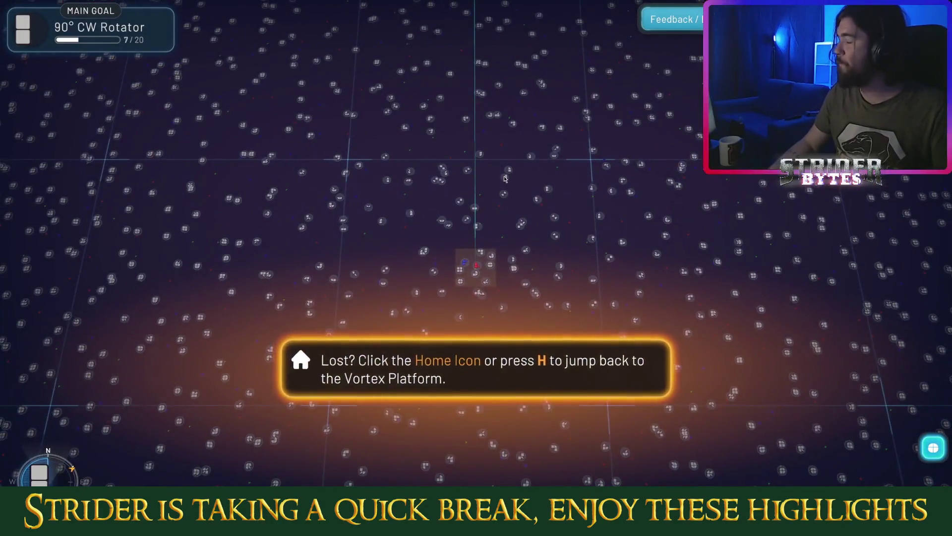
key(d)
key(s)
key(d)
key(s)
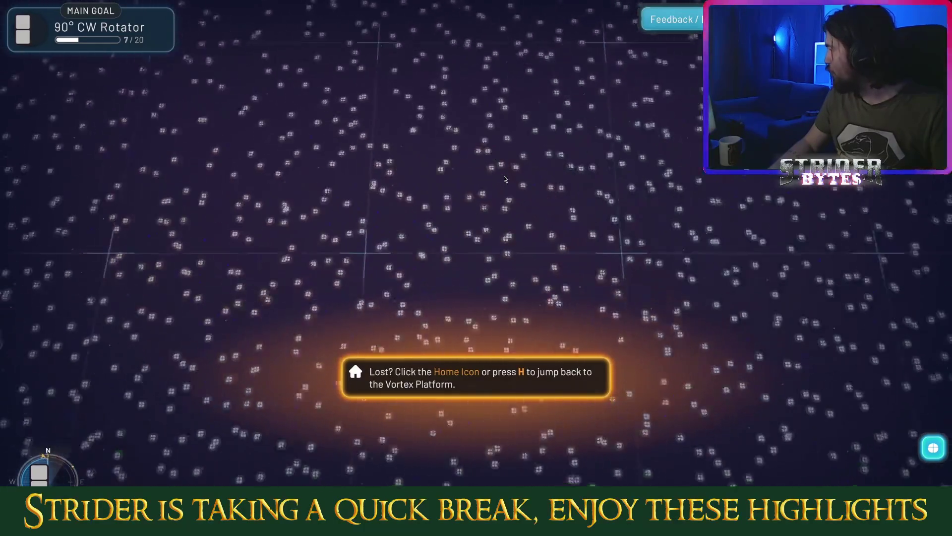
key(a)
key(w)
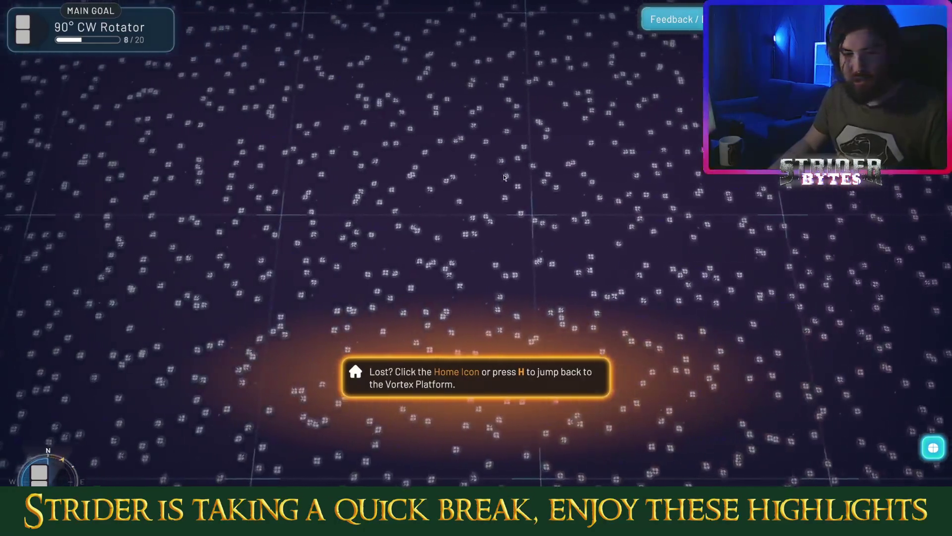
key(d)
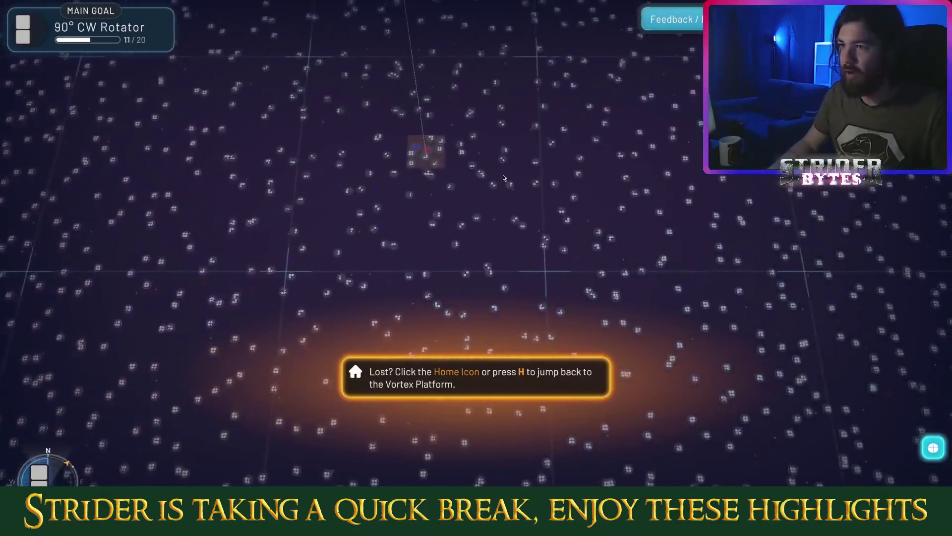
key(s)
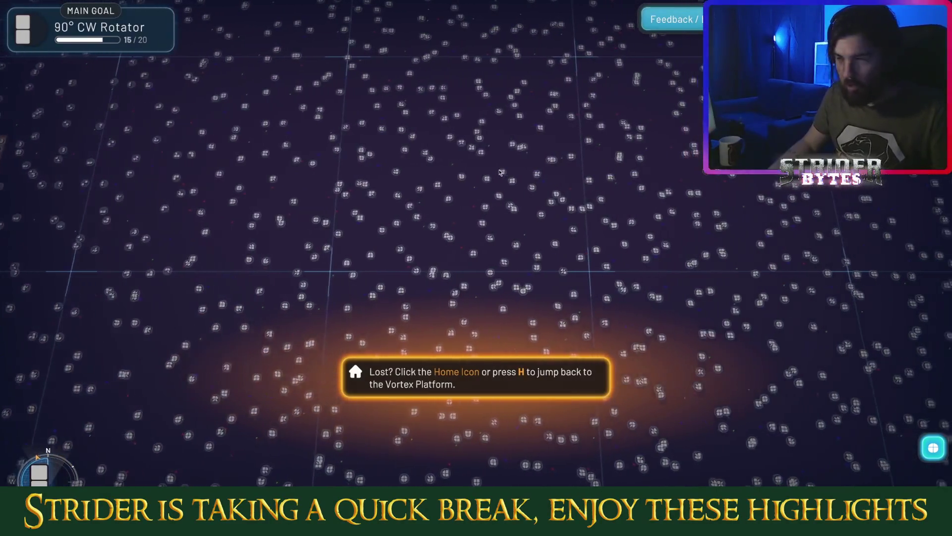
key(h)
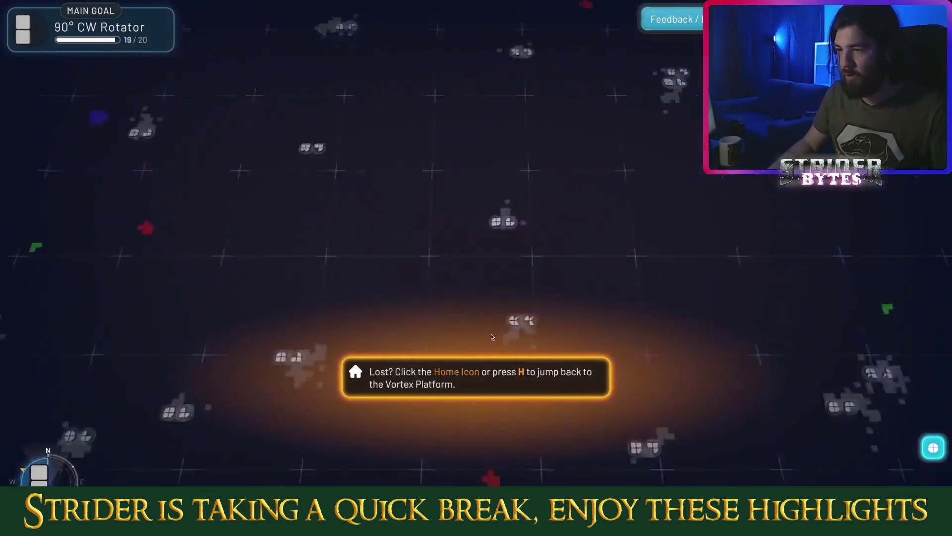
scroll(487, 285, down, 10)
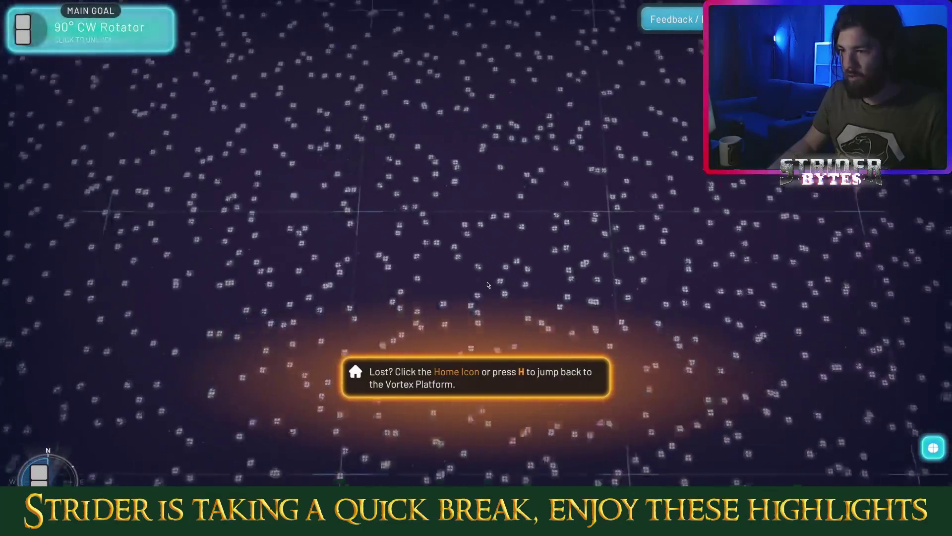
scroll(113, 465, up, 3)
key(a)
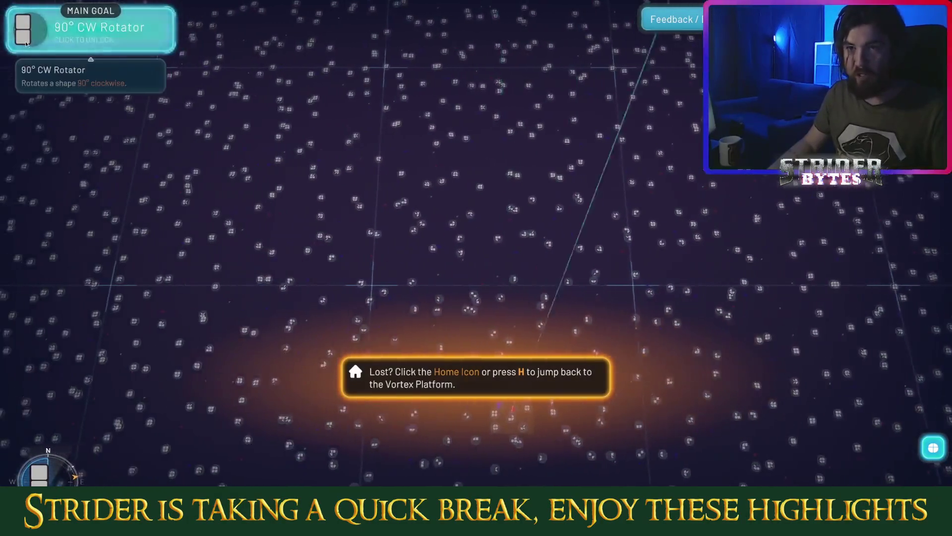
key(h)
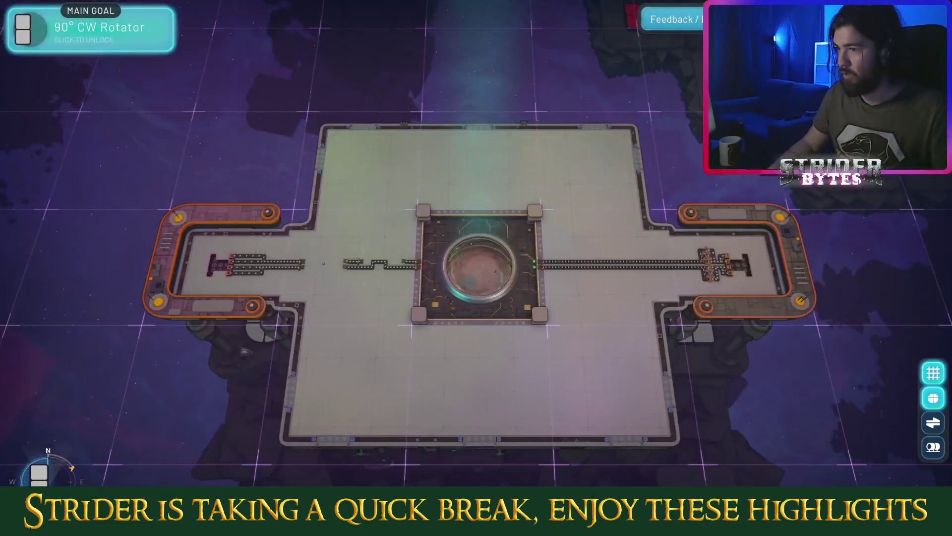
scroll(476, 227, down, 5)
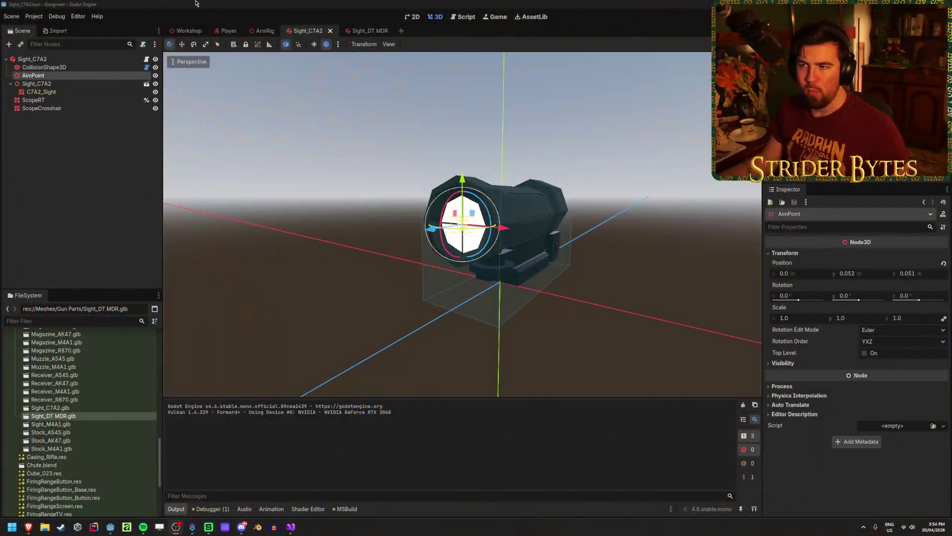
click(196, 4)
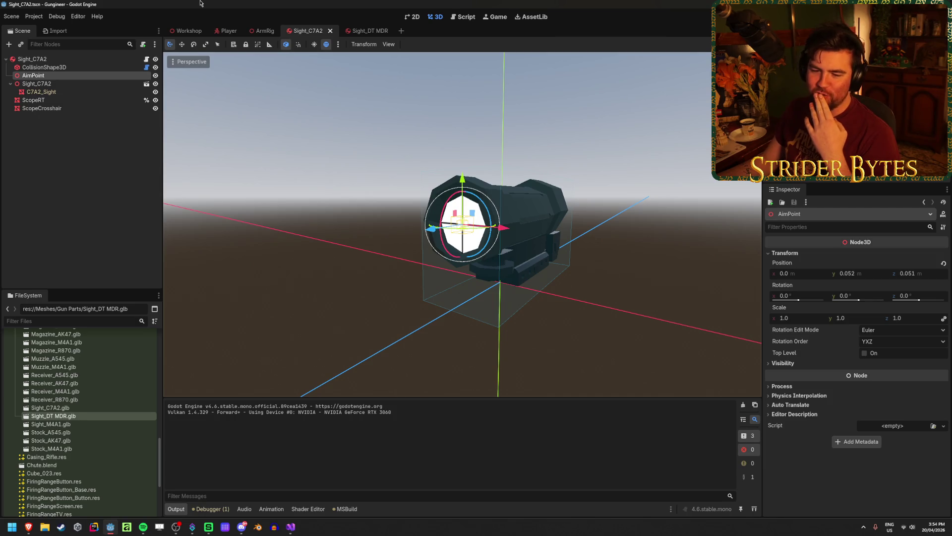
click(86, 205)
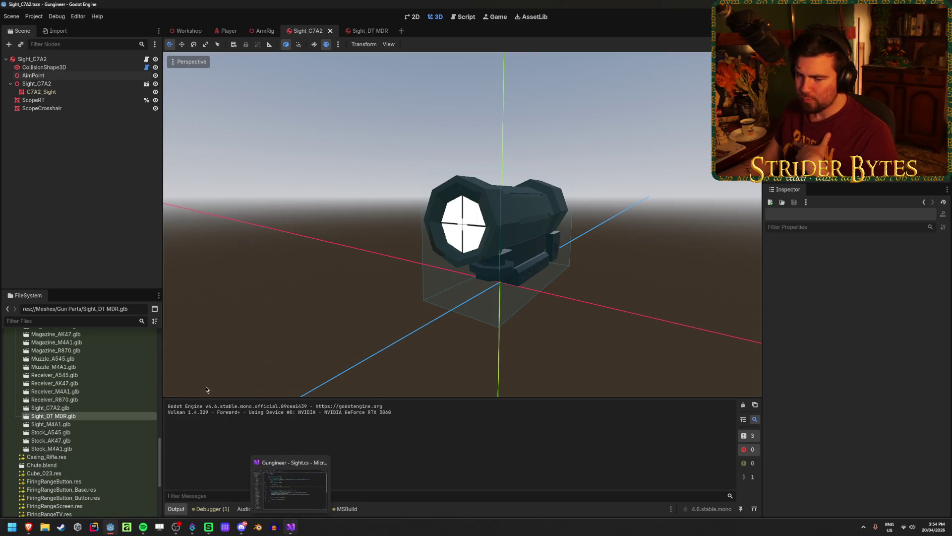
click(56, 77)
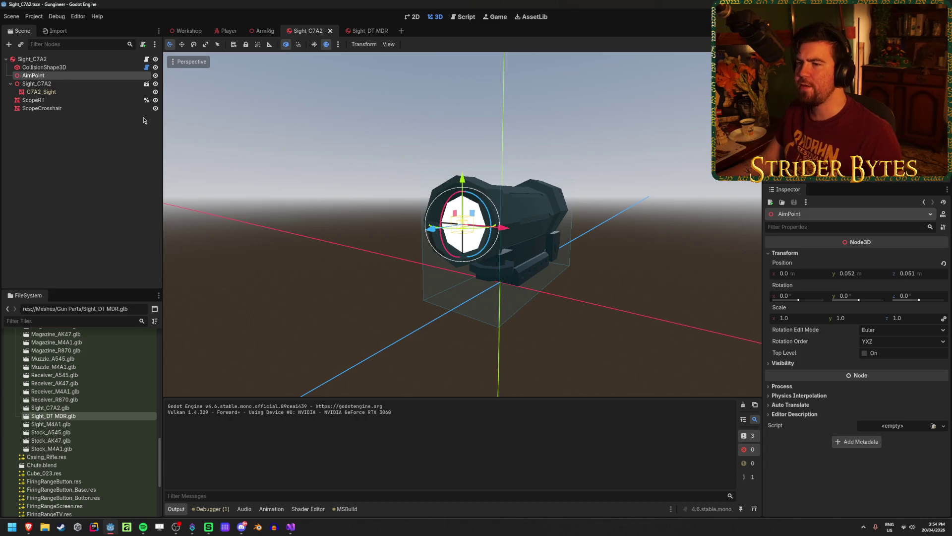
click(80, 58)
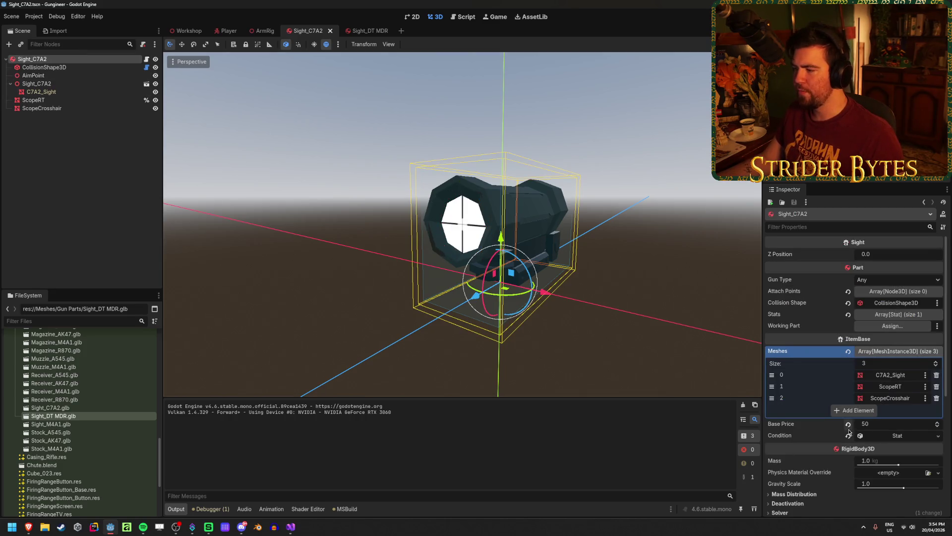
scroll(843, 425, down, 5)
scroll(843, 424, up, 4)
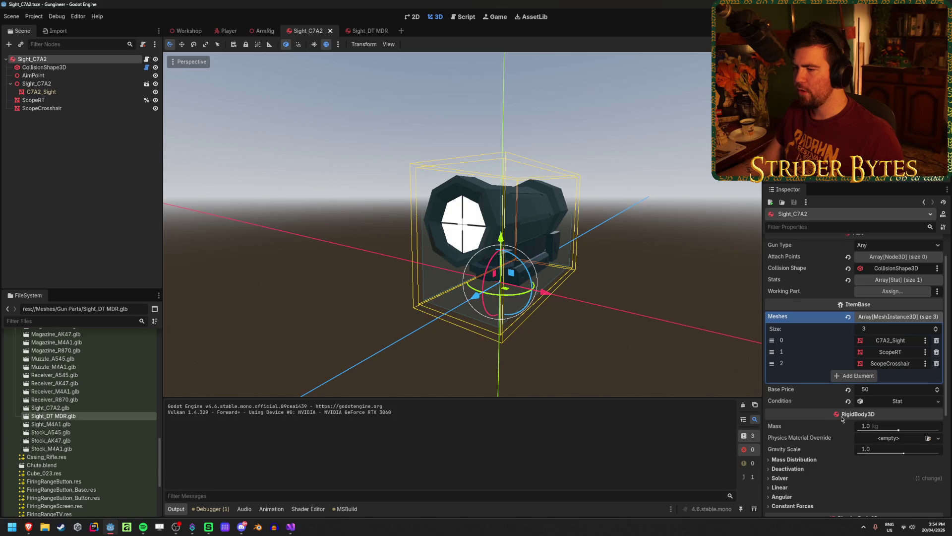
click(127, 194)
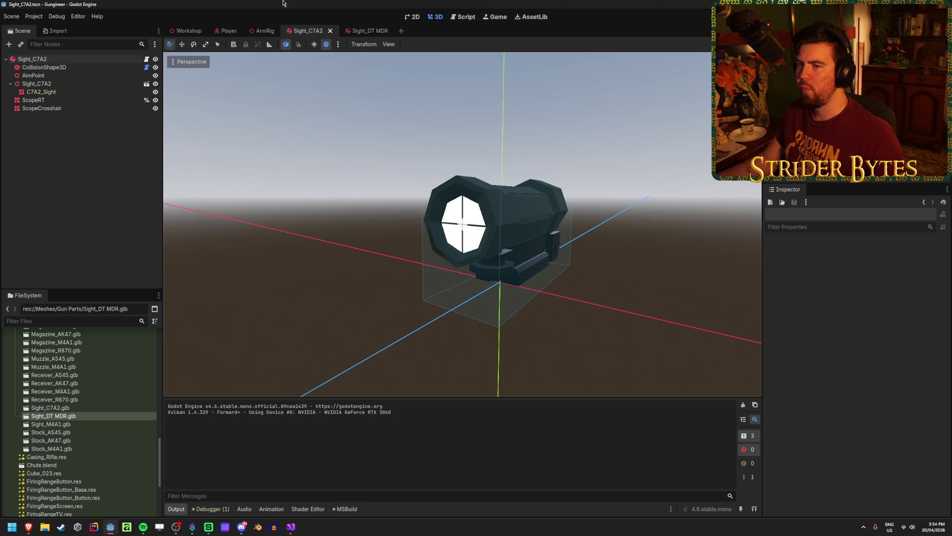
click(264, 30)
Step: Inspect the GunBone position under LVAA in the ArmRig scene, then bring up GunController.cs in Visual Studio
click(80, 256)
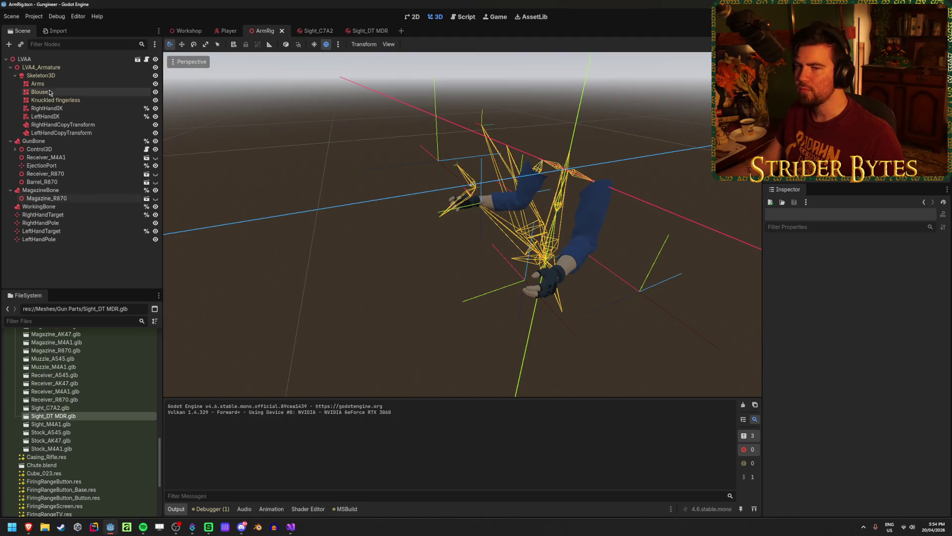
click(51, 59)
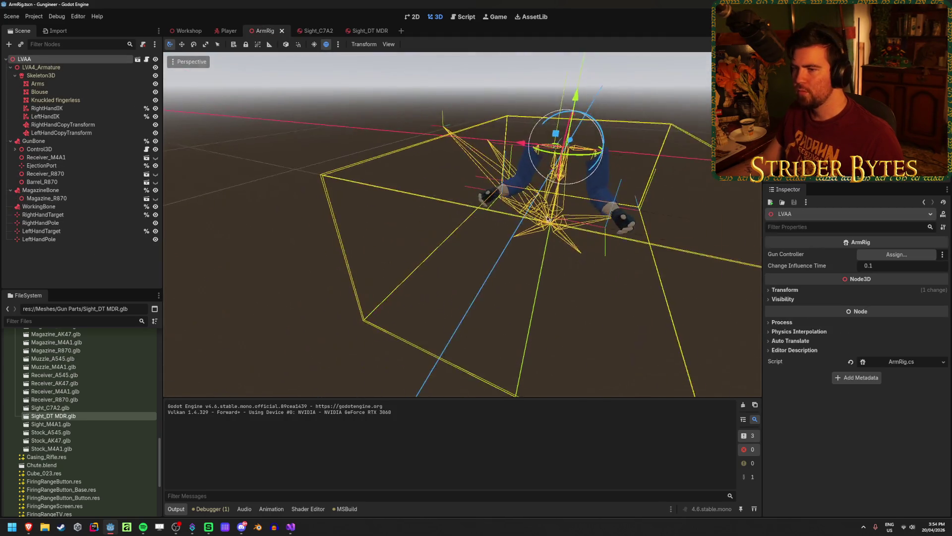
click(84, 140)
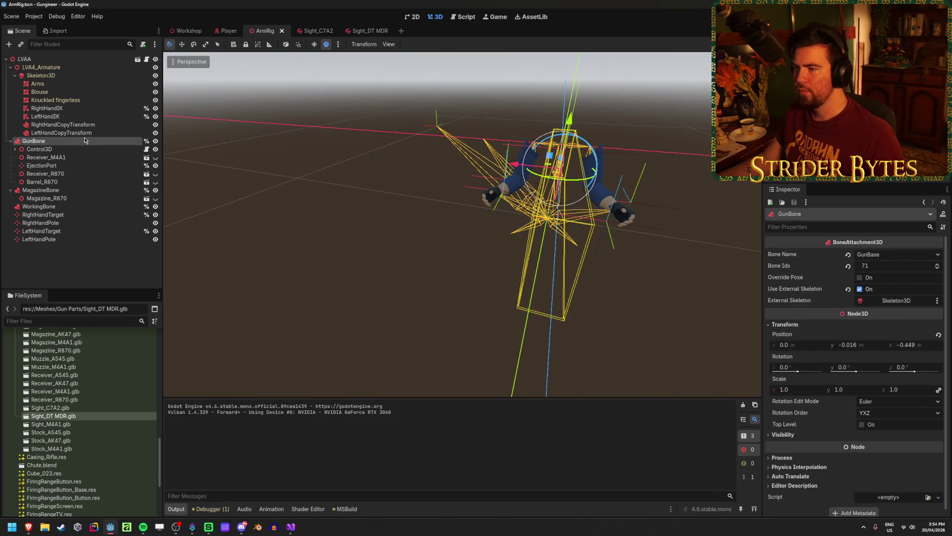
drag(446, 199, 498, 179)
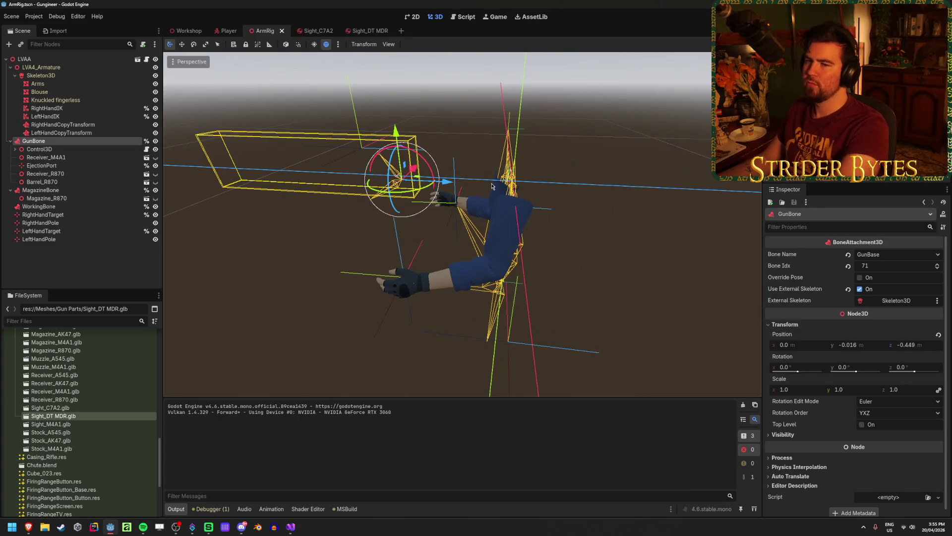
key(alt+Tab)
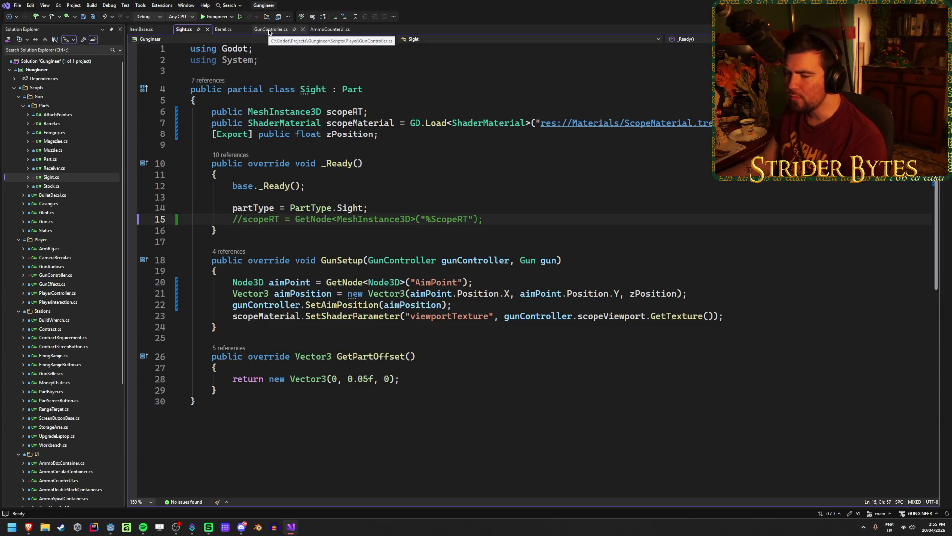
click(270, 31)
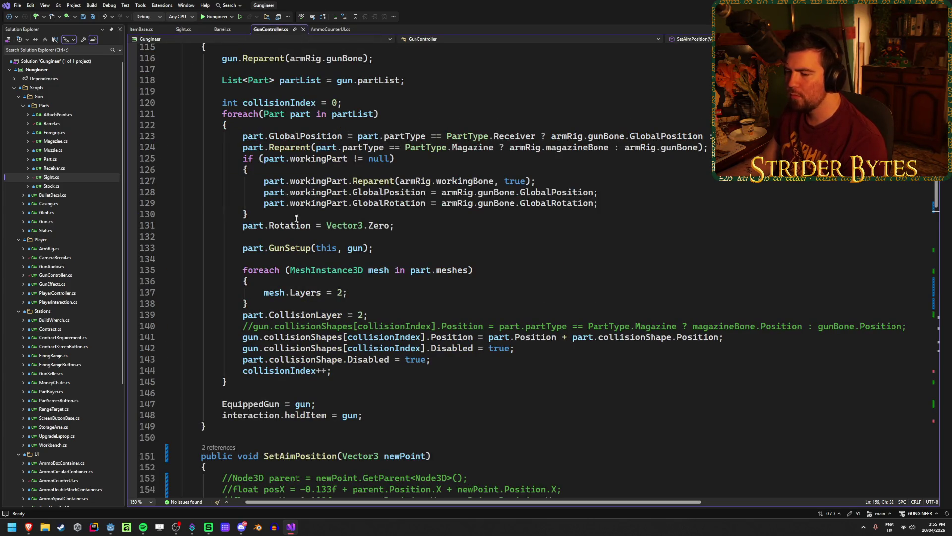
Step: Try uncommenting the posX line in SetAimPosition, then undo it
scroll(297, 219, down, 5)
click(368, 322)
click(231, 322)
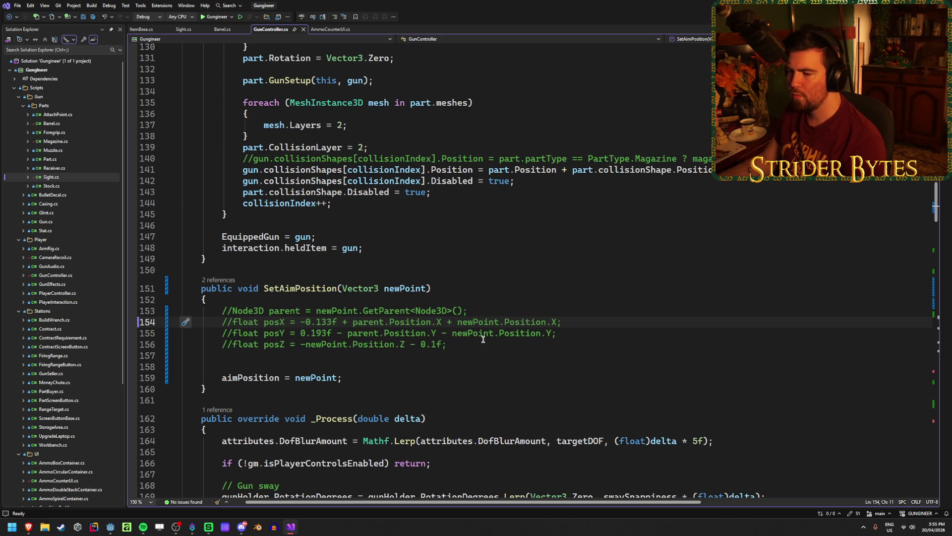
key(BackSpace)
key(BackSpace)
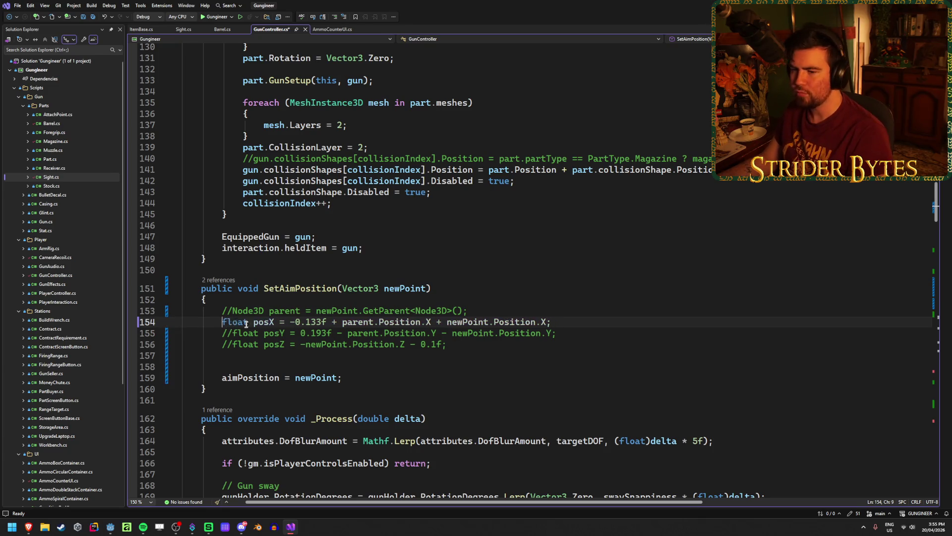
click(233, 333)
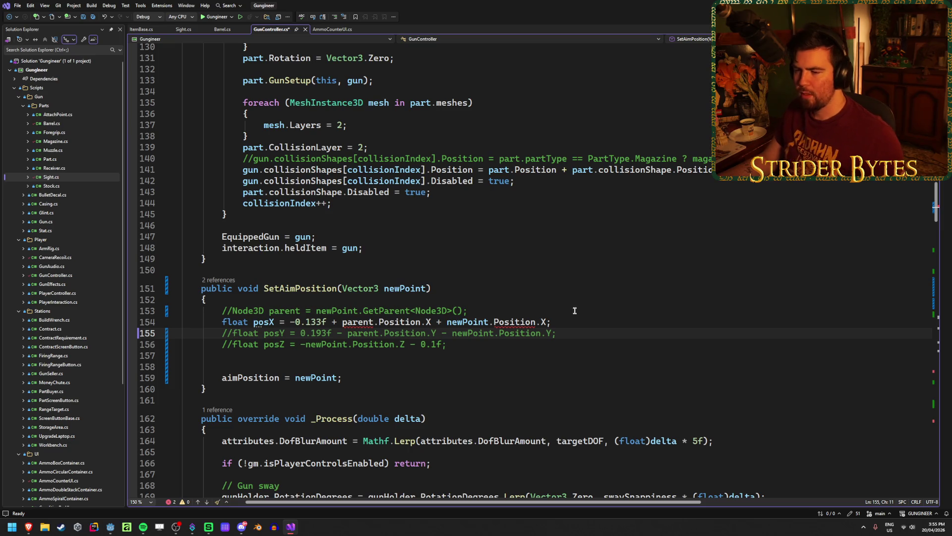
key(ctrl+z)
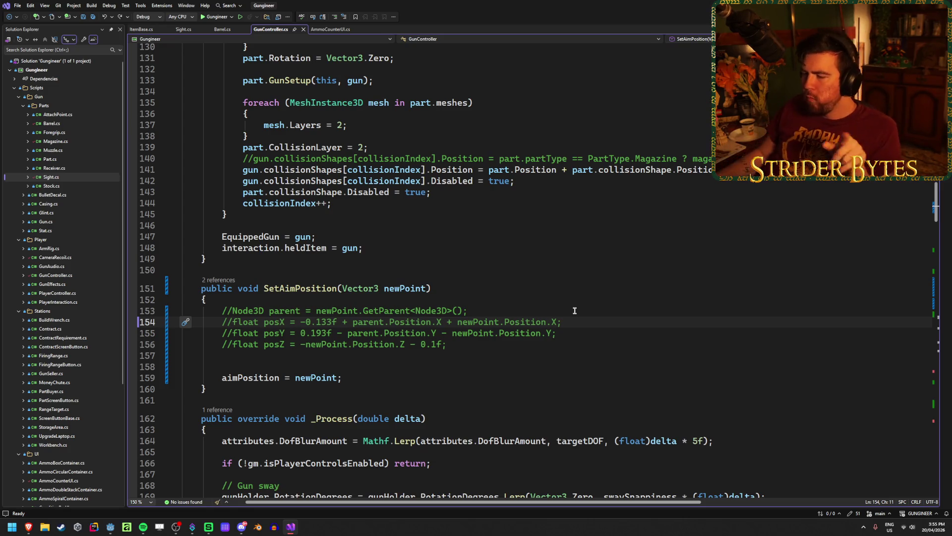
Step: Change SetAimPosition's parameter to Node3D, uncomment the parent, posX, posY and posZ lines, and save
double_click(361, 288)
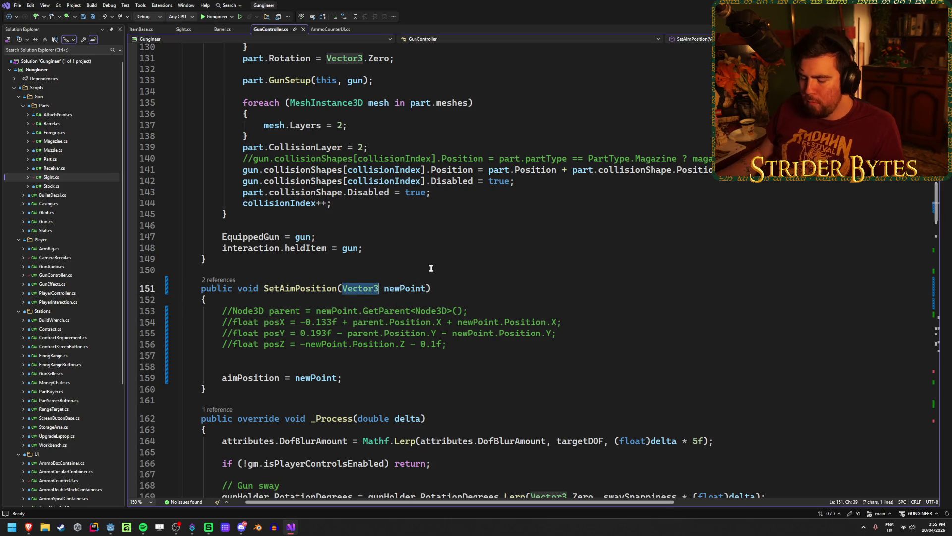
text(Node3)
key(Tab)
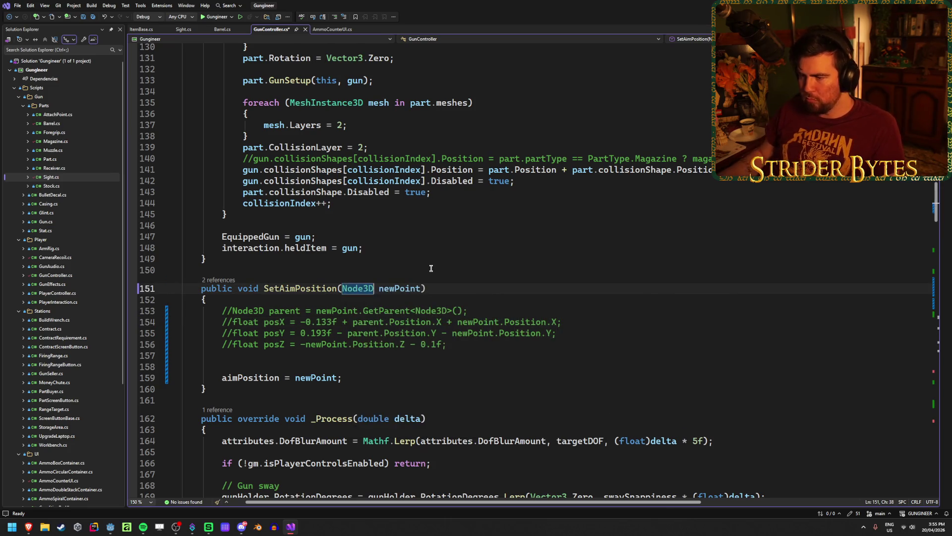
click(231, 310)
key(BackSpace)
key(BackSpace)
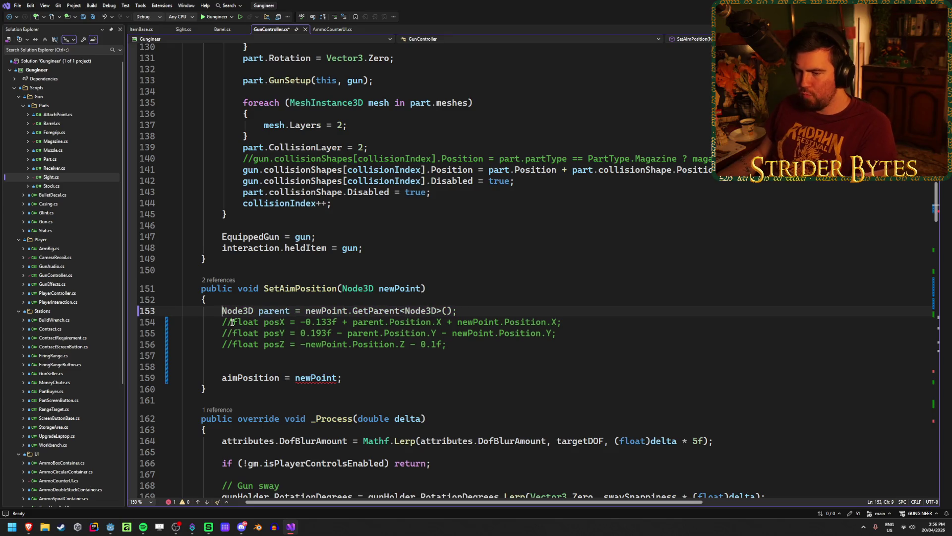
key(Down)
key(Delete)
key(Delete)
key(Down)
key(Delete)
key(Delete)
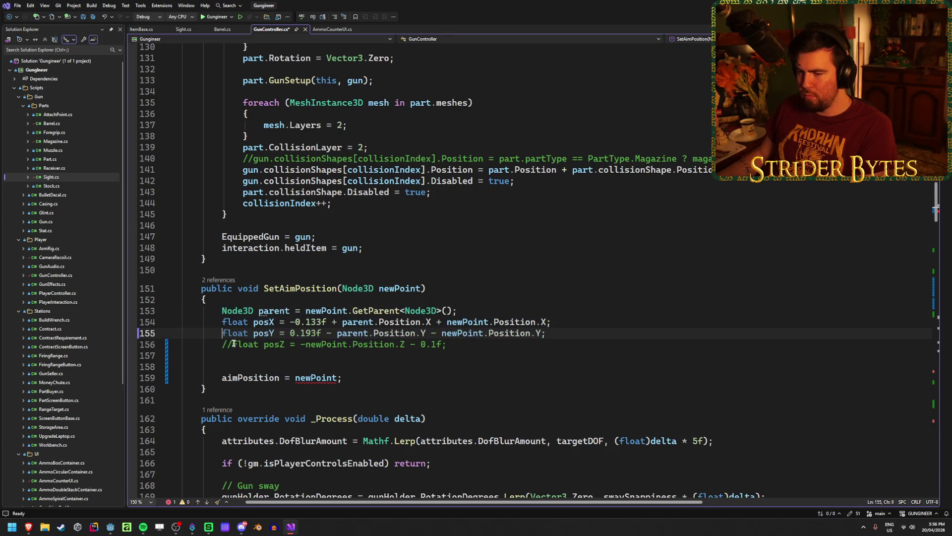
key(Down)
key(Delete)
key(Delete)
key(ctrl+s)
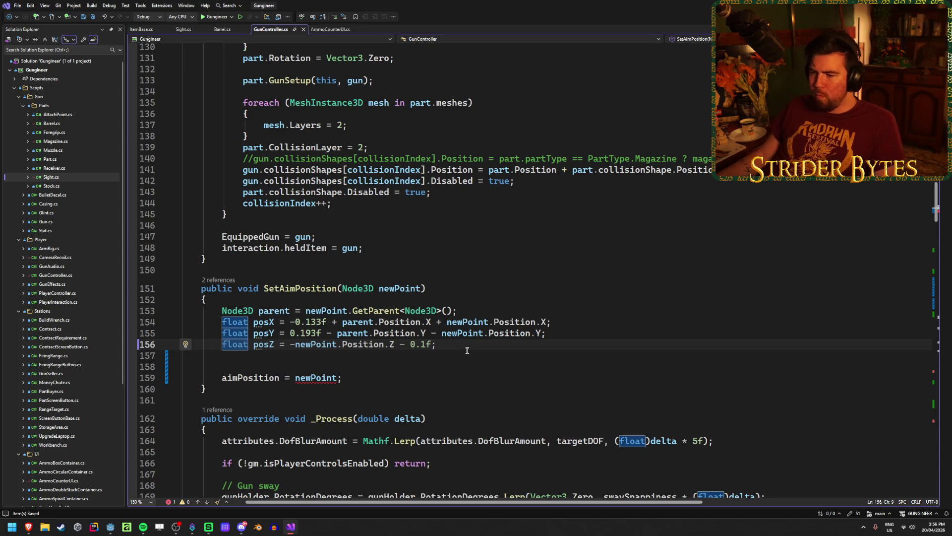
Step: Delete the '- 0.1f' offset from the posZ calculation
click(398, 346)
key(shift+End)
key(BackSpace)
key(BackSpace)
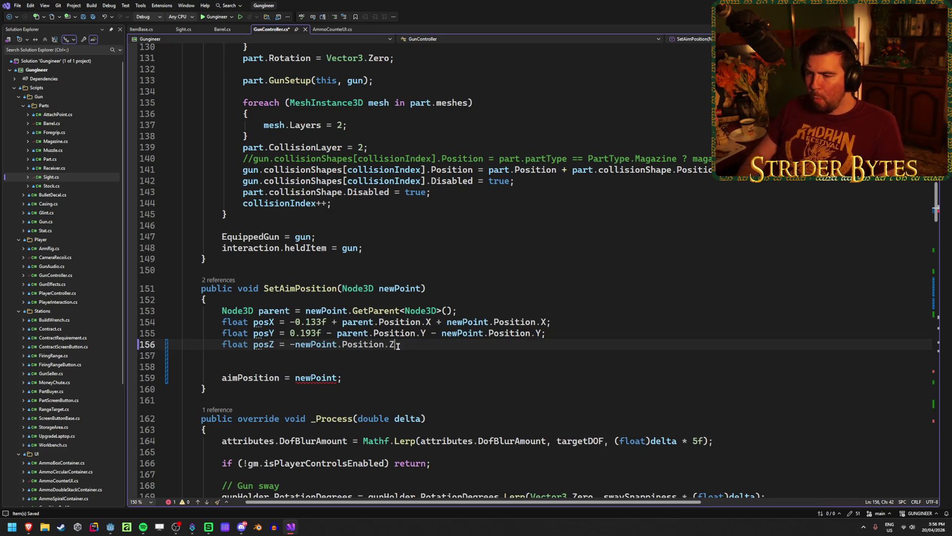
mouse_move(403, 346)
mouse_down()
mouse_move(293, 346)
mouse_move(411, 344)
mouse_up()
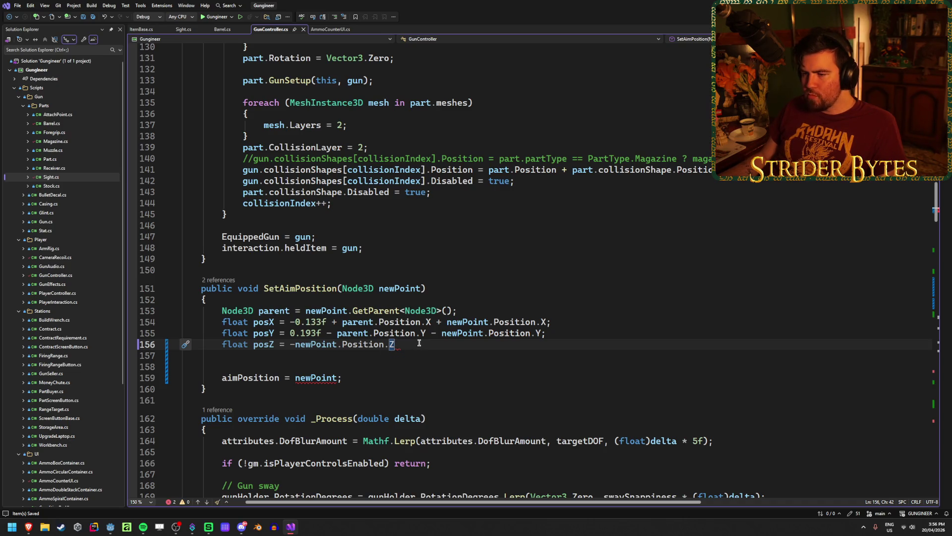
click(420, 288)
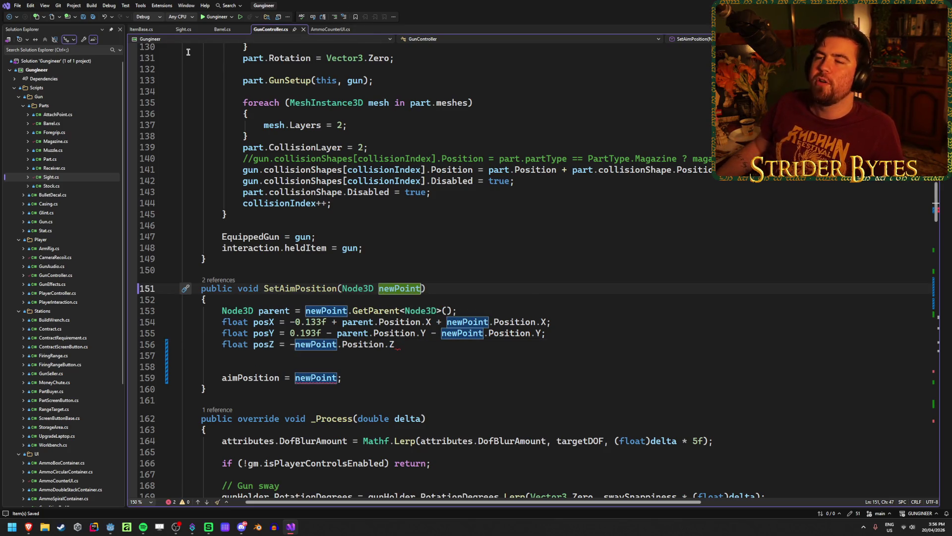
click(182, 29)
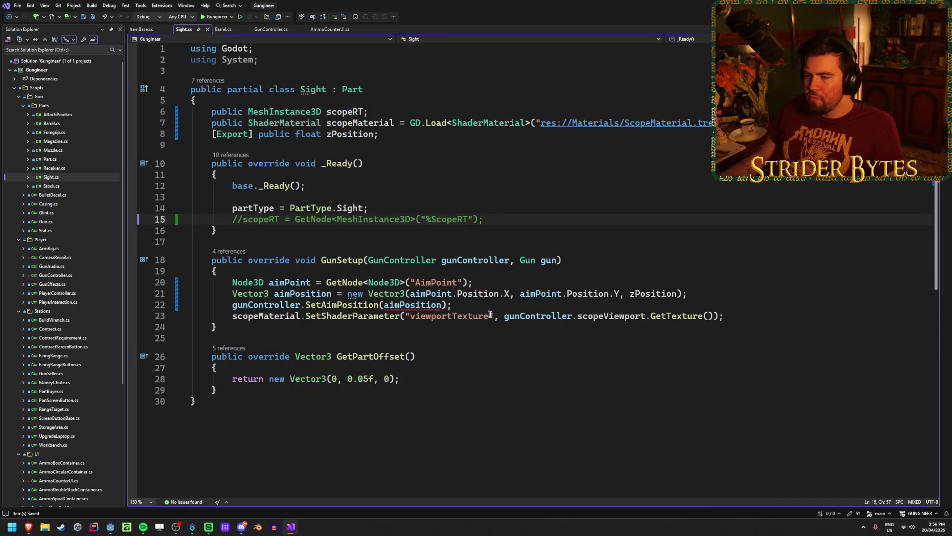
Step: Delete the aimPosition Vector3 statement and its blank line from GunSetup in Sight.cs, and save
click(388, 293)
click(426, 294)
click(477, 293)
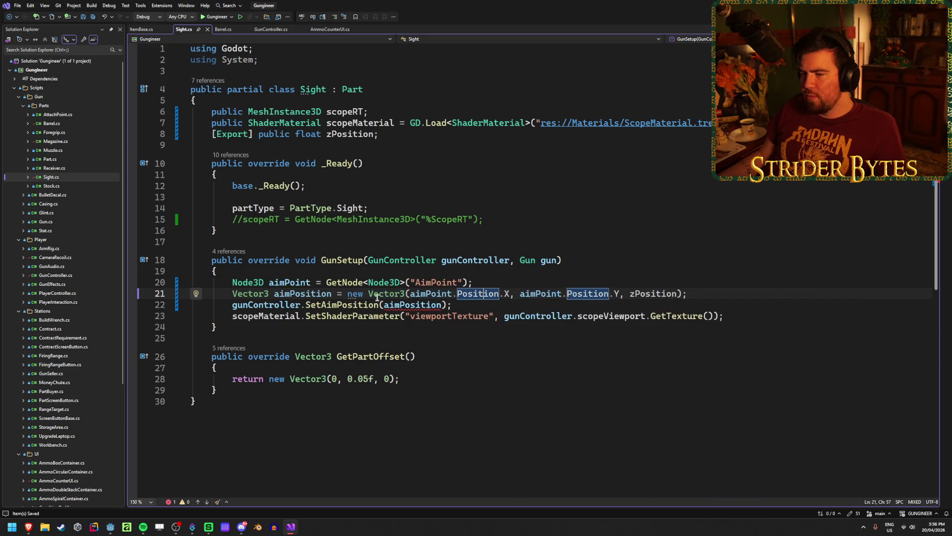
click(349, 293)
click(397, 294)
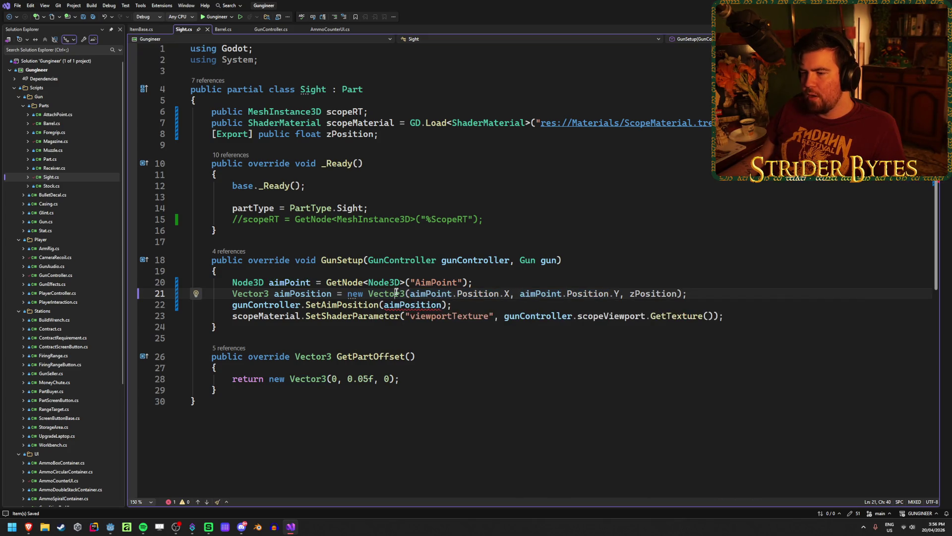
drag(688, 294, 231, 294)
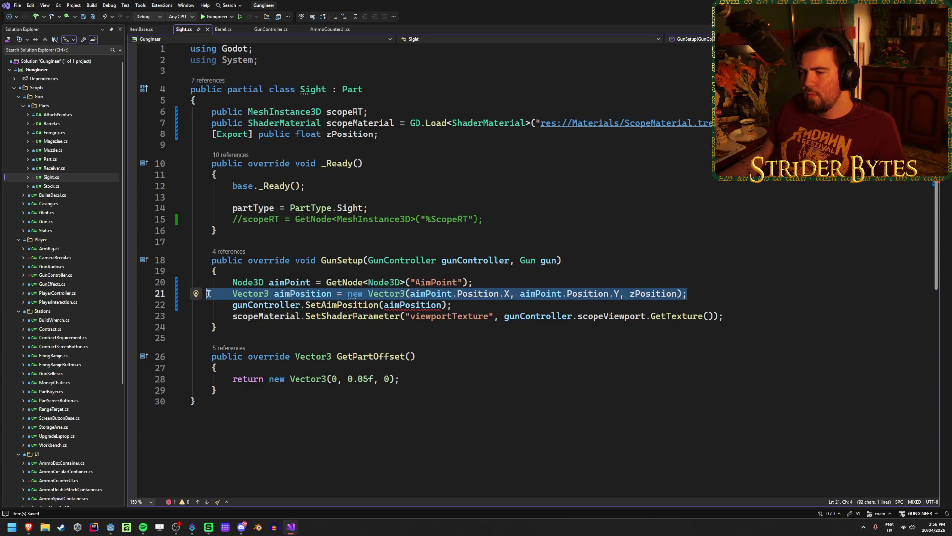
key(BackSpace)
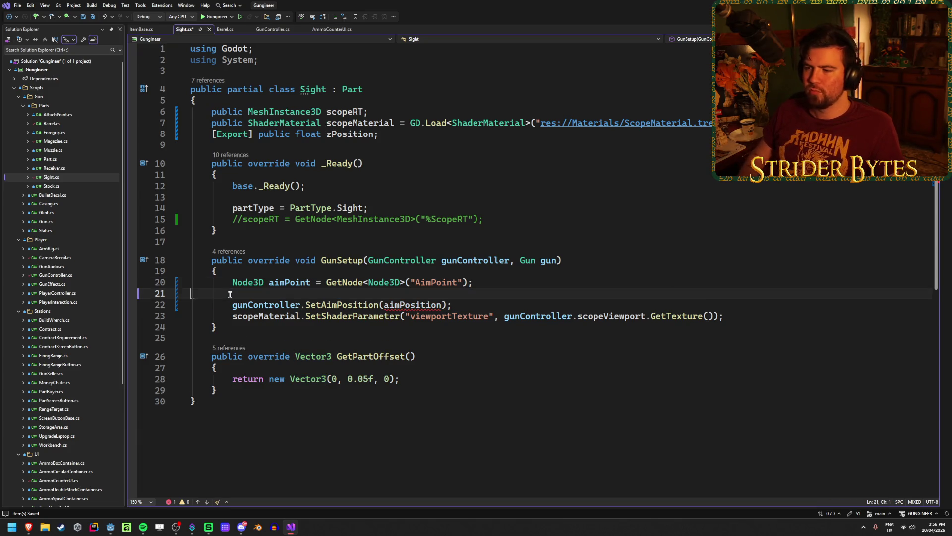
key(BackSpace)
key(ctrl+s)
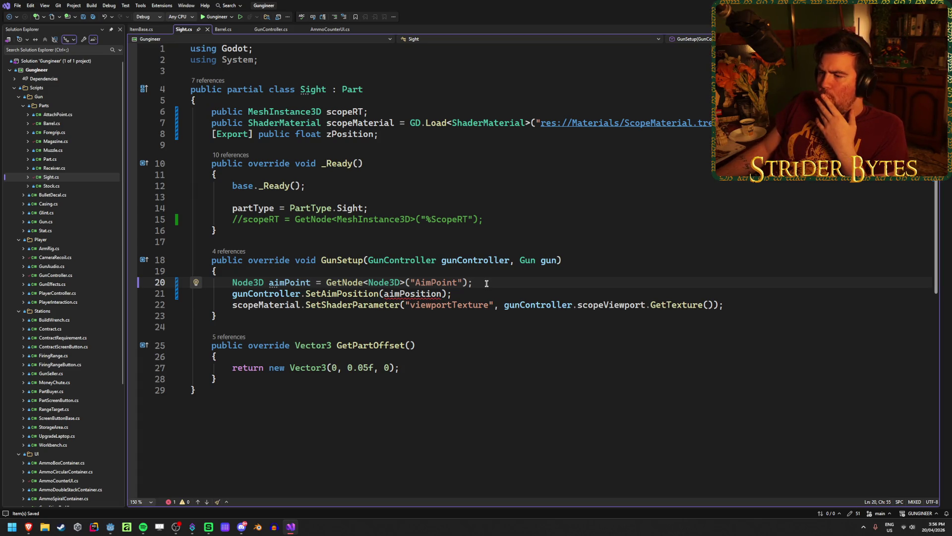
click(473, 294)
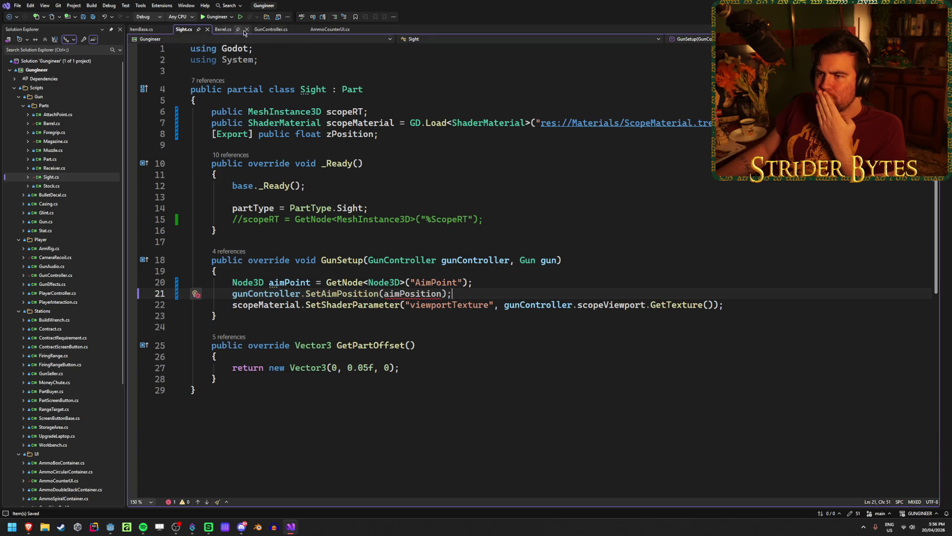
click(279, 31)
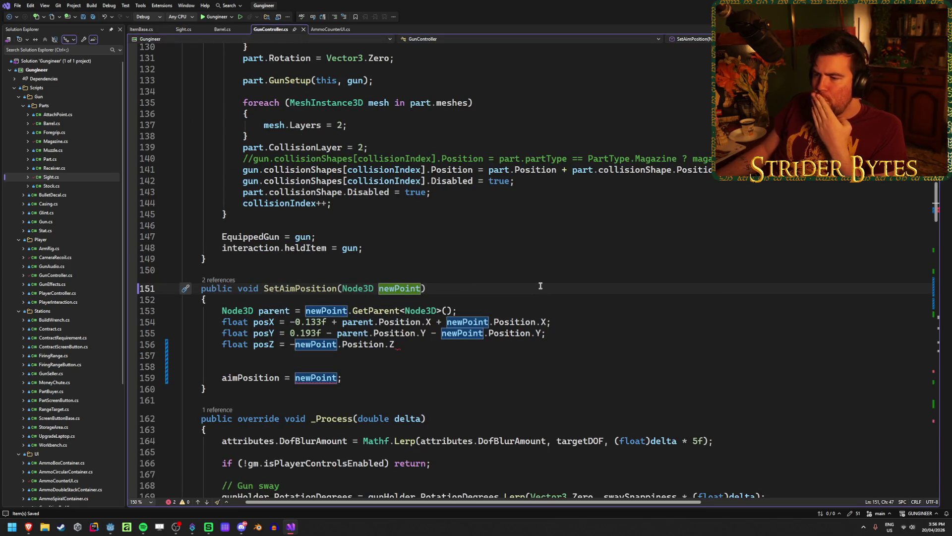
Step: Add a float zPosition parameter to SetAimPosition and set posZ to zPosition, saving
text(, f)
text(loat zPositio)
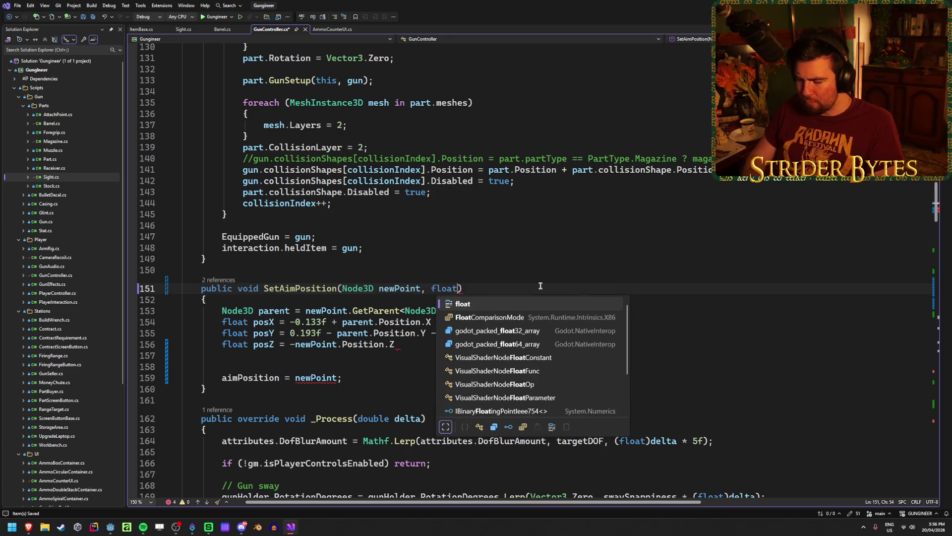
text(n)
key(ctrl+s)
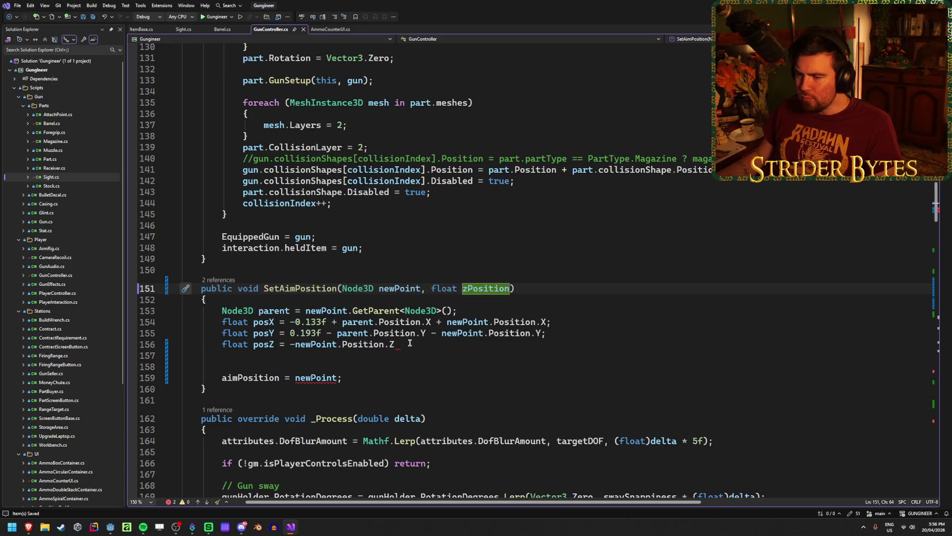
drag(409, 343, 290, 344)
text(zPos)
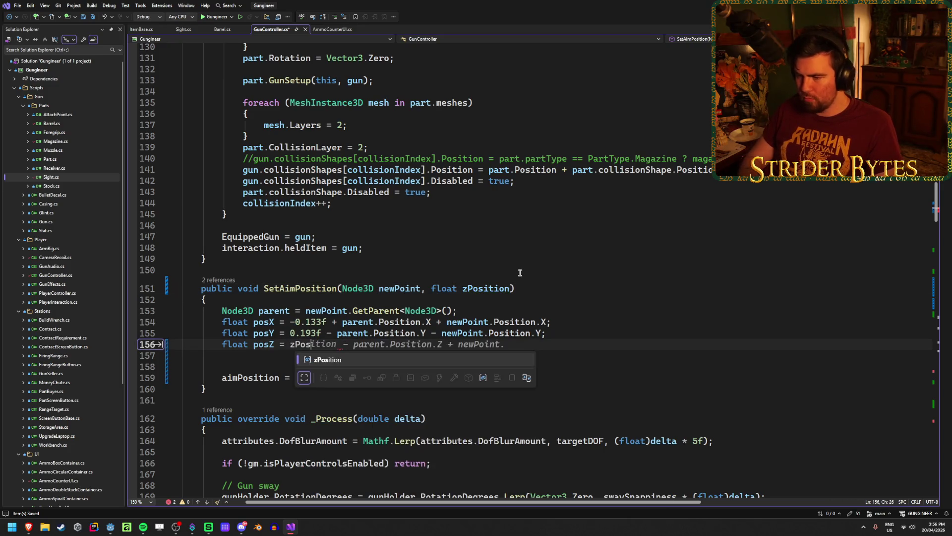
text(ition;)
key(ctrl+s)
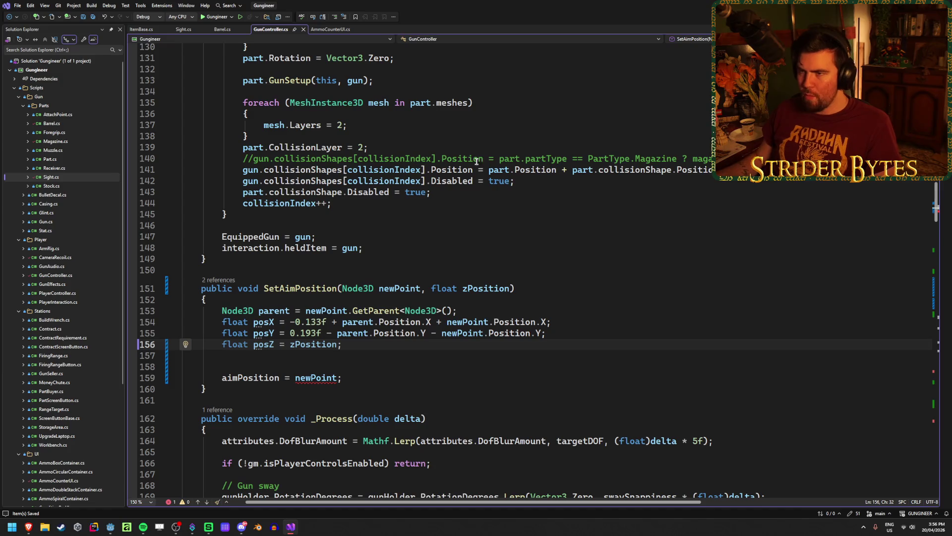
Step: Remove the empty line below posZ and begin typing 'Vector3 newPoint = new Vector3'
click(361, 353)
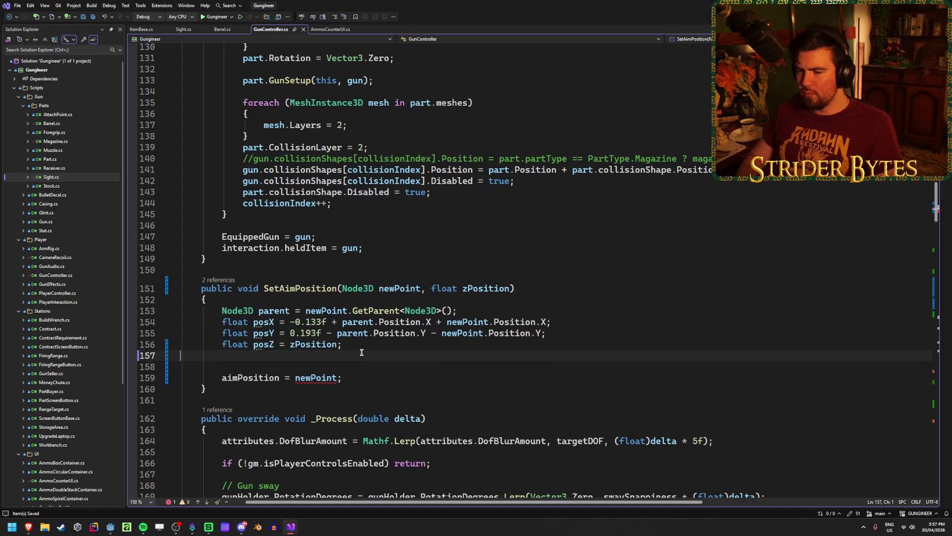
key(BackSpace)
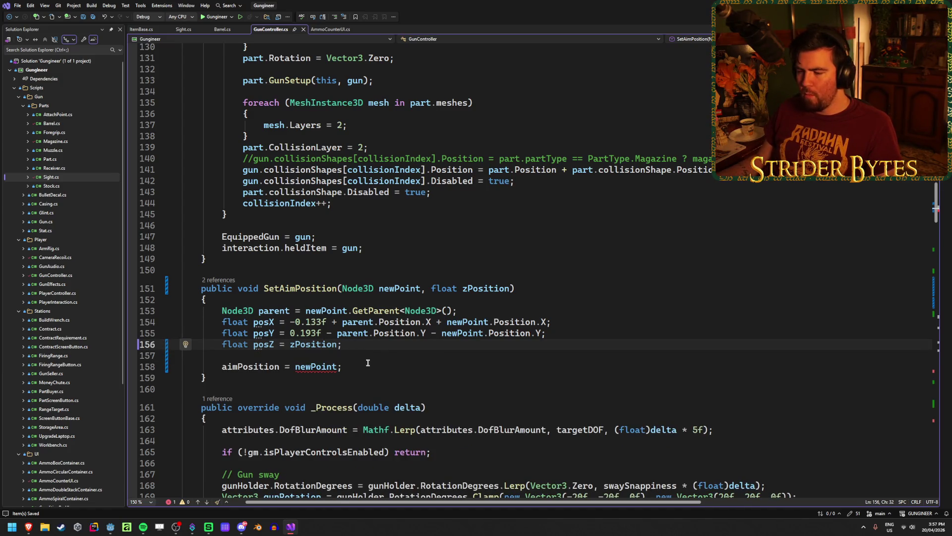
click(351, 370)
double_click(318, 367)
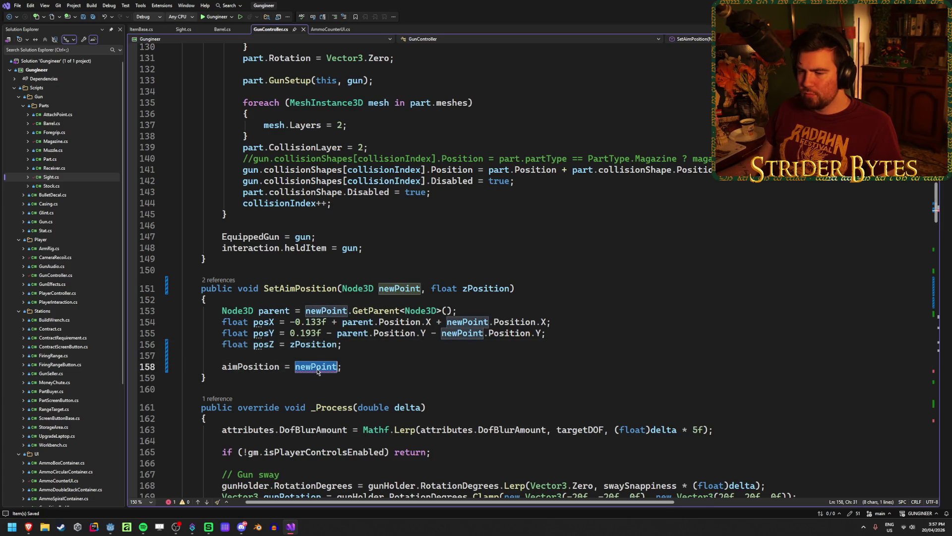
click(355, 347)
key(Return)
text(Vector3 newPoint = new )
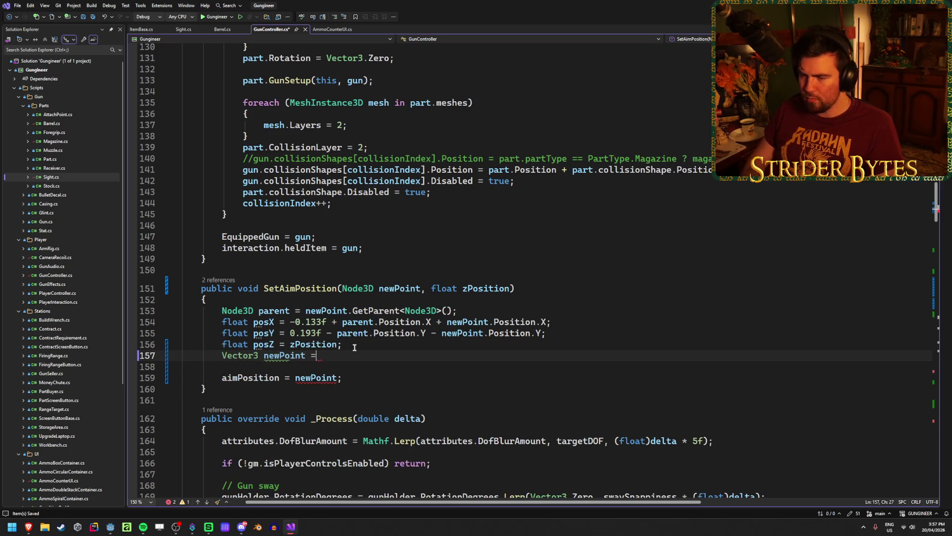
text(Vector3)
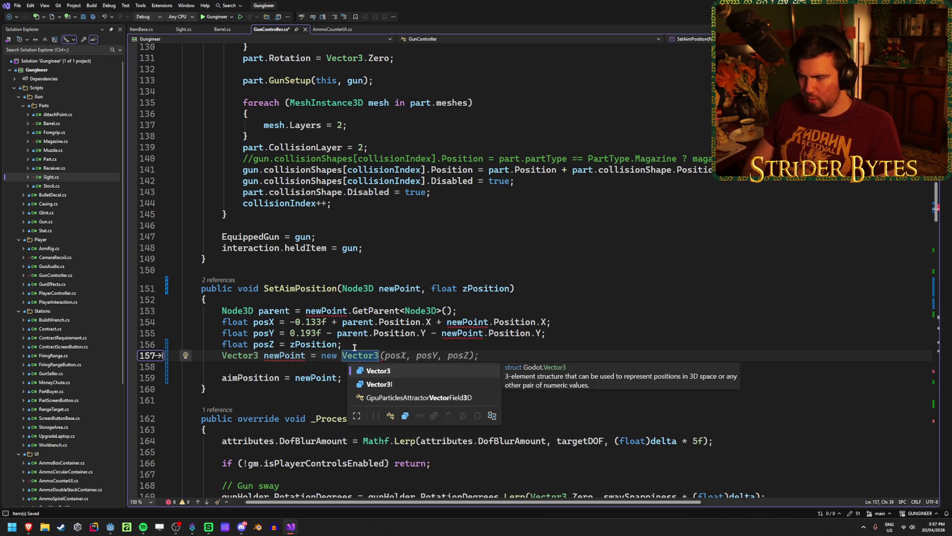
Step: Complete the vector with posX, posY, posZ, rename it aimPos, and assign it to aimPosition
key(Tab)
key(ctrl+s)
click(370, 375)
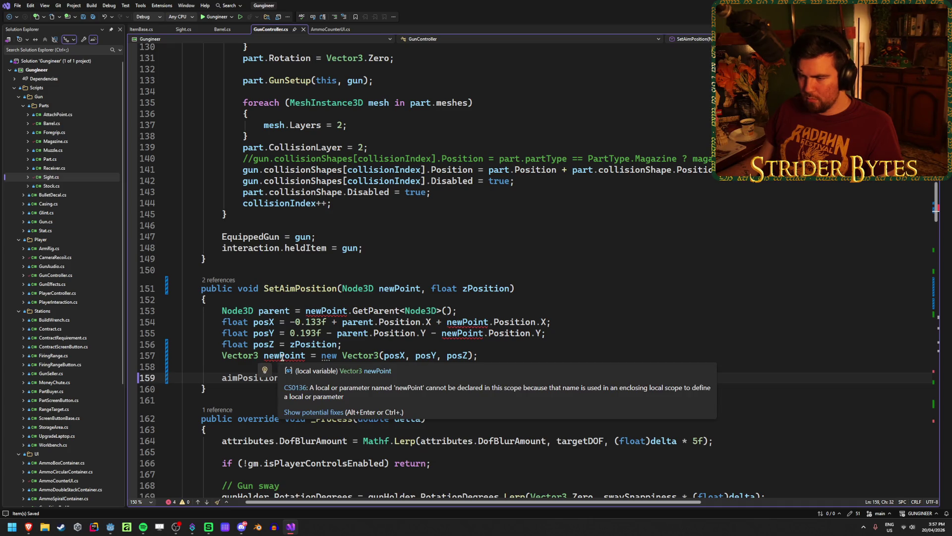
double_click(282, 356)
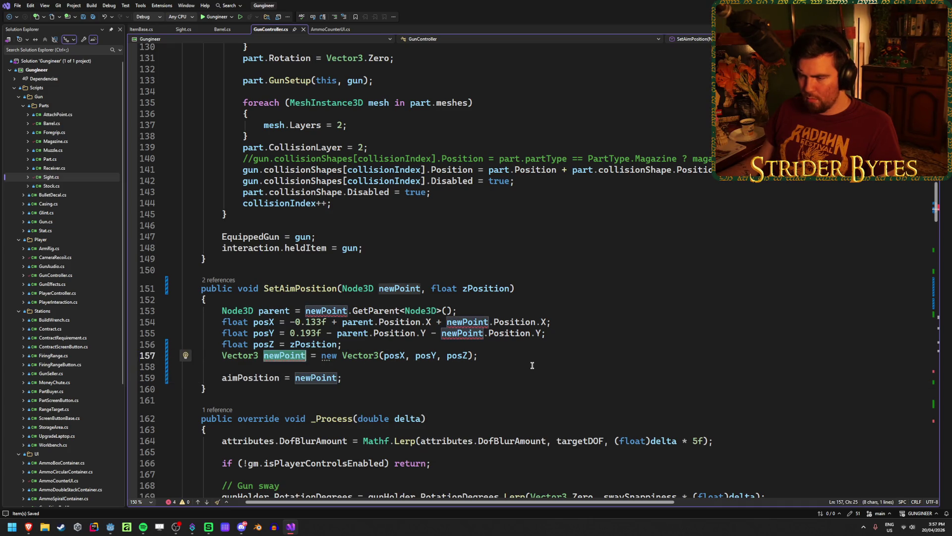
text(aimP)
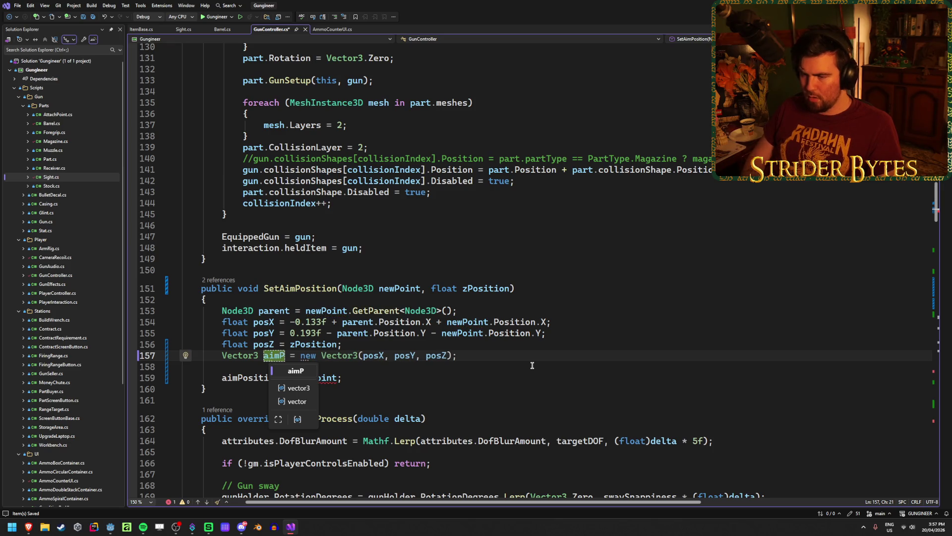
text(os)
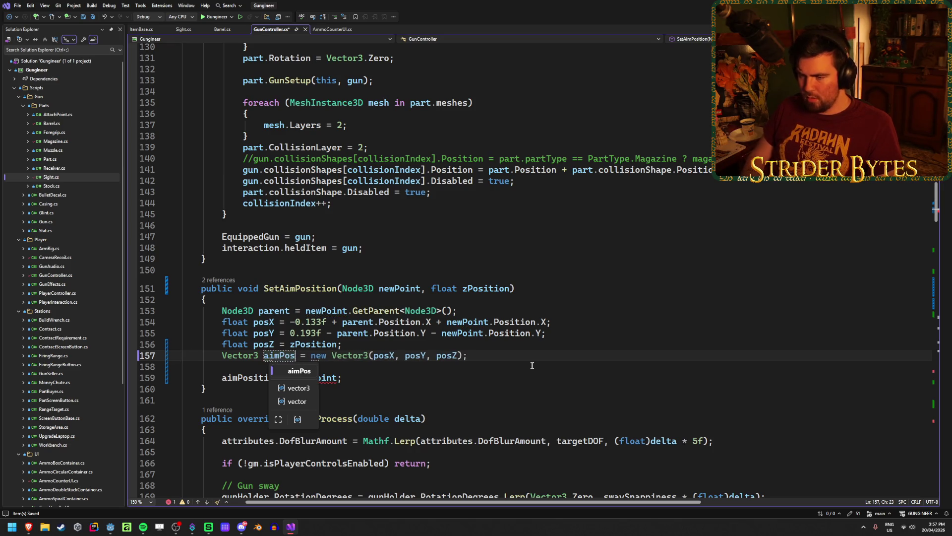
double_click(320, 379)
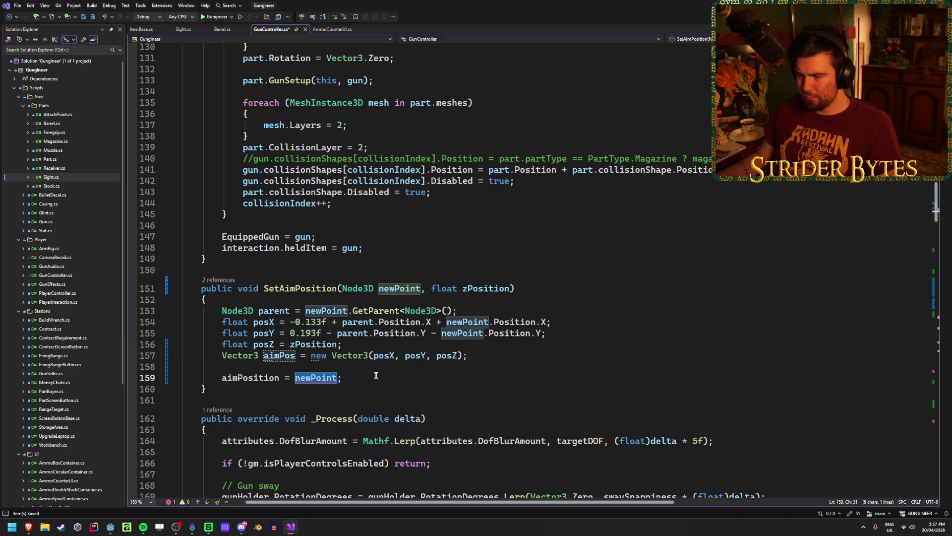
text(aimPos)
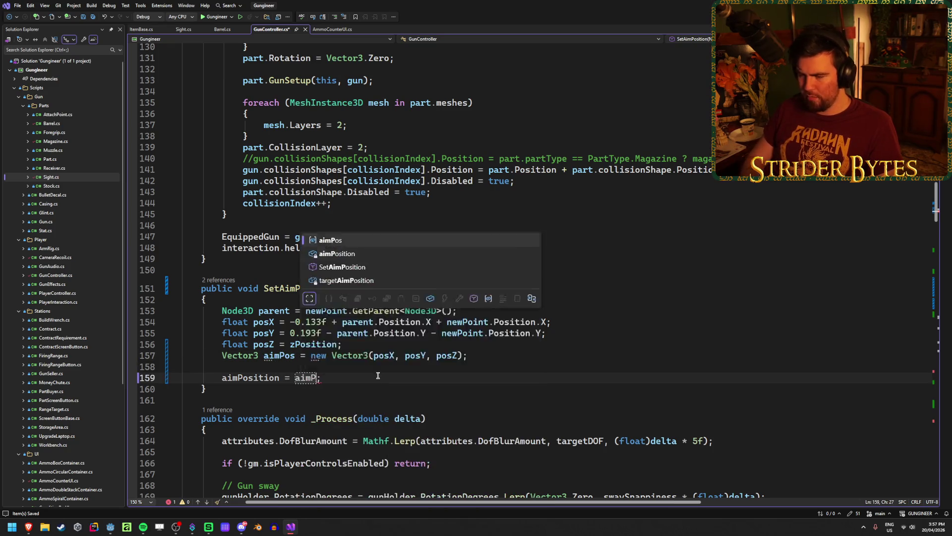
key(End)
Step: Insert a blank line after the parent lookup line in SetAimPosition
click(537, 351)
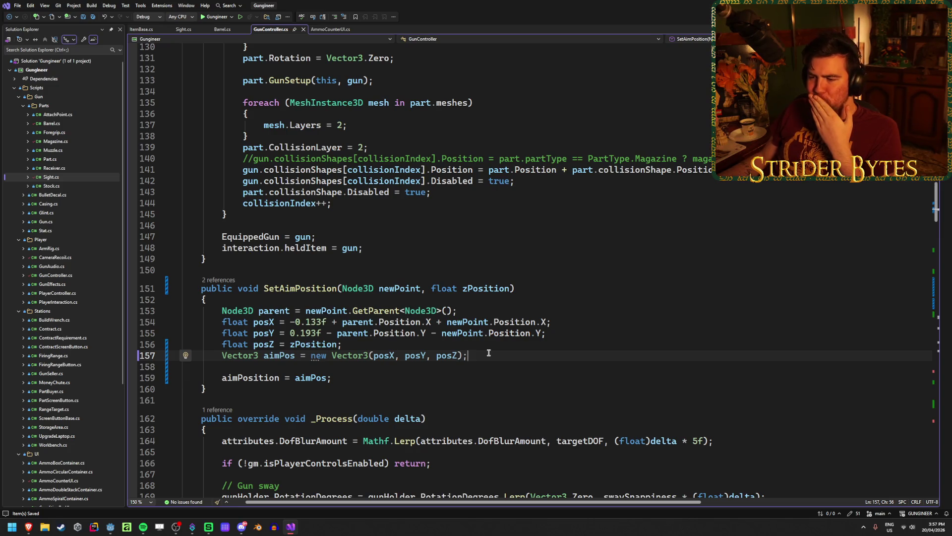
click(345, 380)
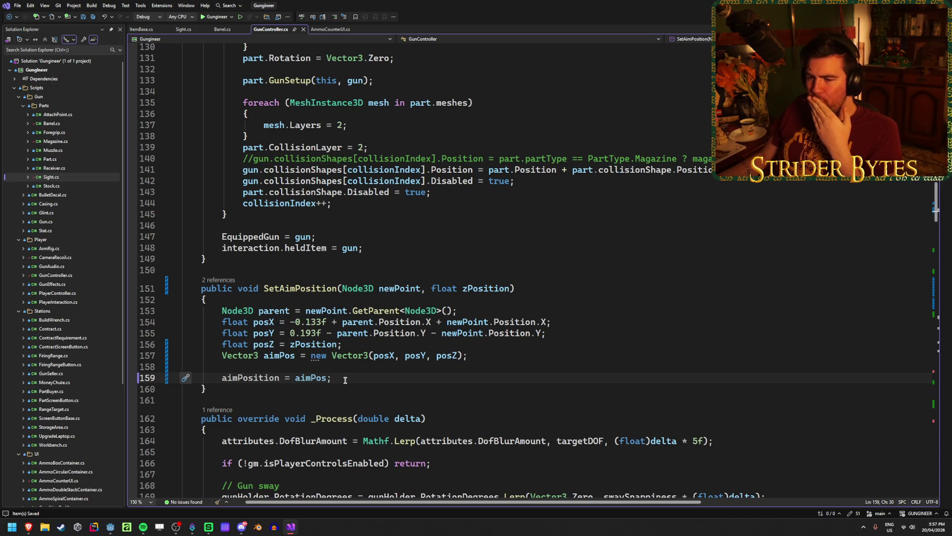
click(495, 309)
key(Return)
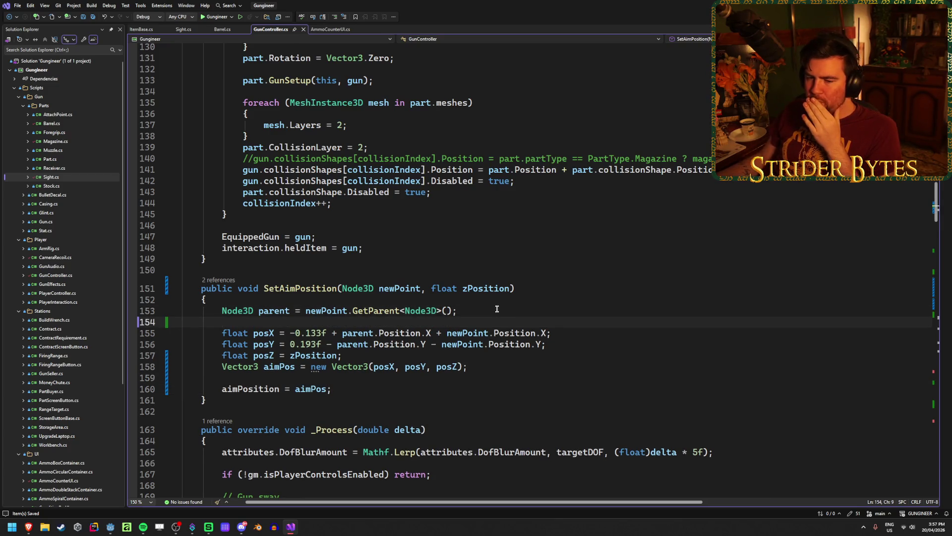
click(483, 368)
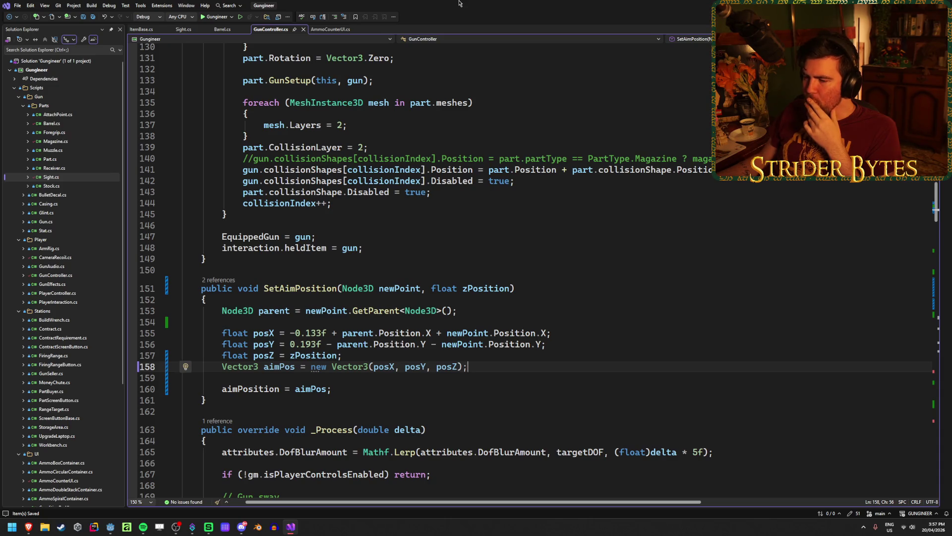
key(alt+Tab)
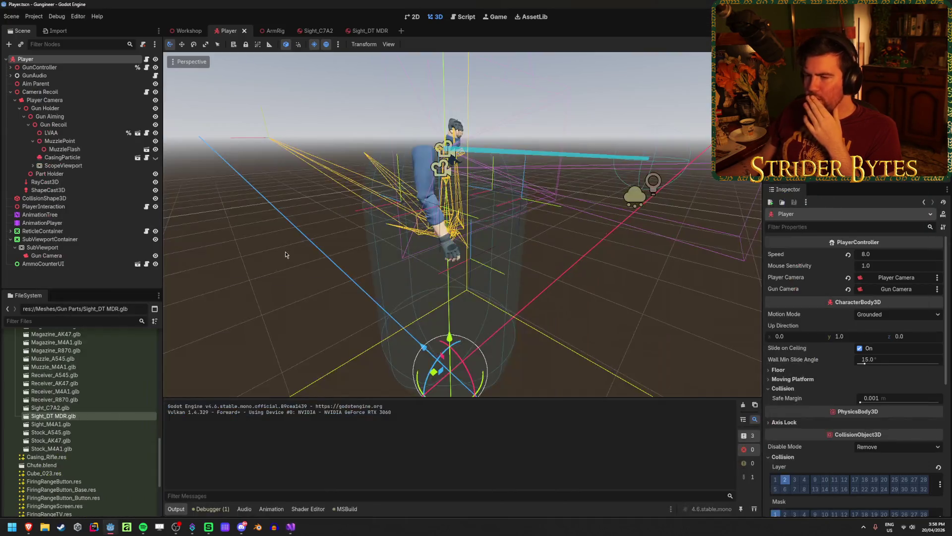
Step: Build the C# project from the Sight_C7A2 scene and dismiss the missing aimPosition error
click(316, 32)
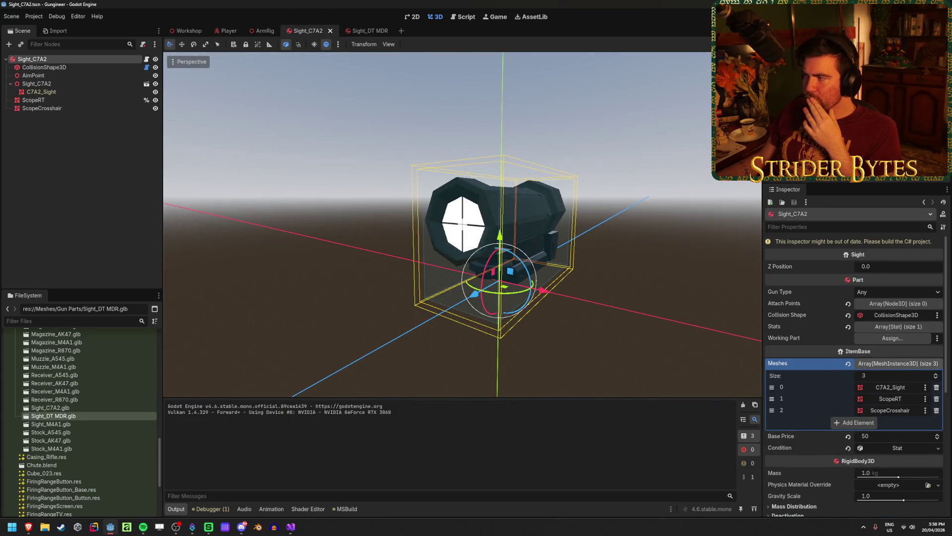
click(843, 17)
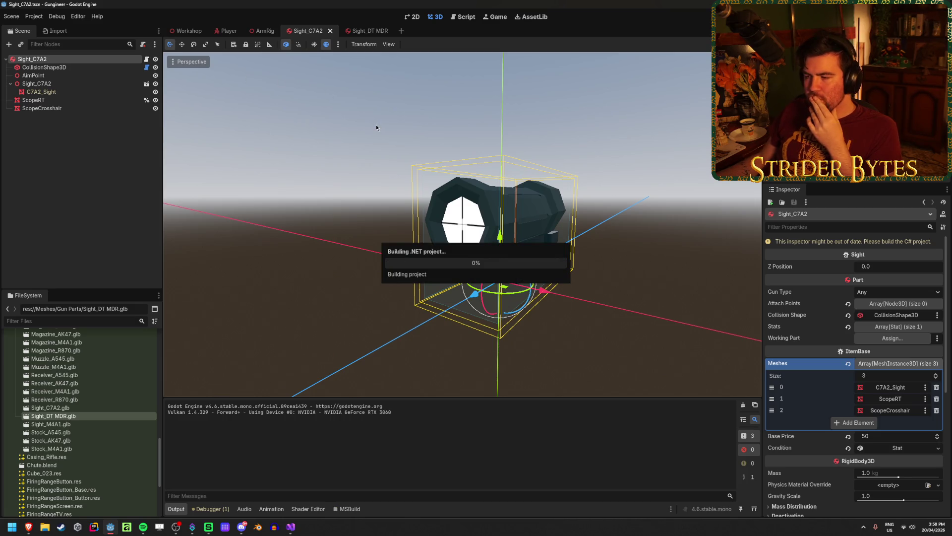
key(Return)
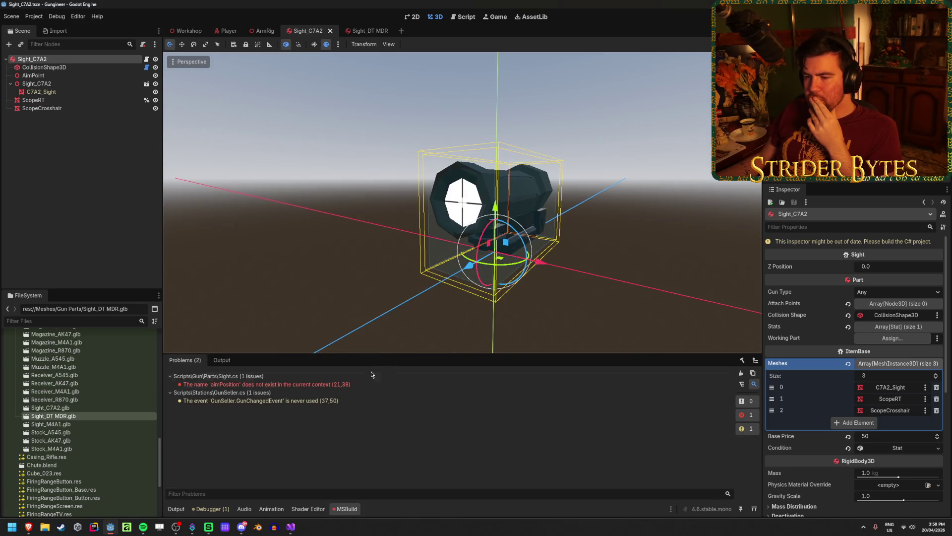
click(291, 527)
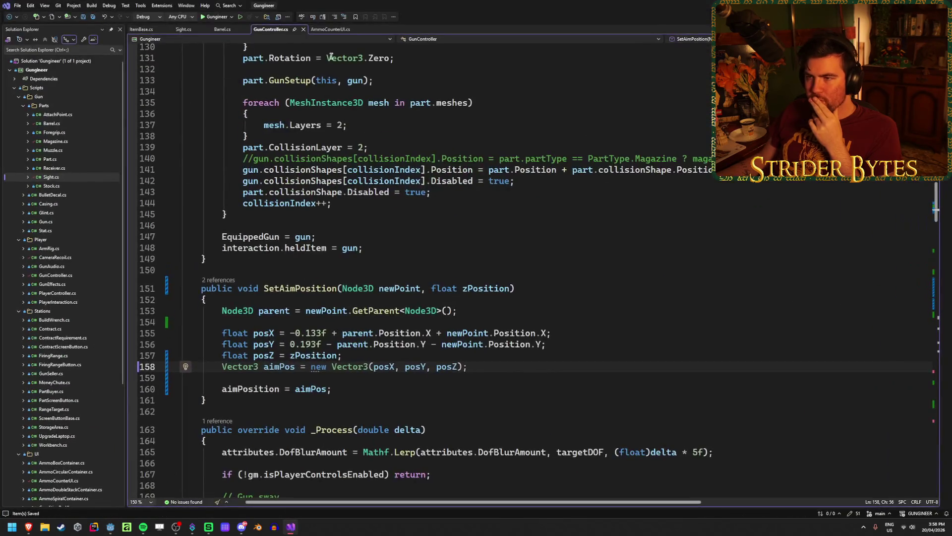
Step: Change Sight.cs's call to gunController.SetAimPosition(aimPoint, zPosition) and save
click(183, 29)
click(415, 294)
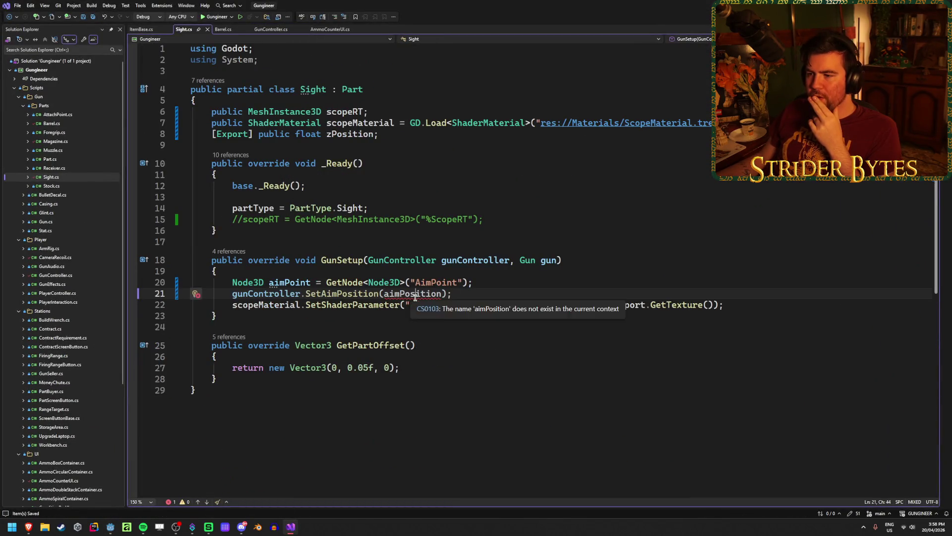
key(ctrl+Right)
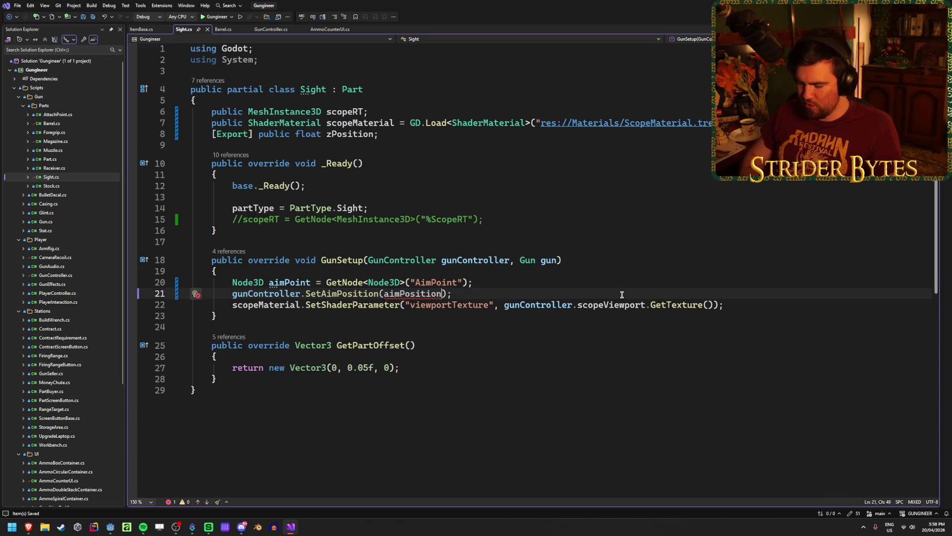
key(BackSpace)
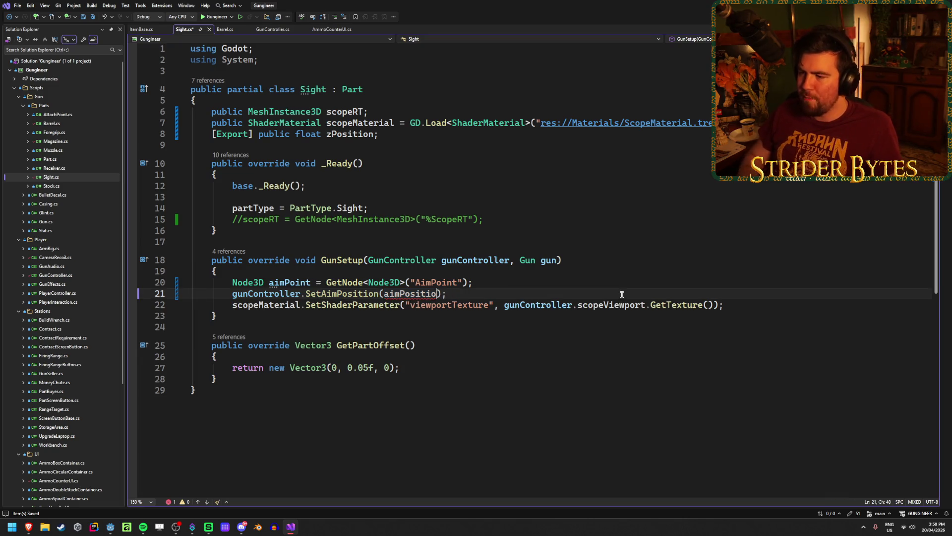
text(t, z)
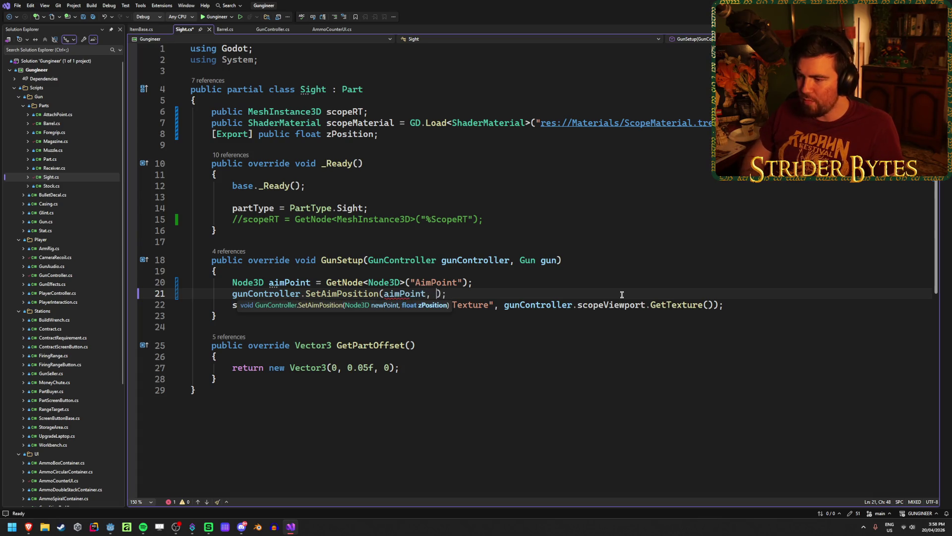
text(Pos)
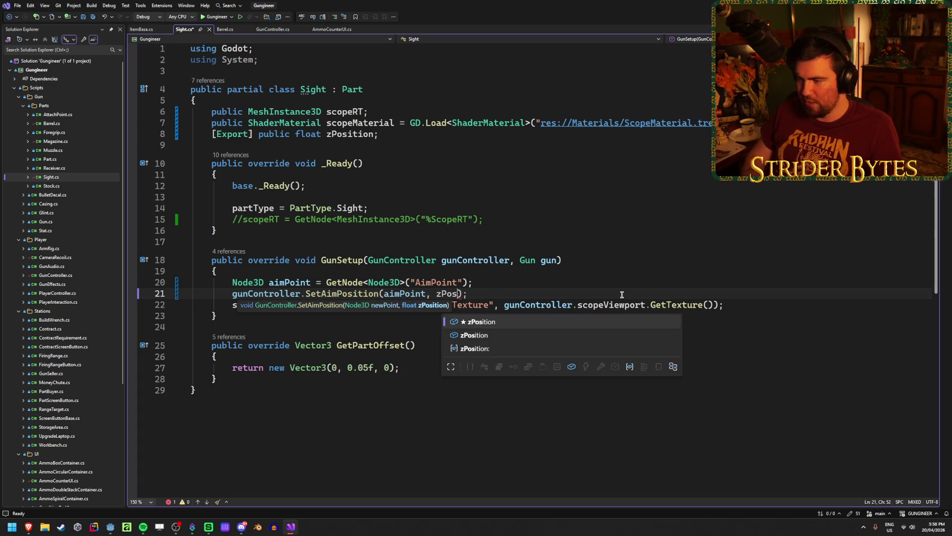
key(Tab)
key(ctrl+s)
key(End)
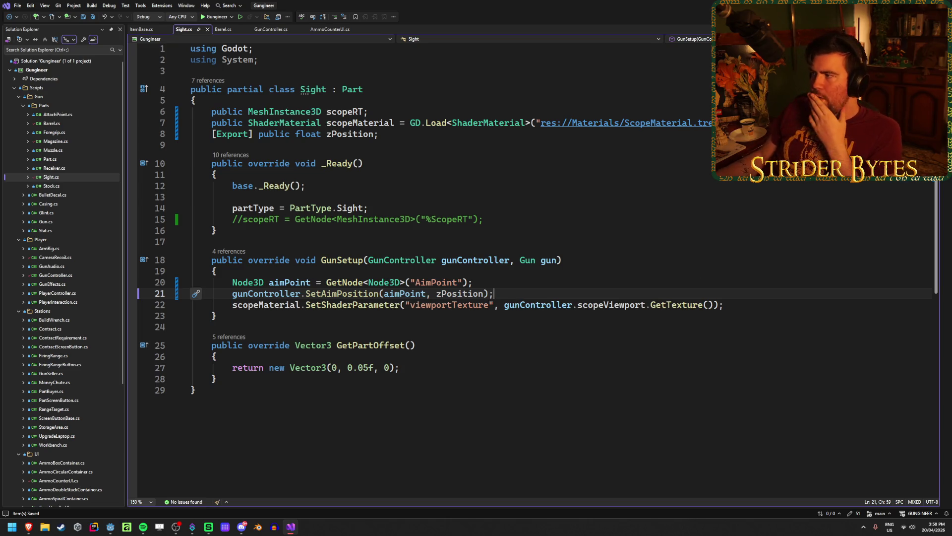
key(alt+Tab)
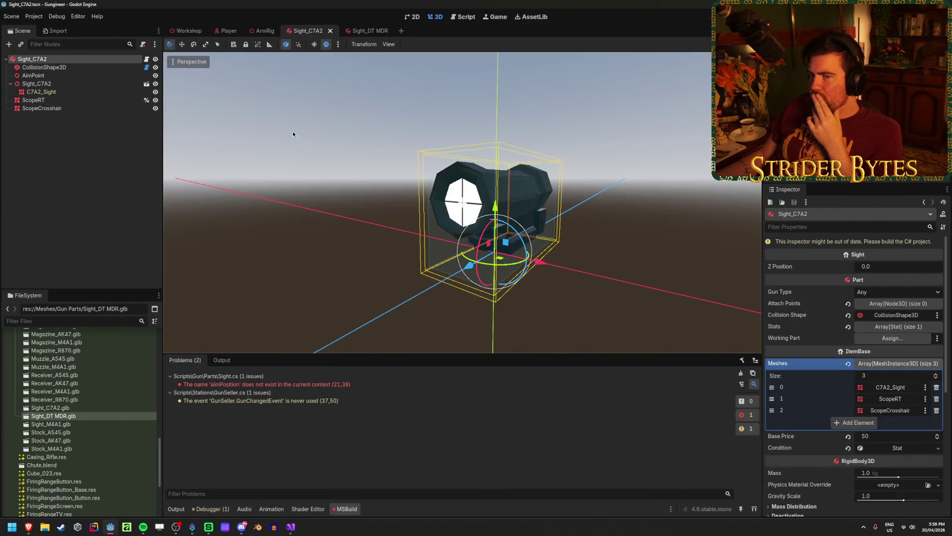
click(225, 31)
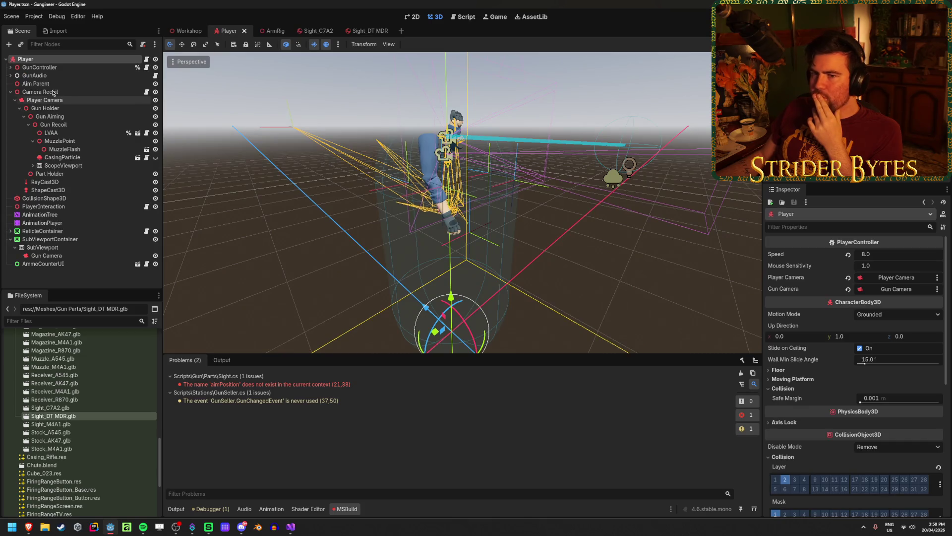
click(66, 118)
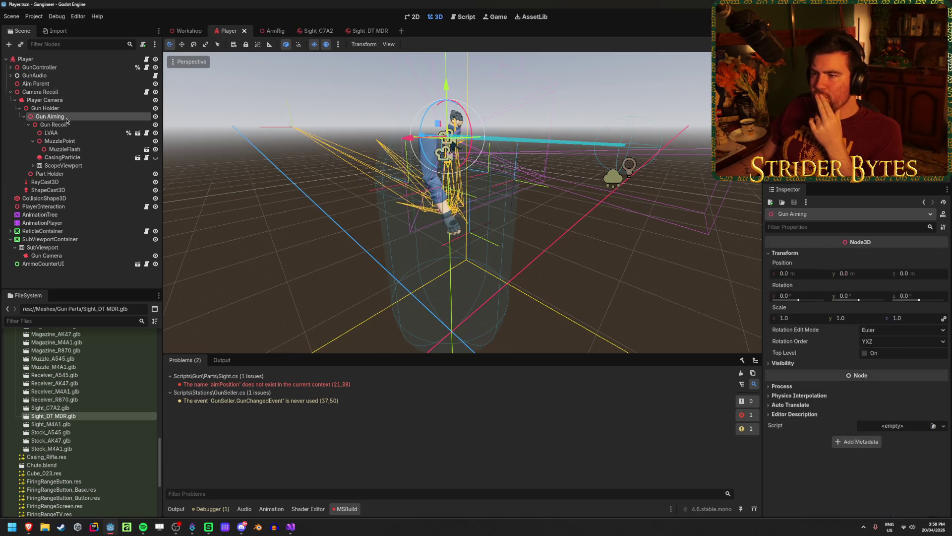
key(f)
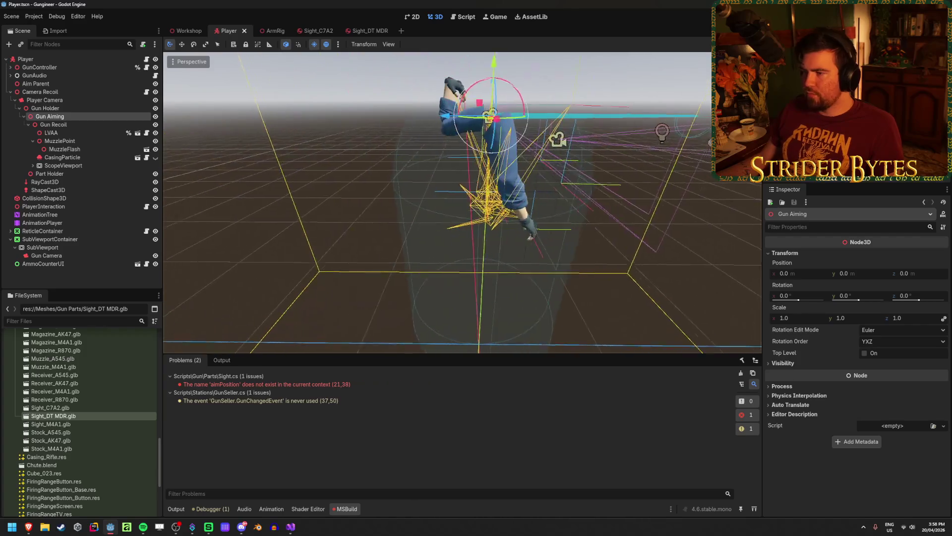
mouse_move(447, 185)
mouse_down()
mouse_move(317, 194)
mouse_move(425, 207)
mouse_move(335, 197)
mouse_up()
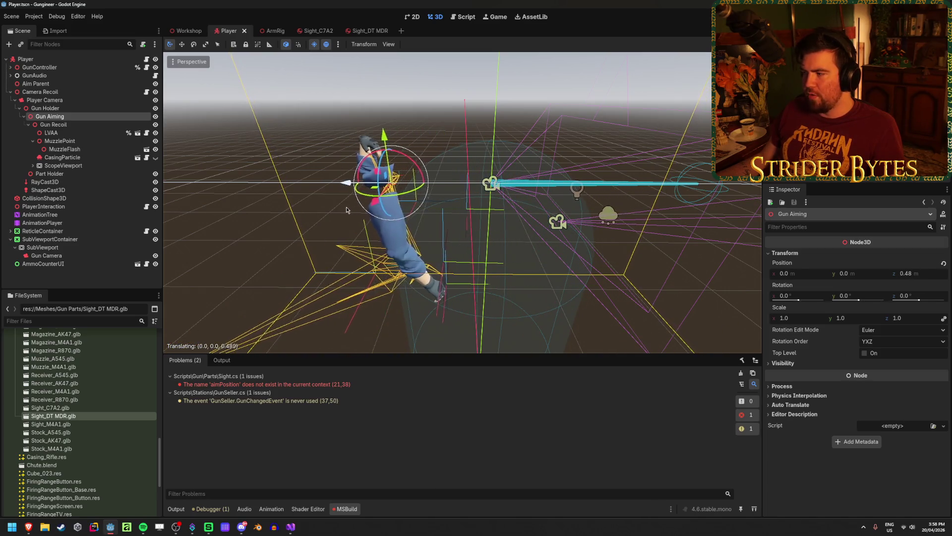
key(Escape)
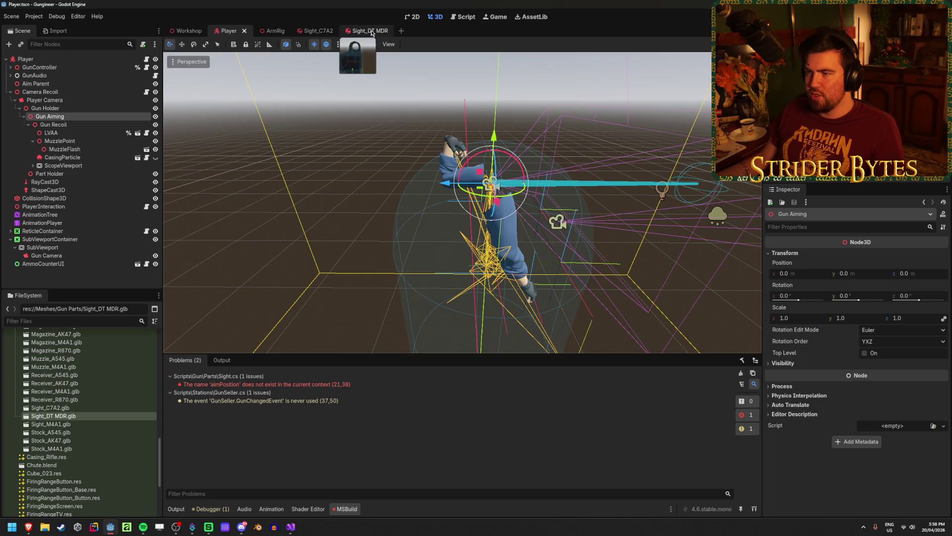
click(311, 31)
click(90, 153)
key(ctrl+s)
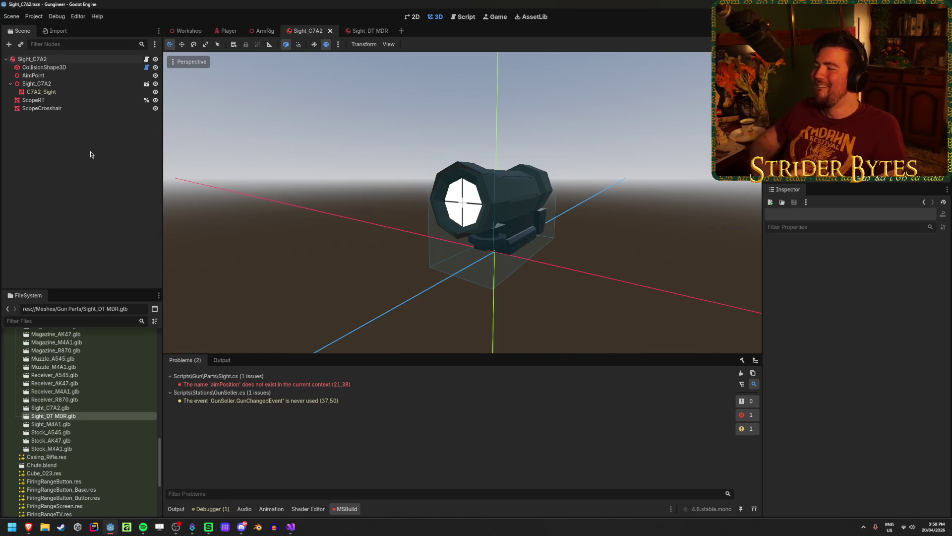
Step: Rebuild the project and play-test picking up, setting down, and re-grabbing the rifle
click(89, 59)
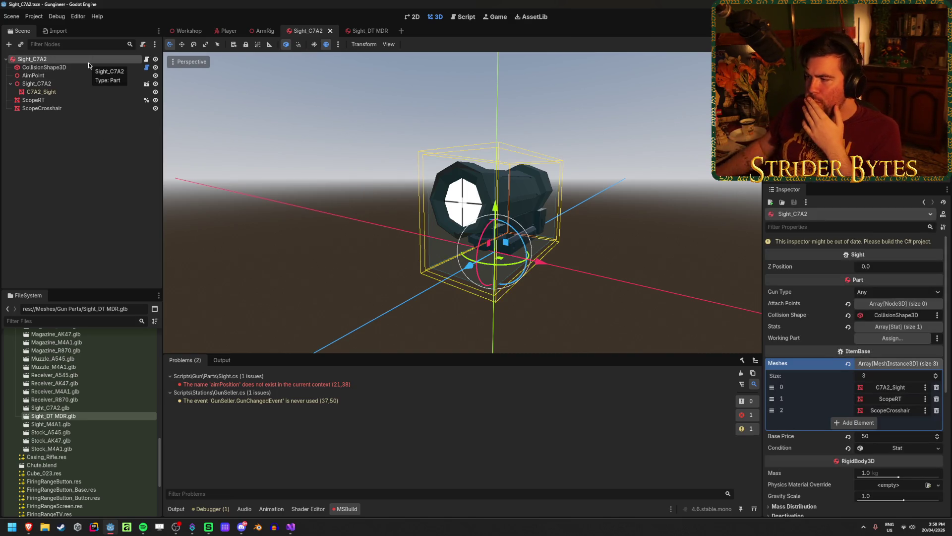
key(alt+b)
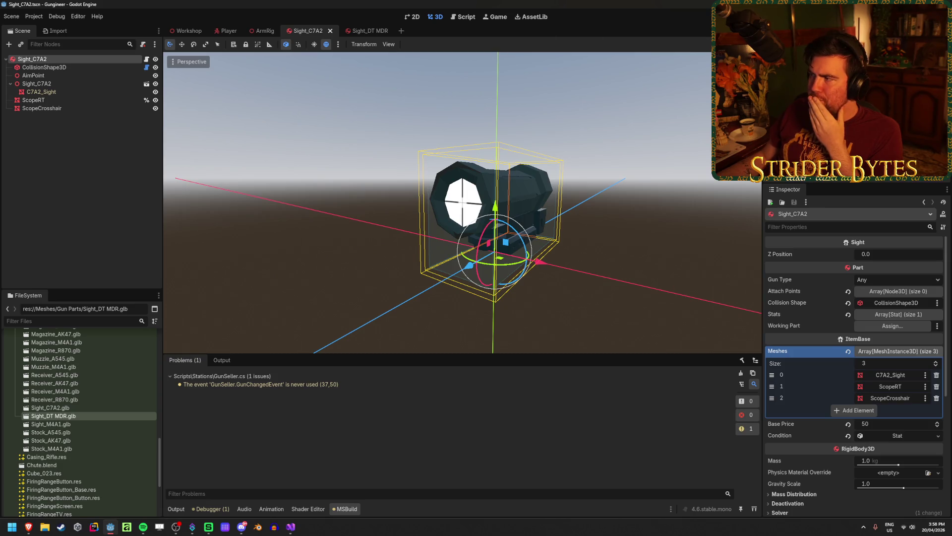
key(F5)
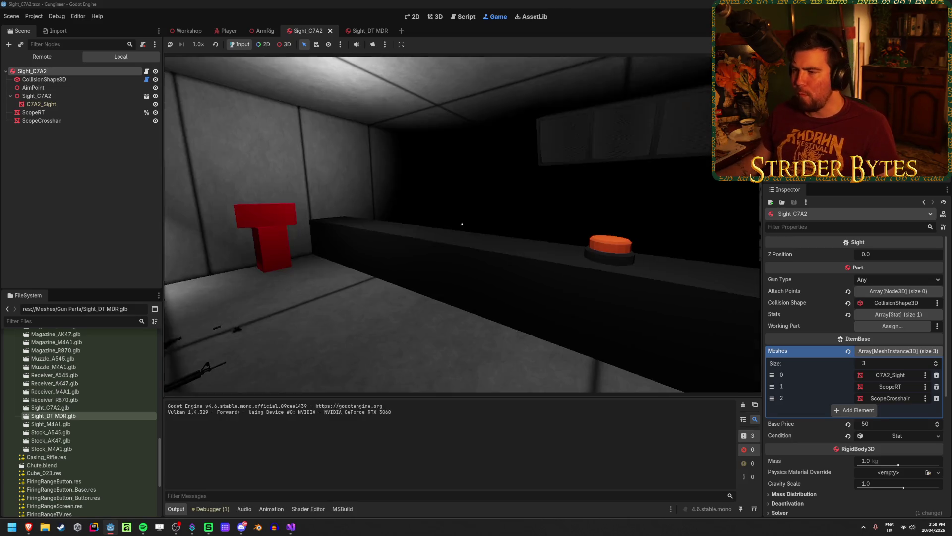
key(e)
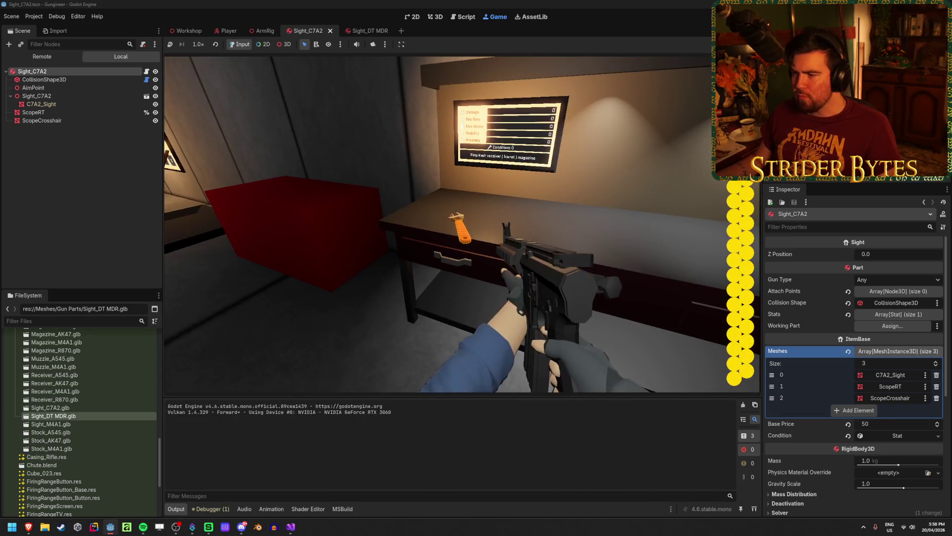
key(s)
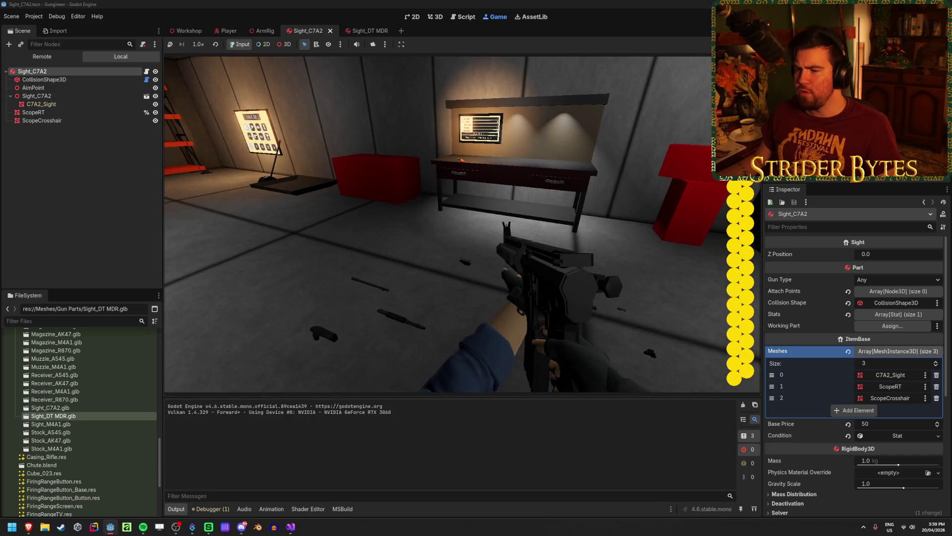
key(w)
key(e)
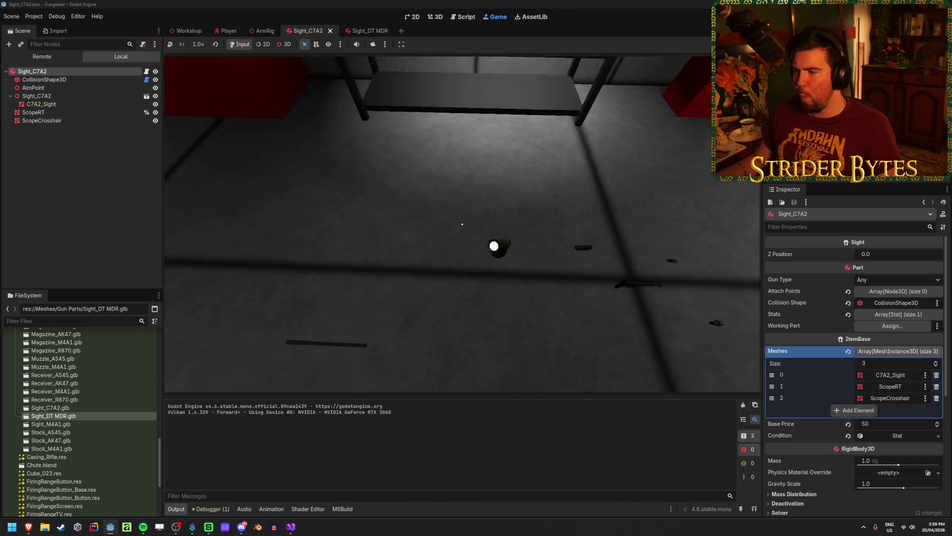
key(e)
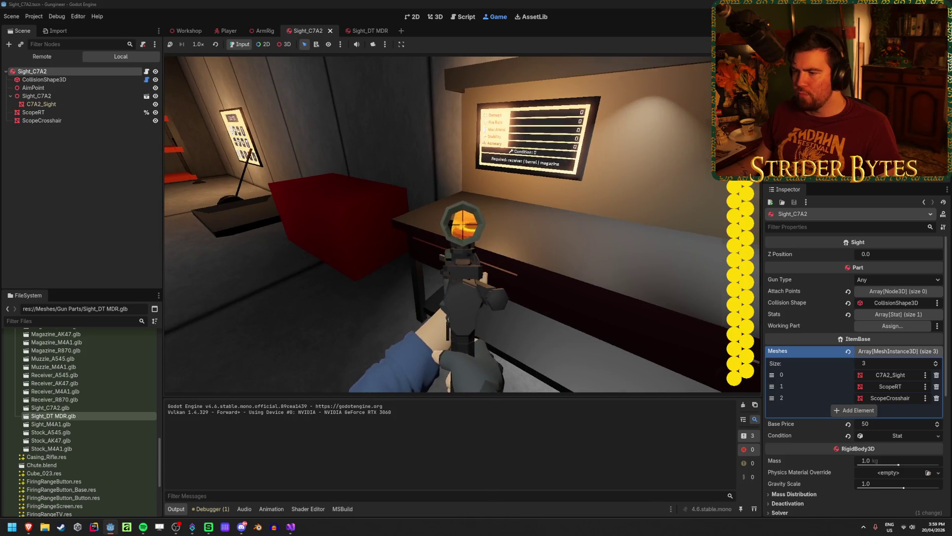
key(s)
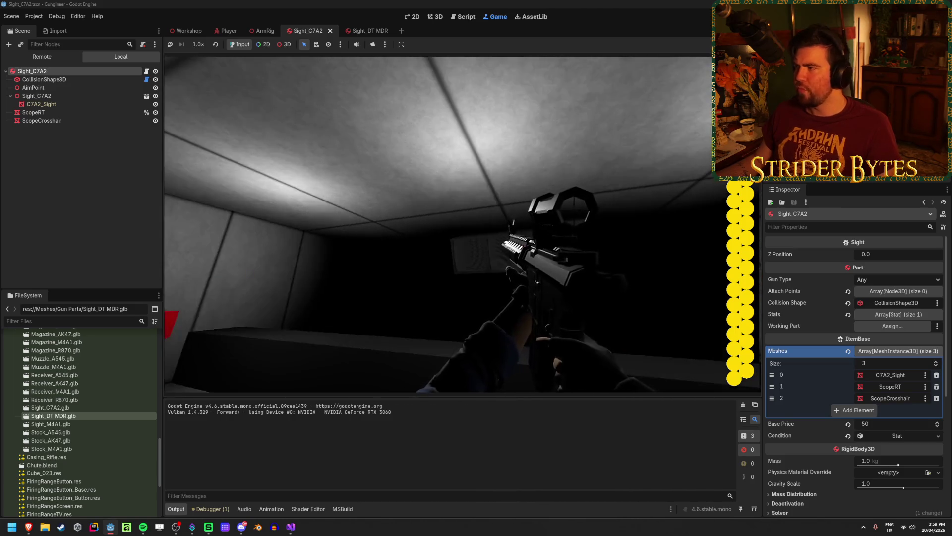
key(F8)
Step: Set the sight's Z Position to 0.5 and play-test the scoped rifle
click(893, 252)
text(0.5)
key(Return)
key(F5)
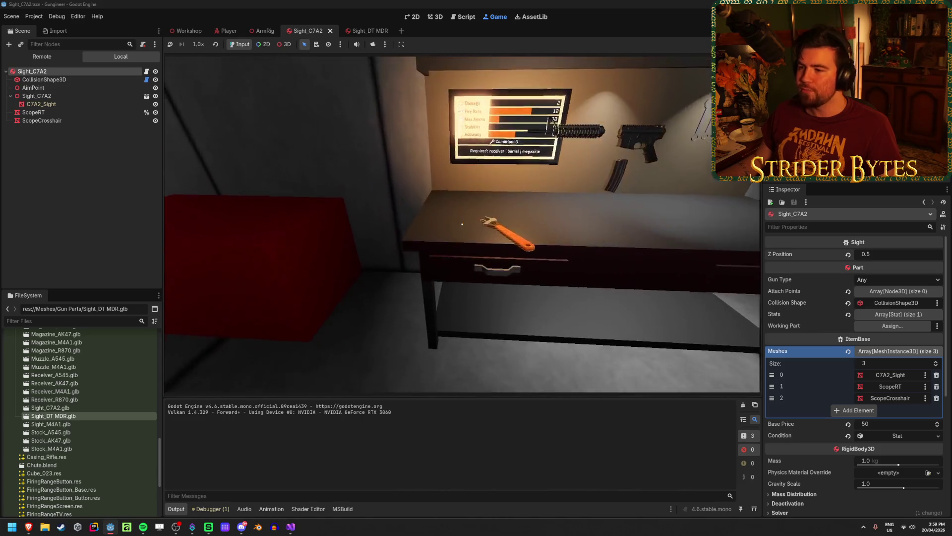
key(s)
key(w)
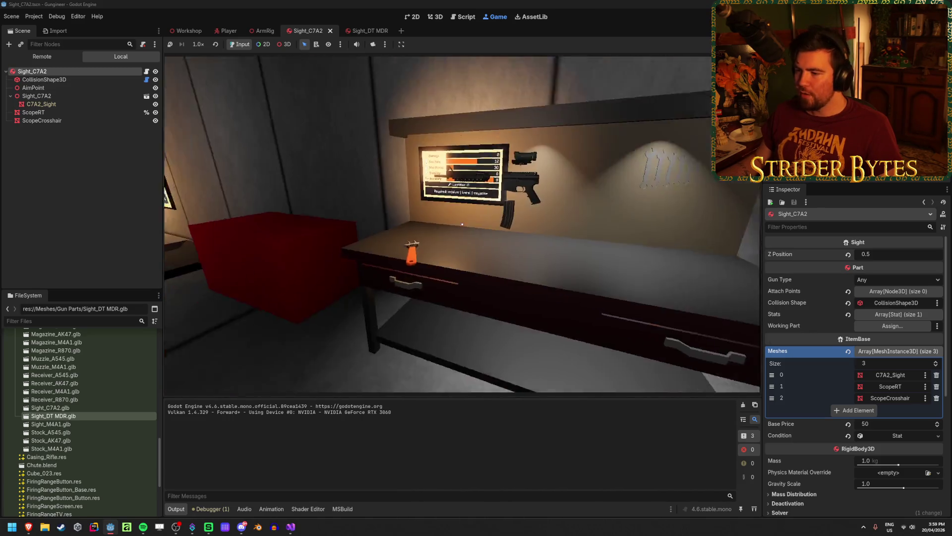
key(s)
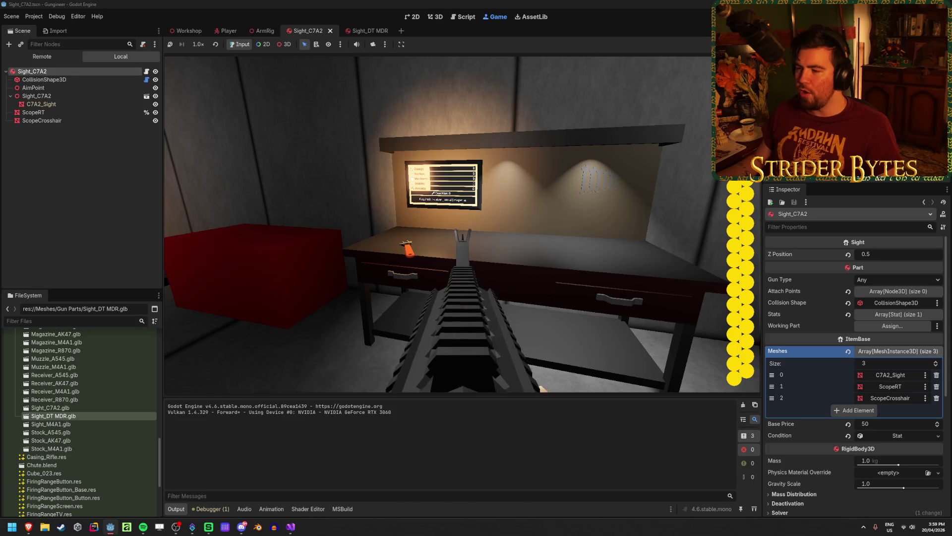
key(F8)
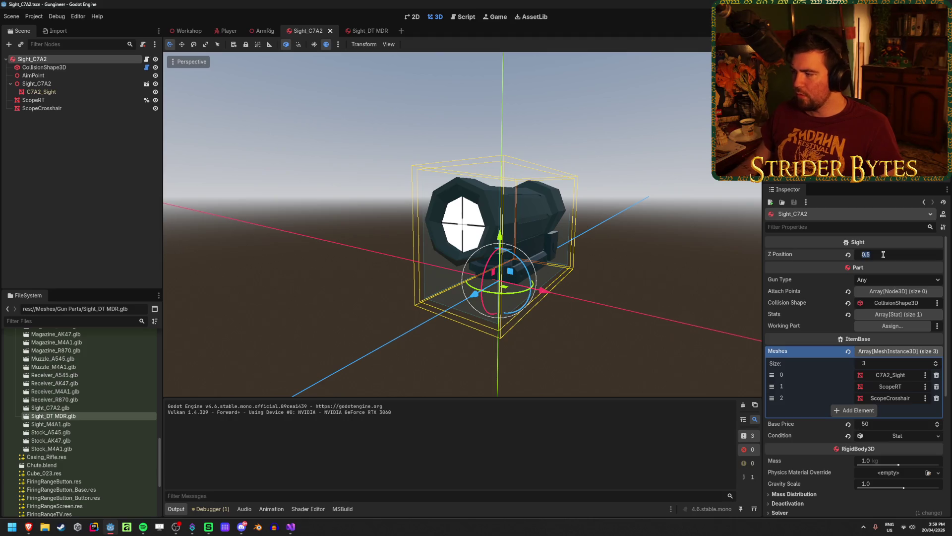
Step: Set Z Position to 0.3, save the Sight_C7A2 scene, and end the test run
text(3)
key(Return)
key(ctrl+s)
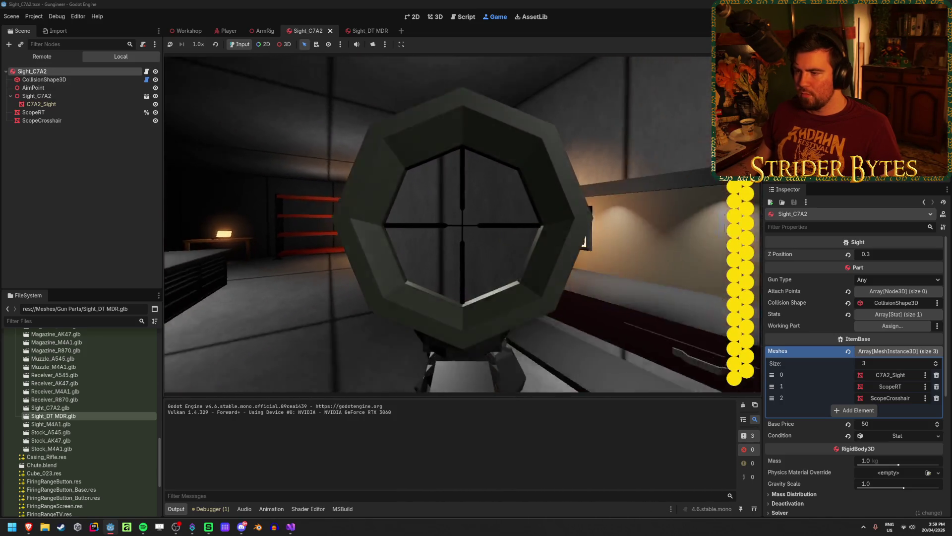
key(F8)
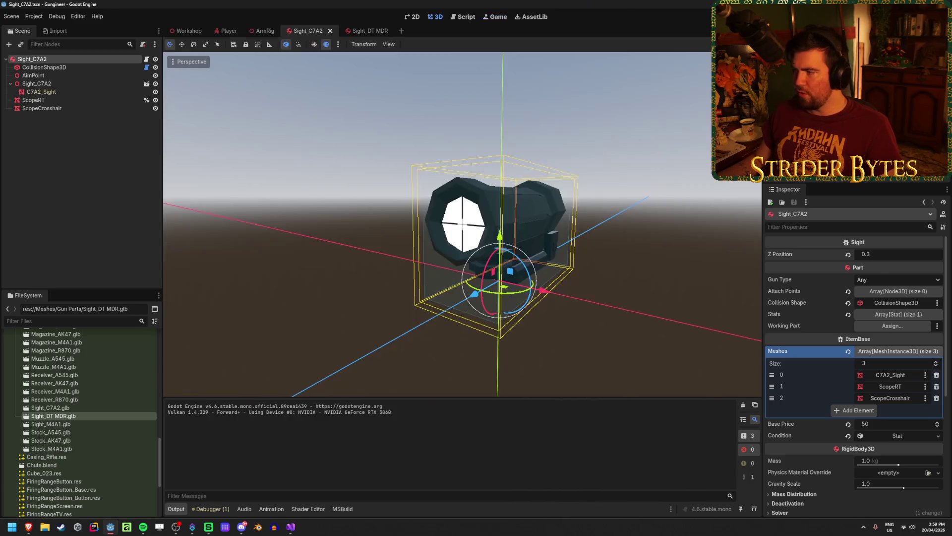
Step: Change Z Position to 0.35 and play-test looking through the scope at the workbench
click(882, 253)
text(5)
key(Return)
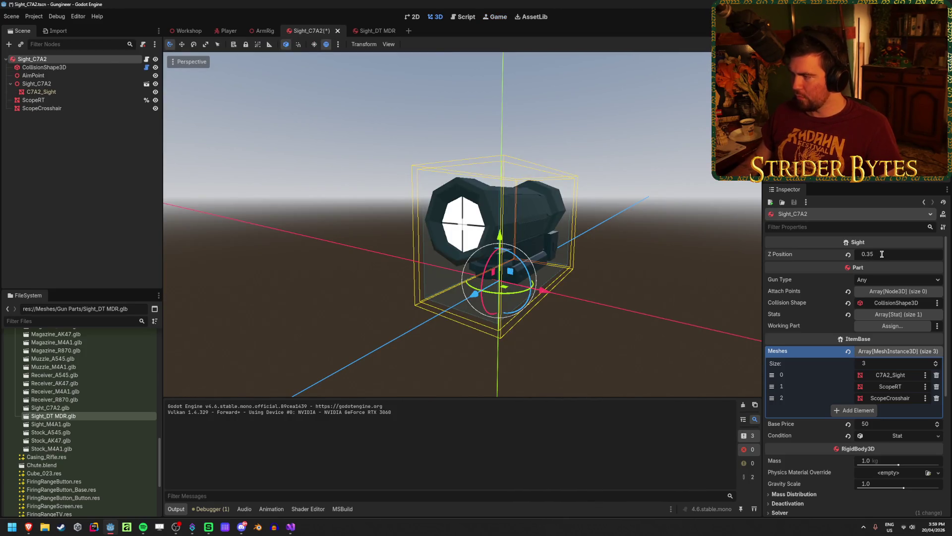
key(F6)
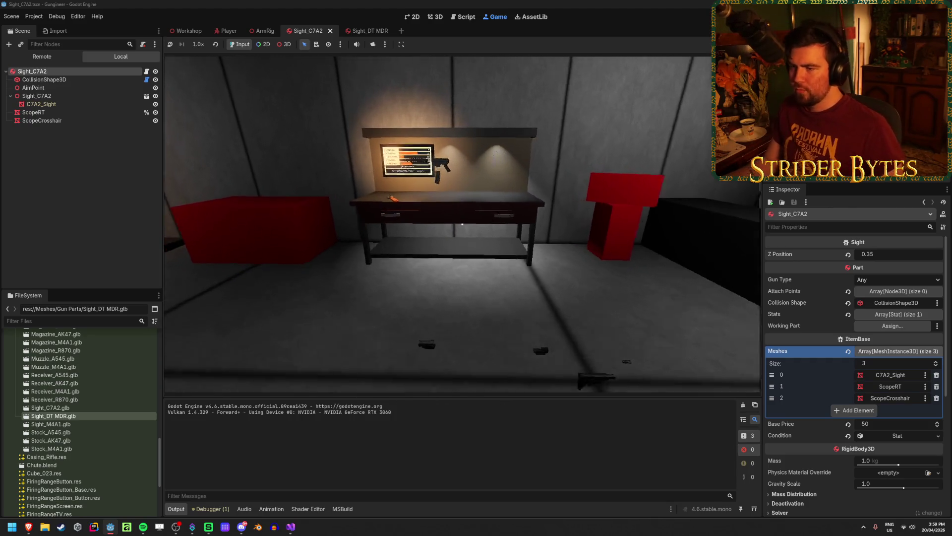
key(w)
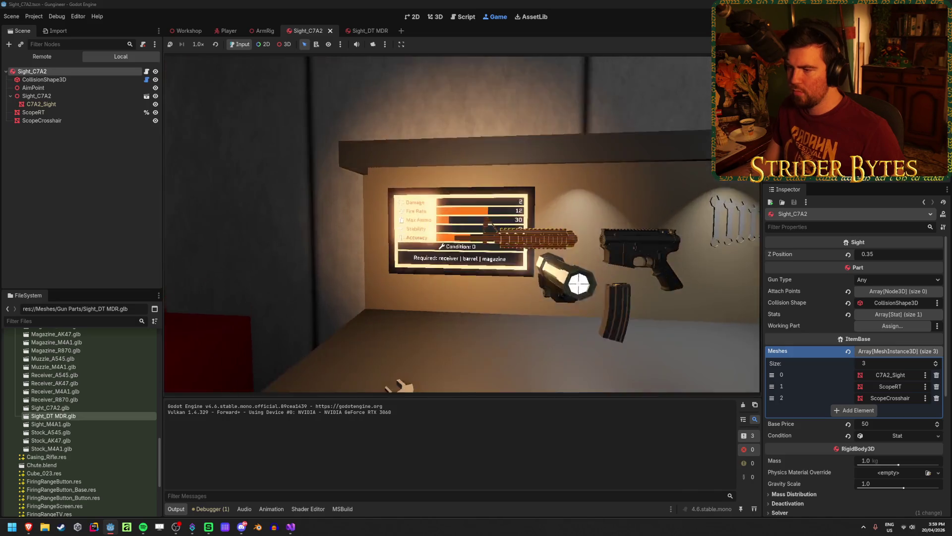
click(579, 284)
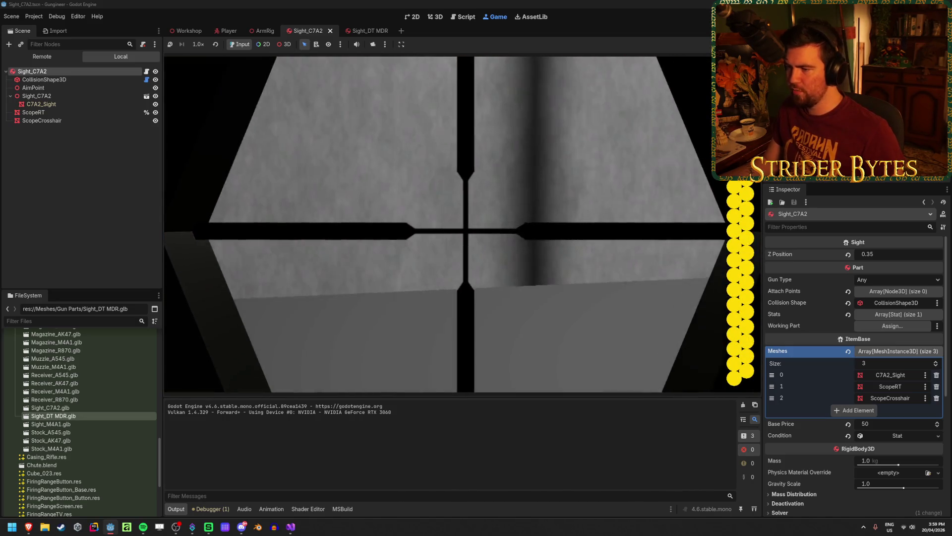
right_click(462, 224)
key(F8)
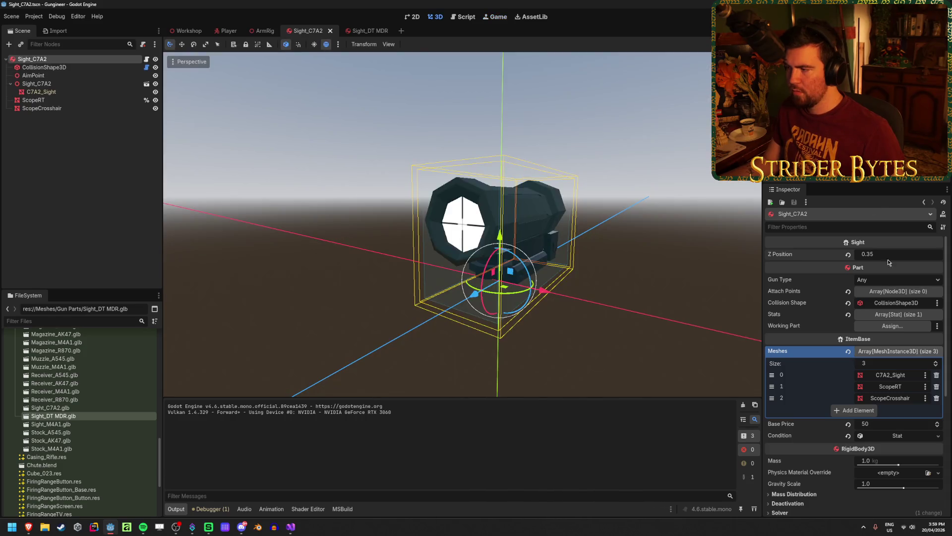
Step: Set Z Position to 0.325 and test-fire the rifle while scoped
click(913, 253)
text(25)
key(Return)
key(F5)
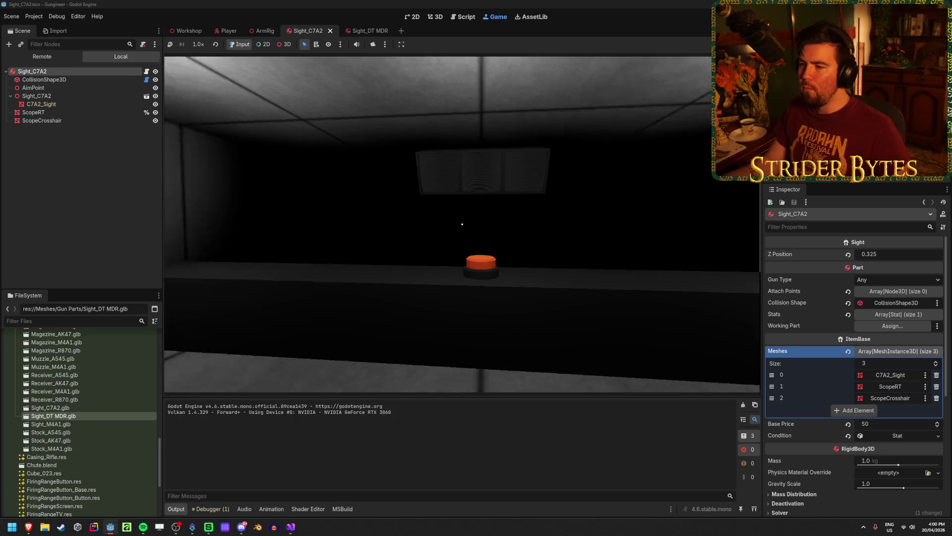
key(w)
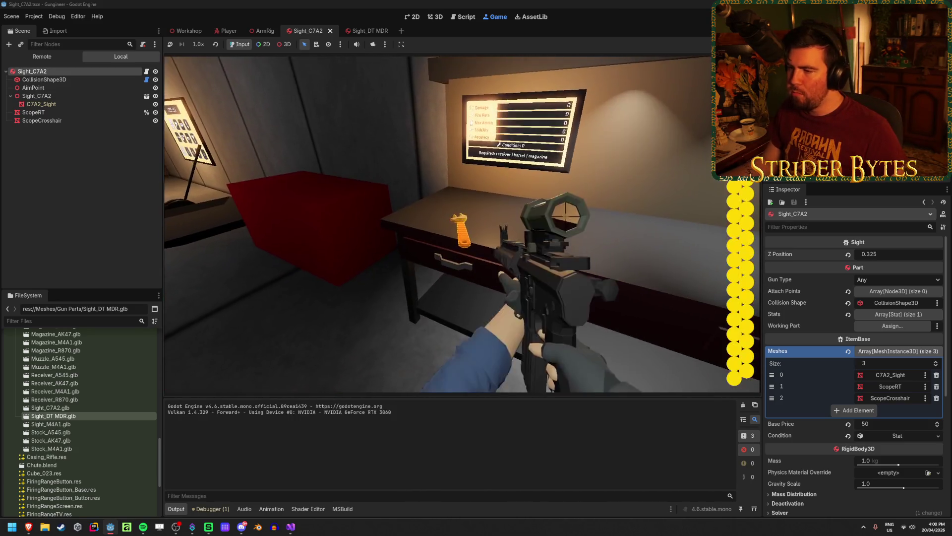
right_click(463, 223)
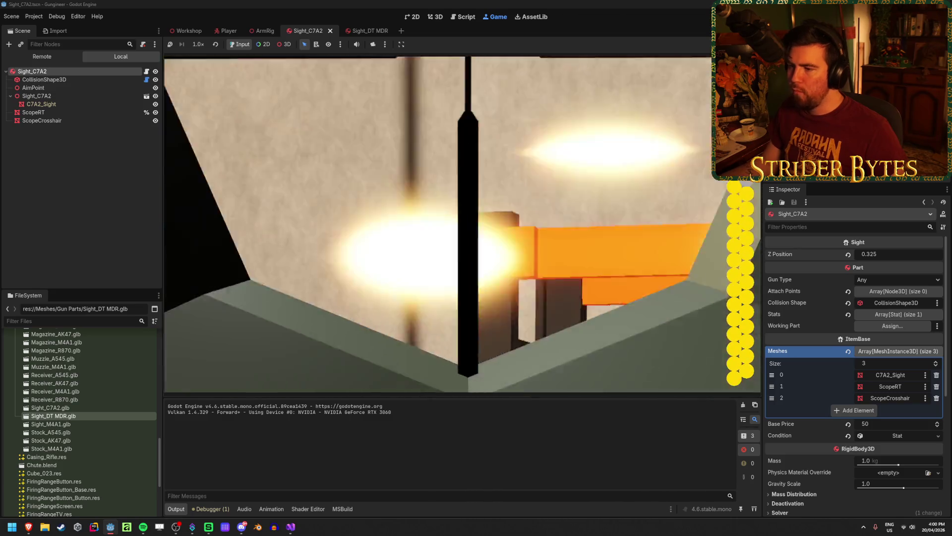
click(463, 224)
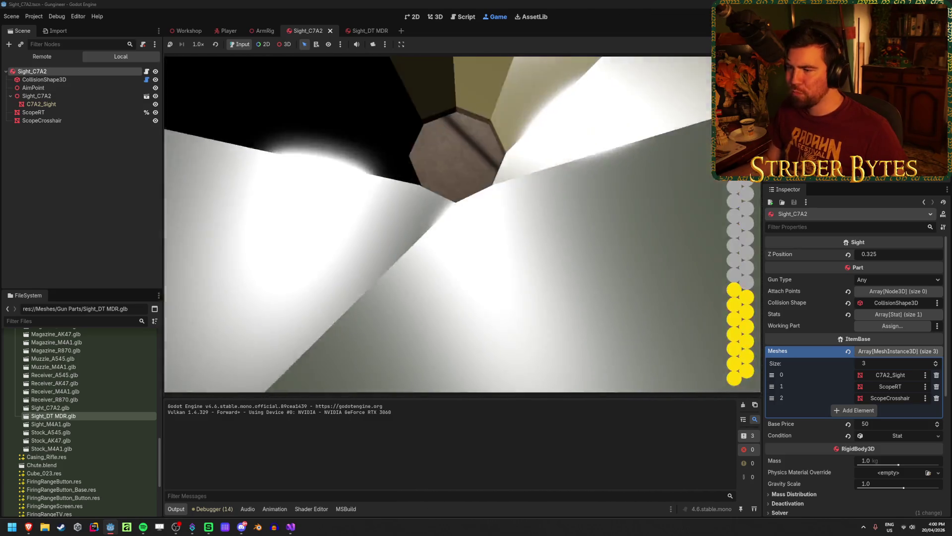
click(463, 223)
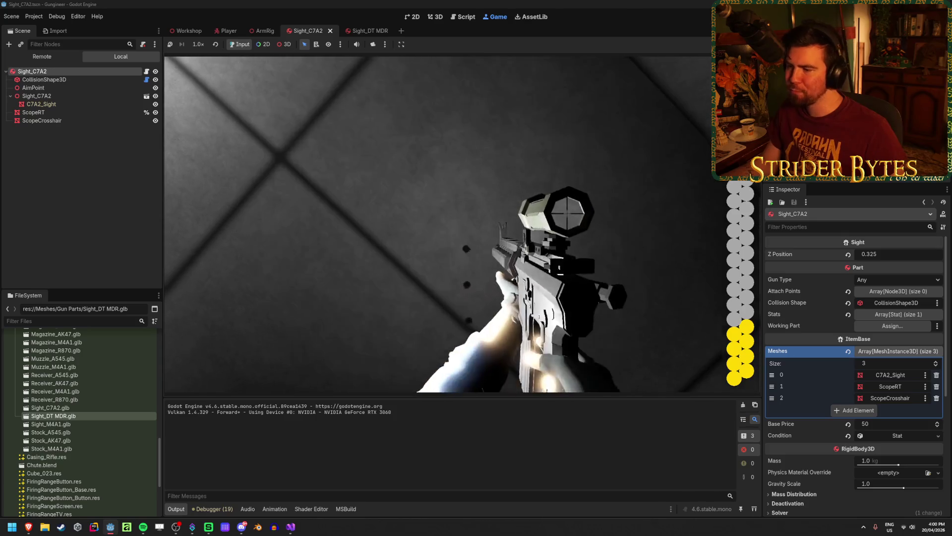
right_click(463, 223)
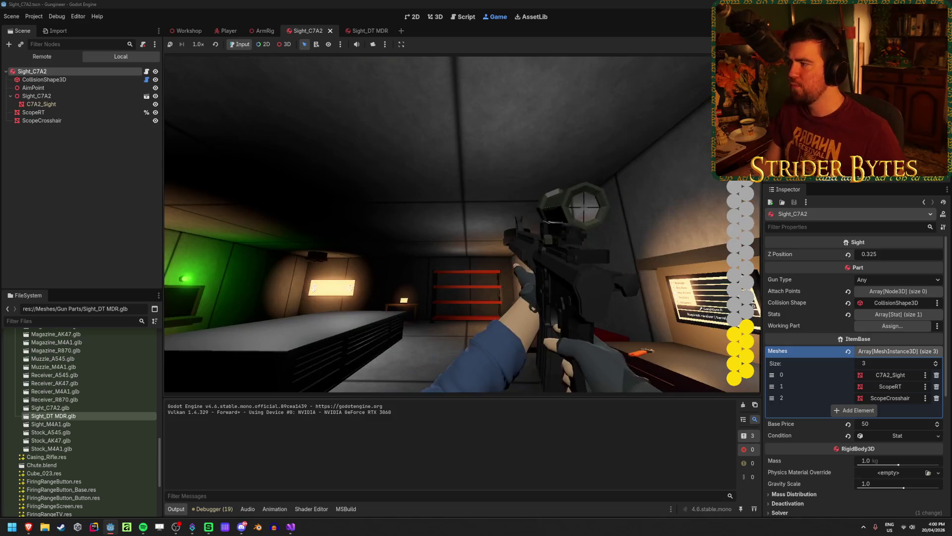
key(F8)
Step: Set Z Position back to 0.3 and save the scene
click(875, 254)
text(0.3)
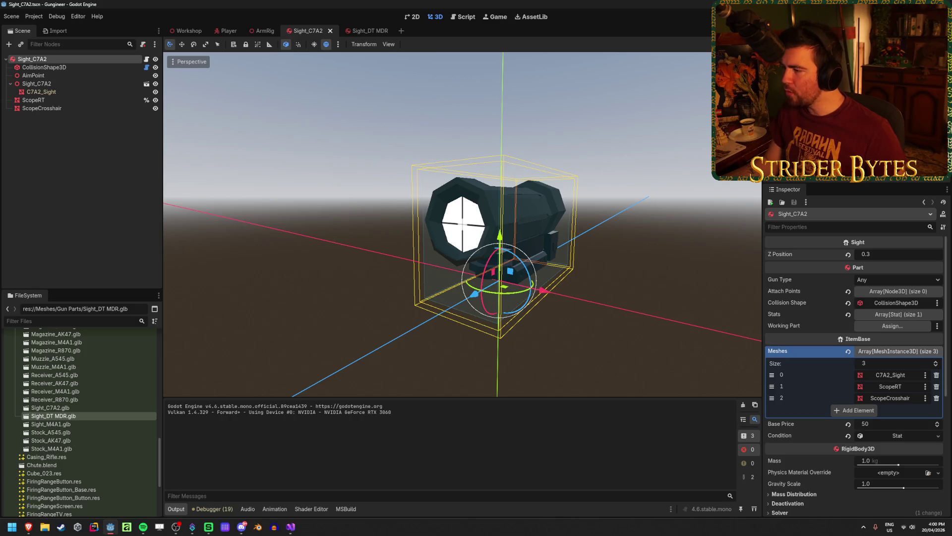
key(ctrl+s)
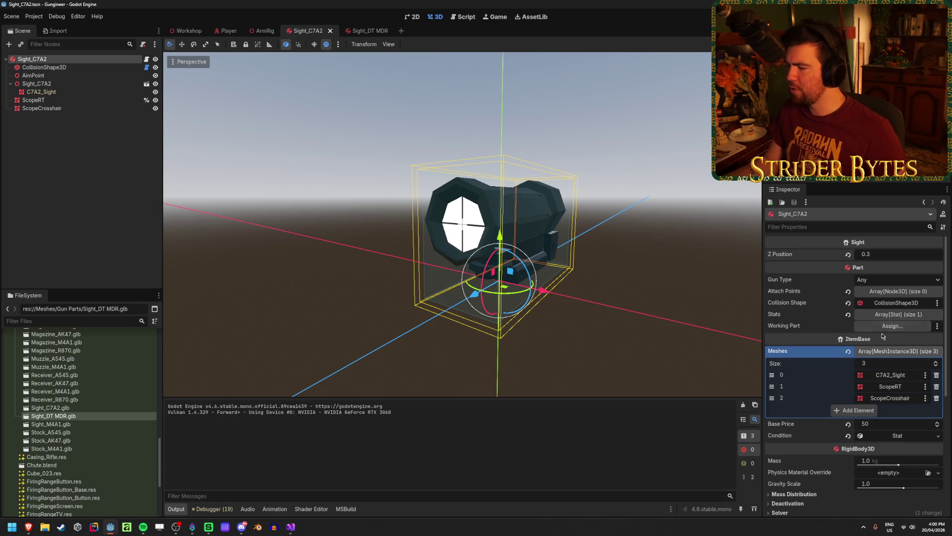
click(291, 526)
click(388, 132)
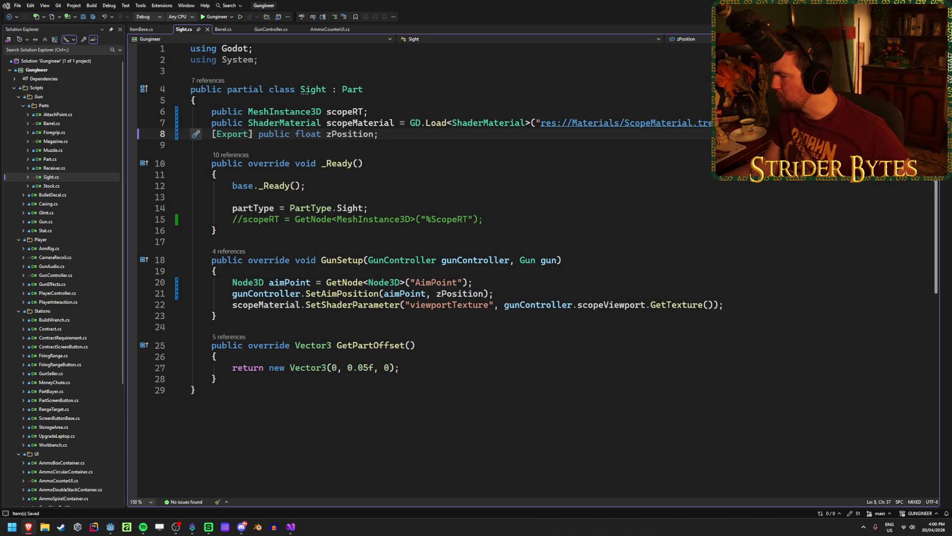
click(248, 134)
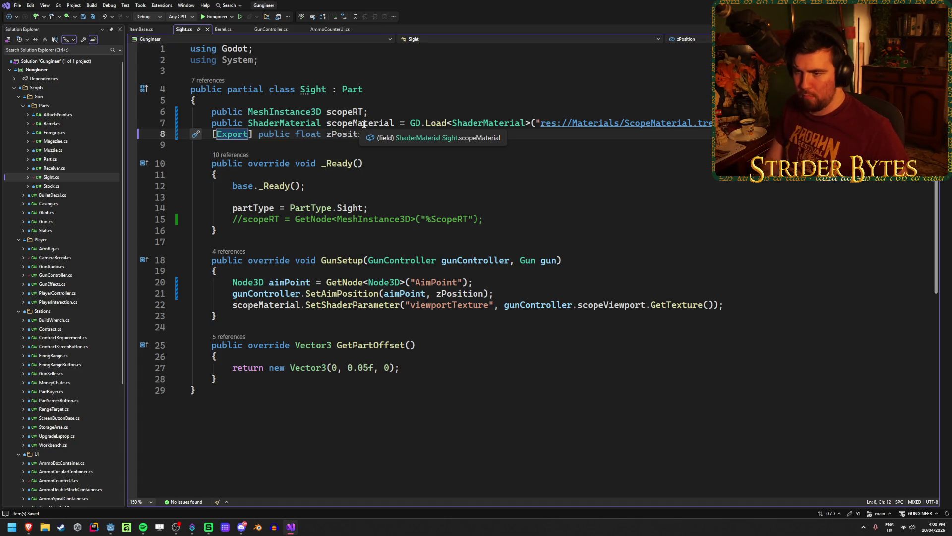
text(Range)
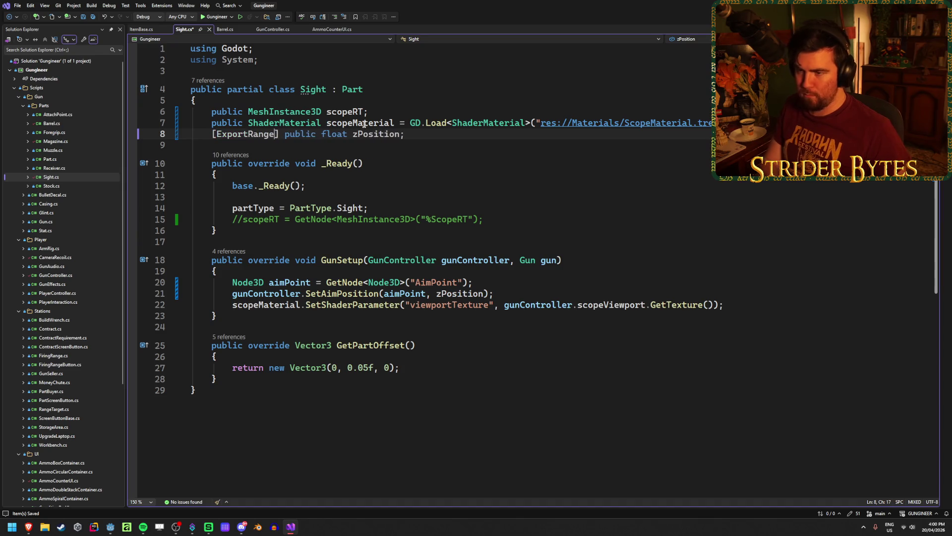
mouse_move(263, 134)
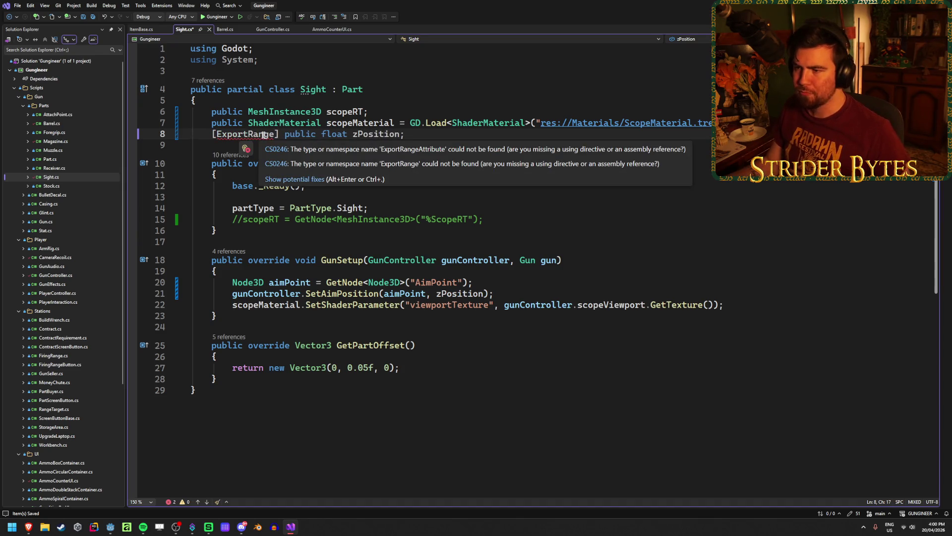
key(BackSpace)
key(BackSpace)
key(BackSpace)
text(t)
key(ctrl+s)
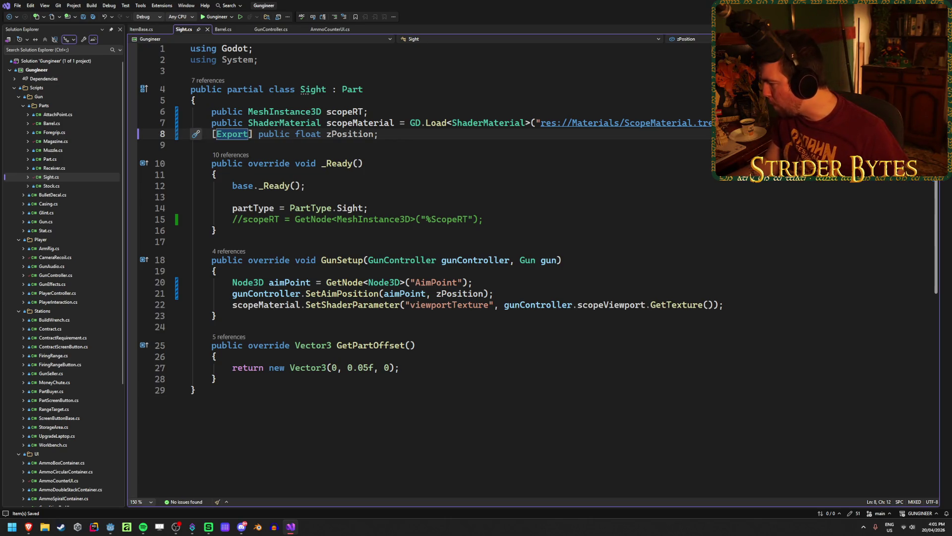
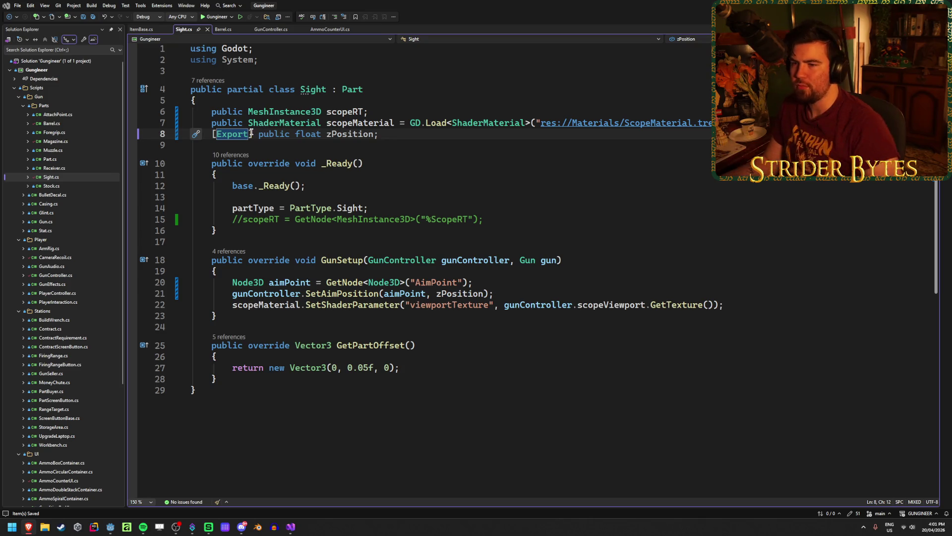
Step: Type 'propert' inside Export( ) and browse the property hint suggestions without inserting one
text(()
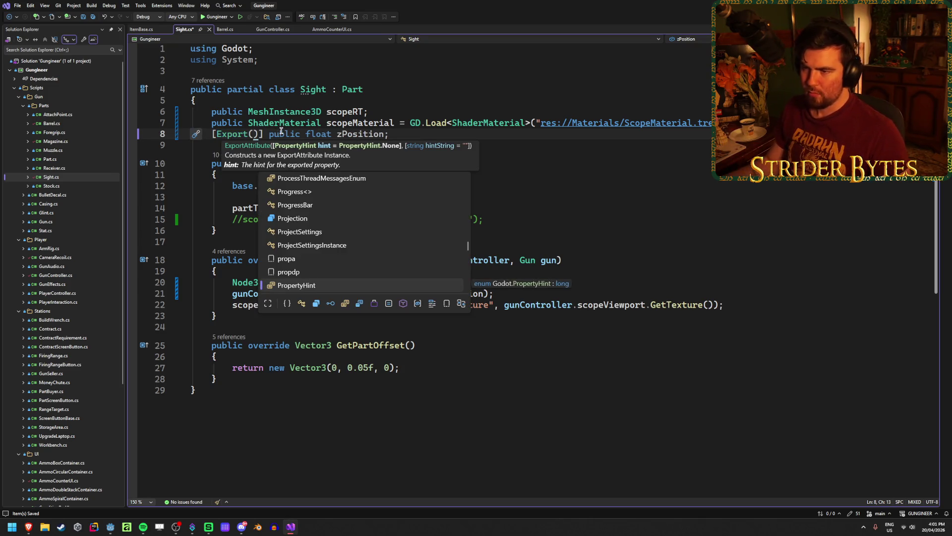
text(pro)
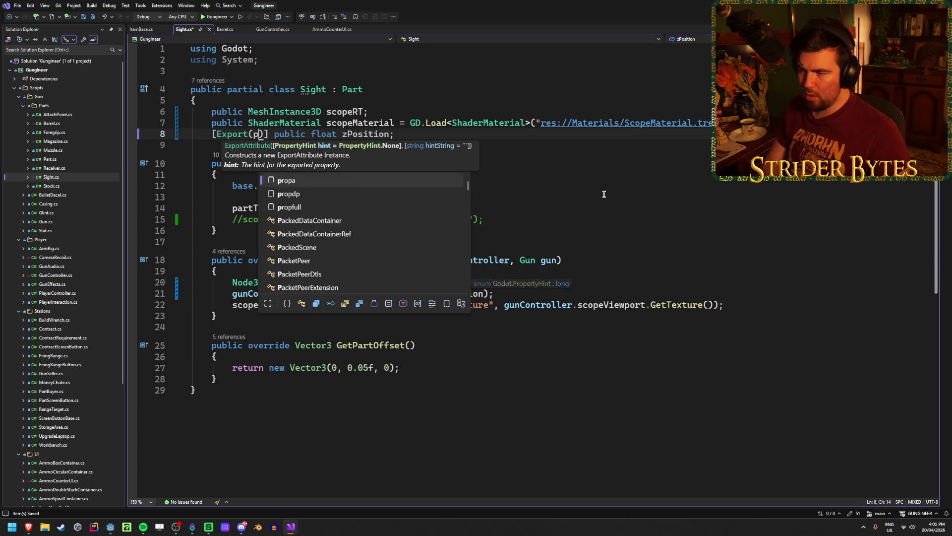
text(per)
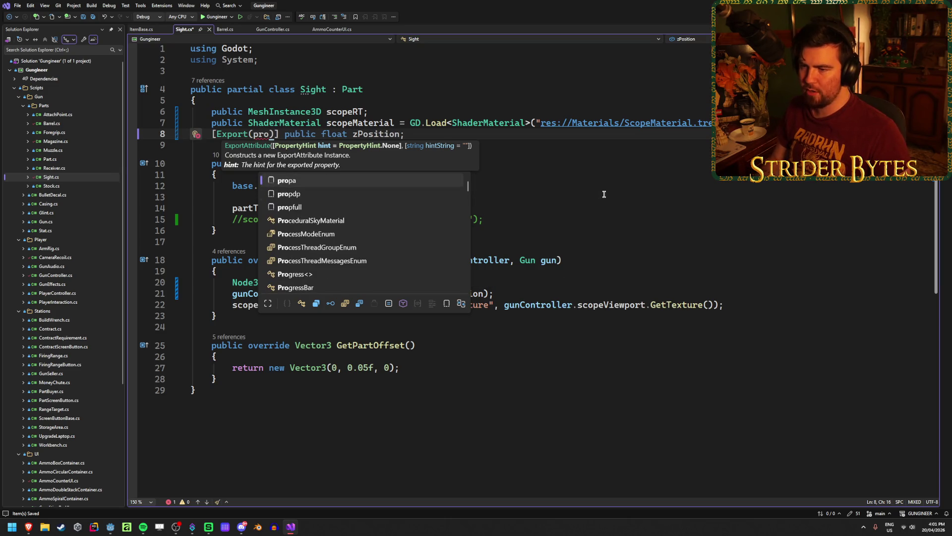
text(t)
key(Down)
key(Down)
key(Down)
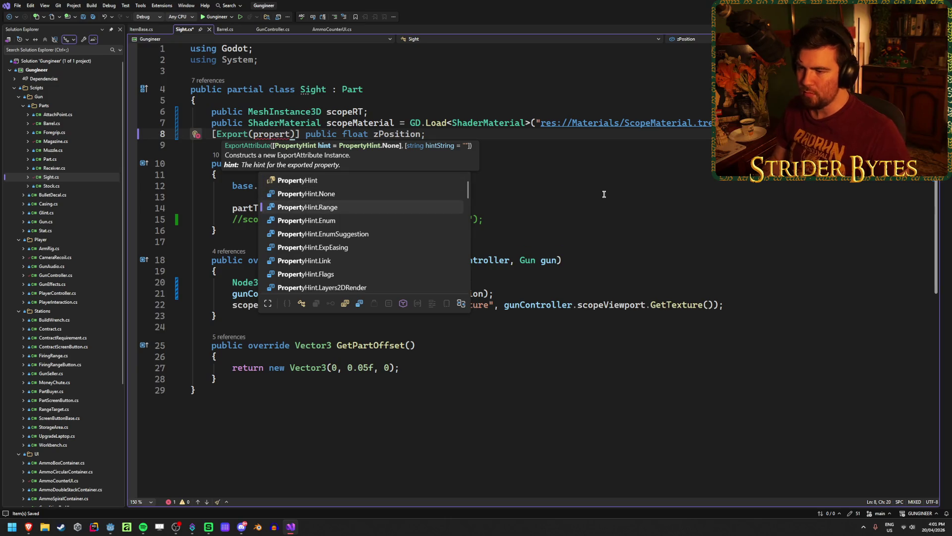
key(Down)
key(Down)
key(Down)
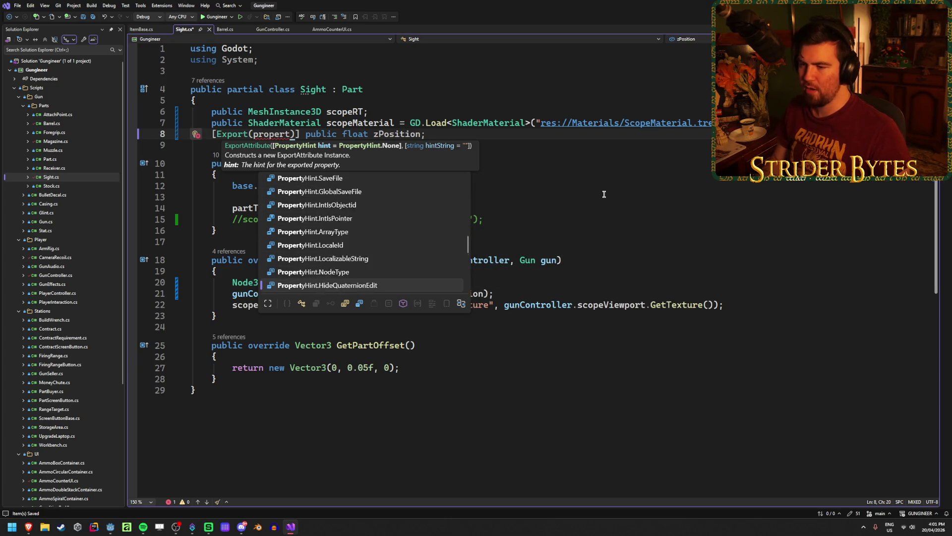
key(Up)
key(Up)
key(Up)
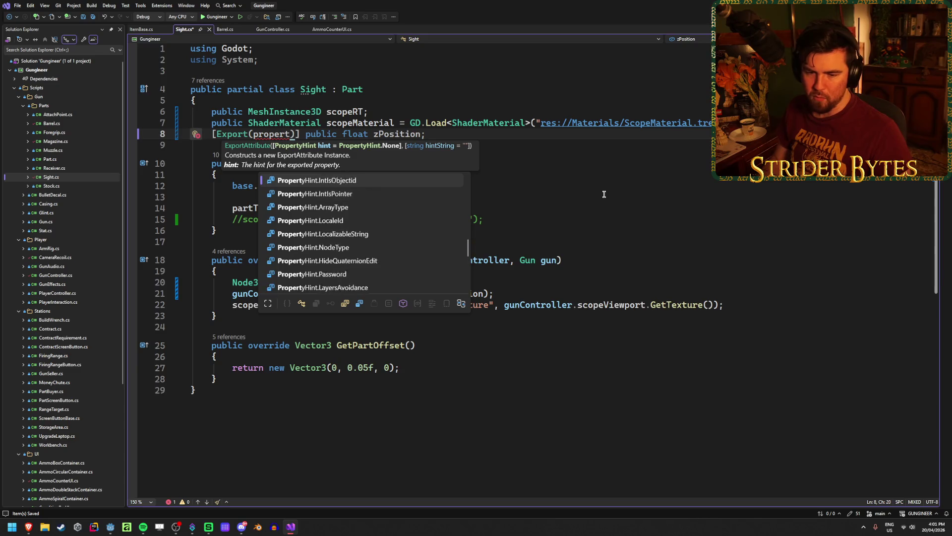
key(Down)
key(Down)
key(Down)
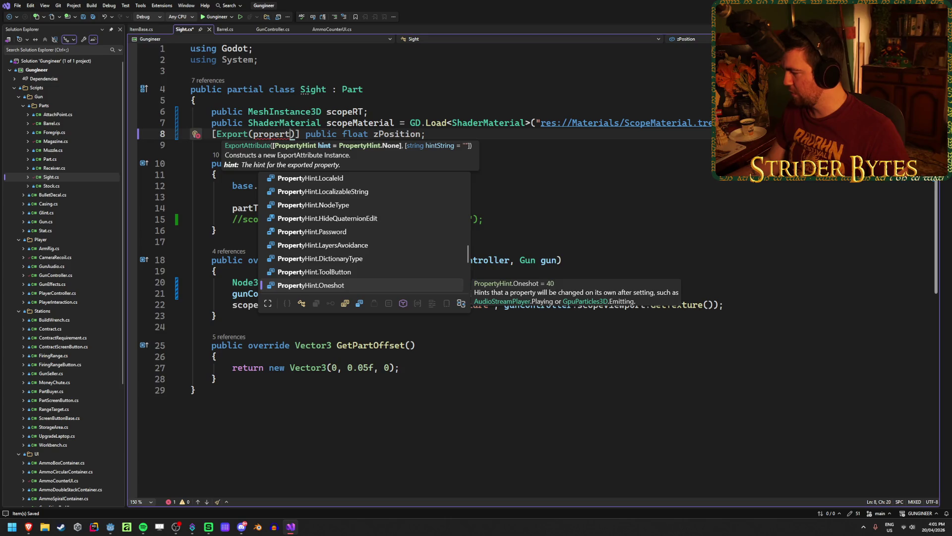
key(Escape)
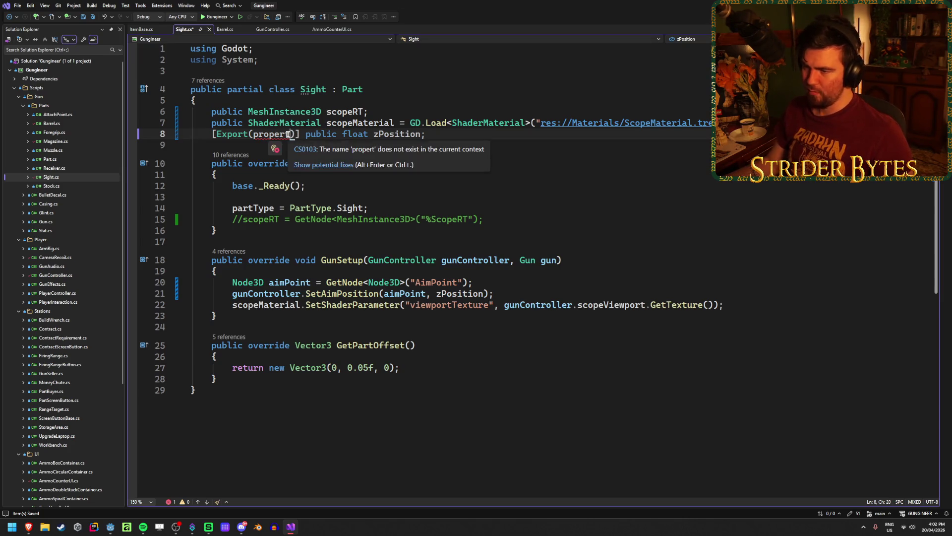
Step: Retype 'proper', compare the hint descriptions and insert PropertyHint.Range for zPosition
key(BackSpace)
text(y)
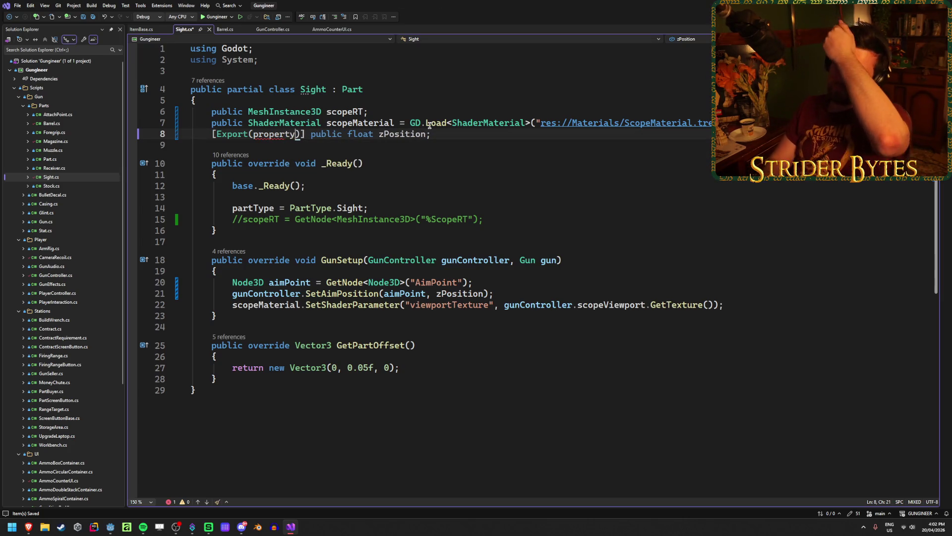
key(BackSpace)
key(BackSpace)
key(BackSpace)
key(BackSpace)
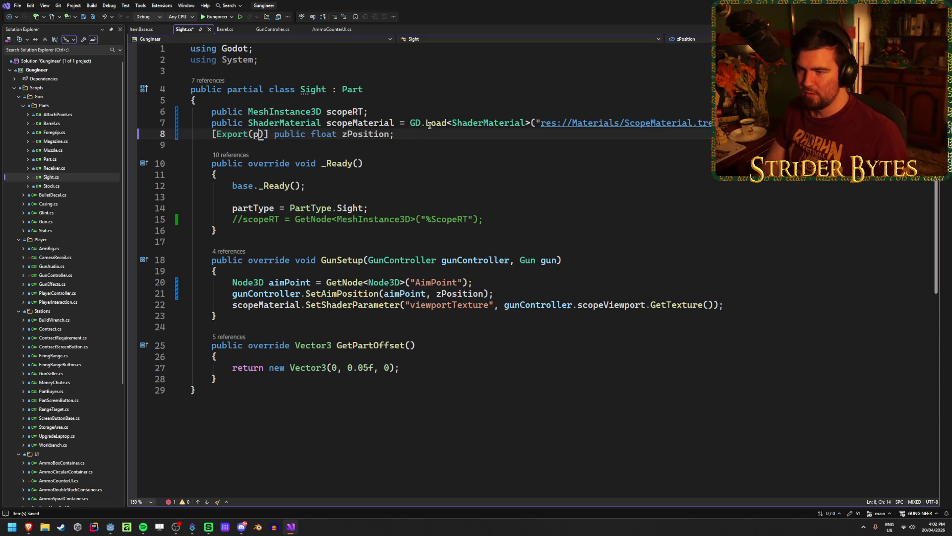
text(proper)
key(Down)
key(Down)
key(Down)
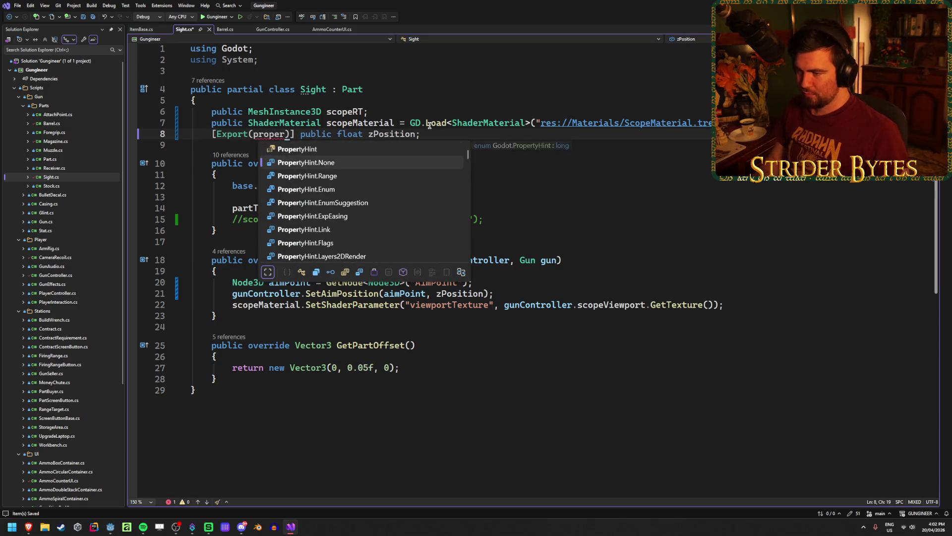
key(Down)
key(Down)
key(Down)
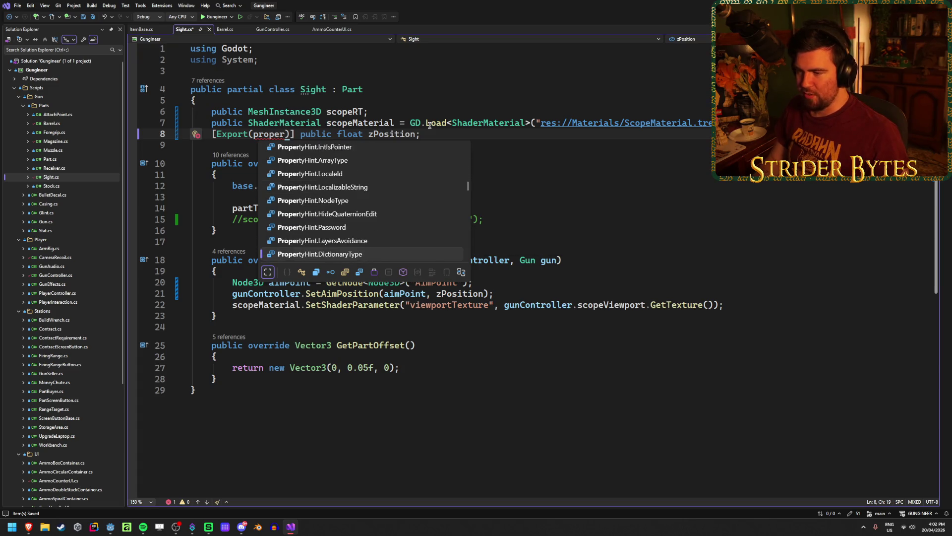
key(Down)
key(Up)
key(Up)
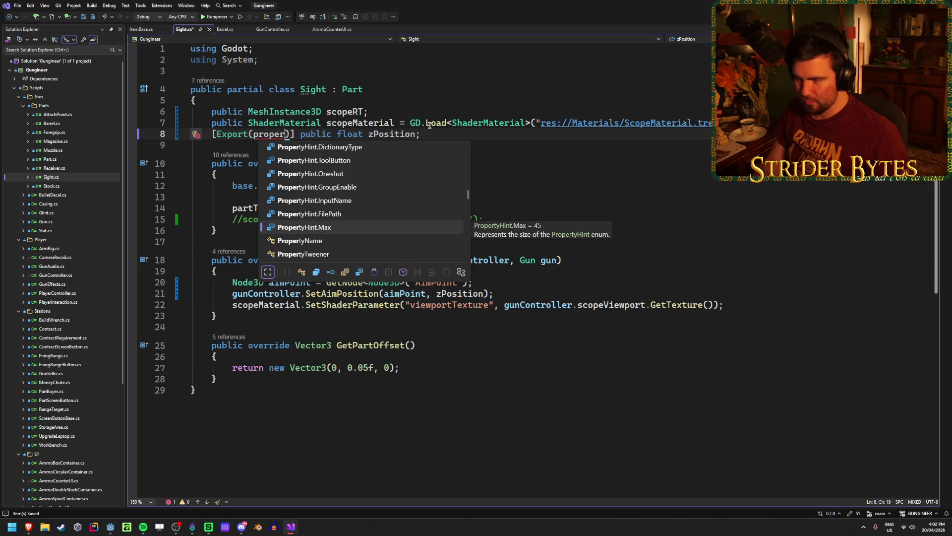
key(Up)
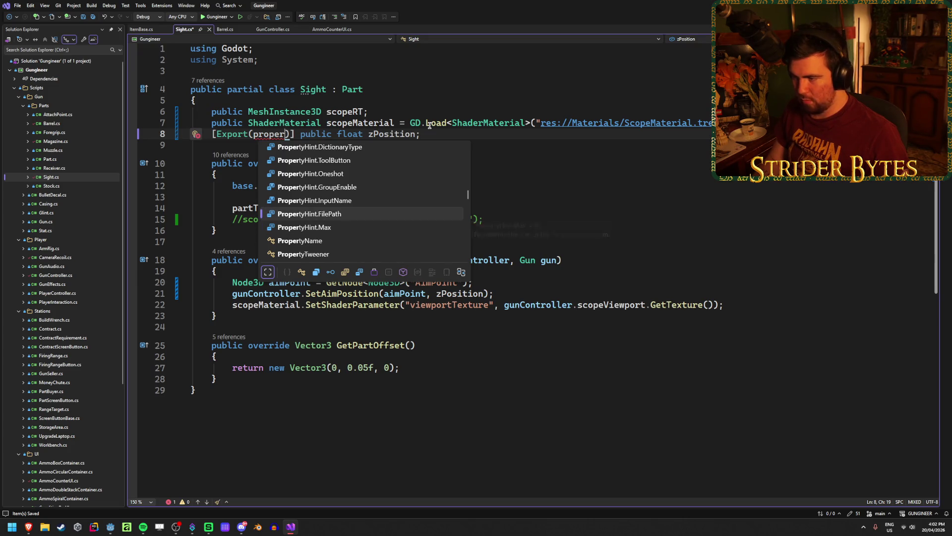
key(Down)
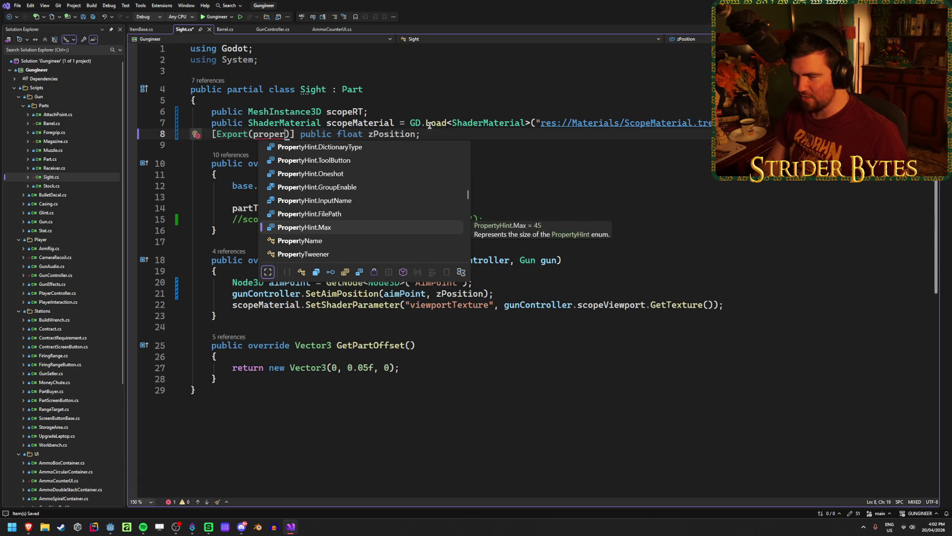
key(Up)
key(Up)
key(Up)
key(Up)
key(Up)
key(Up)
key(Up)
key(Up)
key(Up)
key(Down)
key(Down)
key(Down)
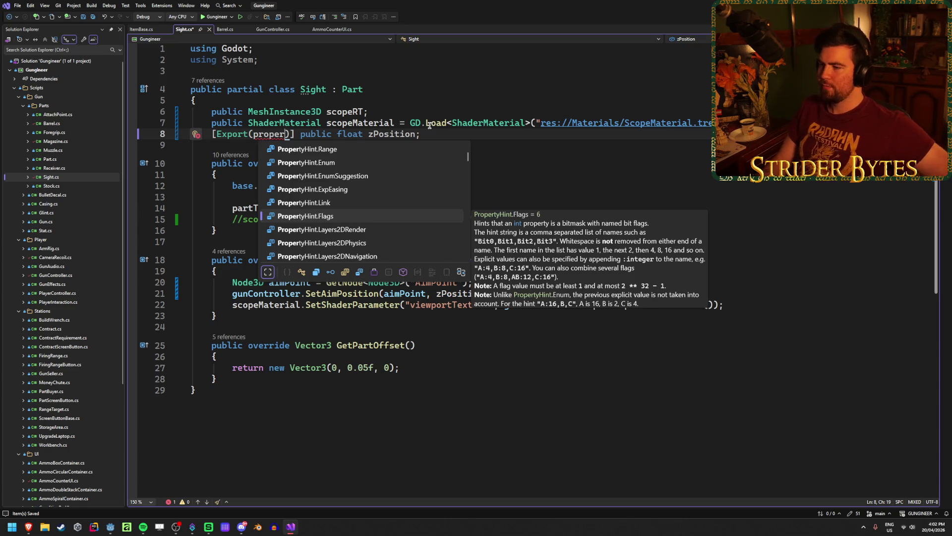
key(Up)
key(Up)
key(Up)
key(Up)
key(Tab)
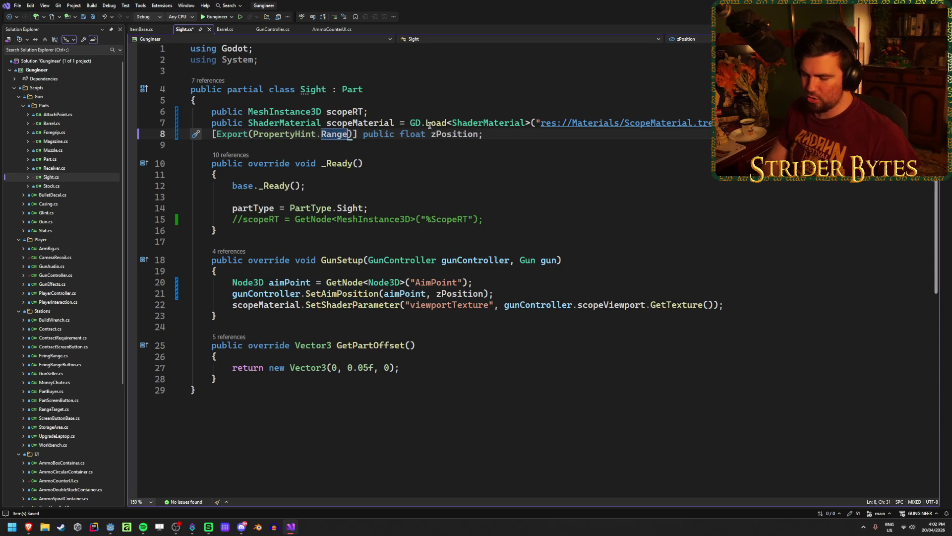
Step: Add the hint string "0,0.3,0.01" after PropertyHint.Range and save Sight.cs
text(, )
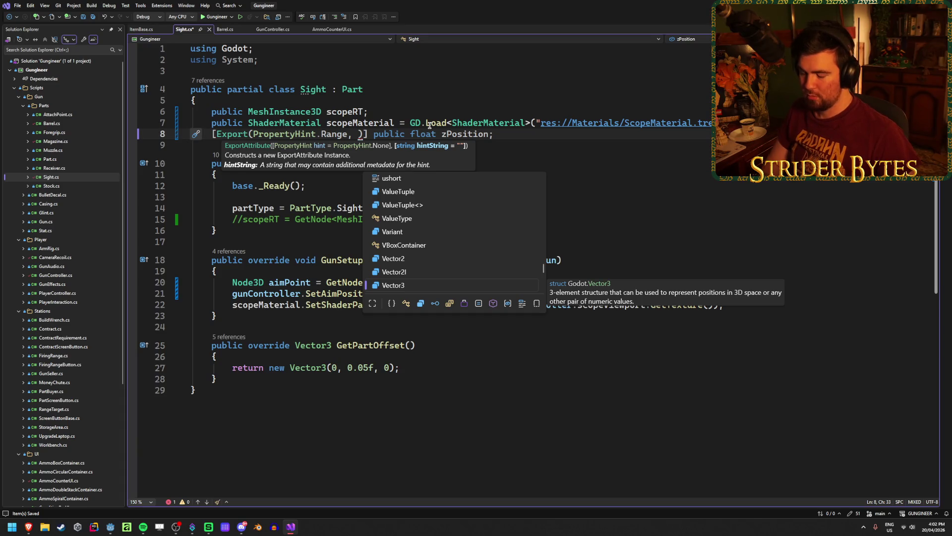
text(")
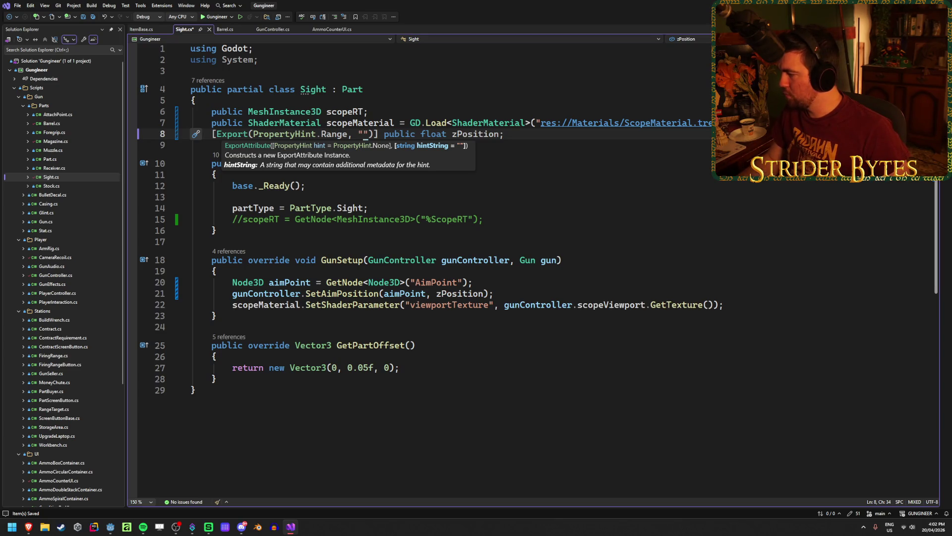
text(0,)
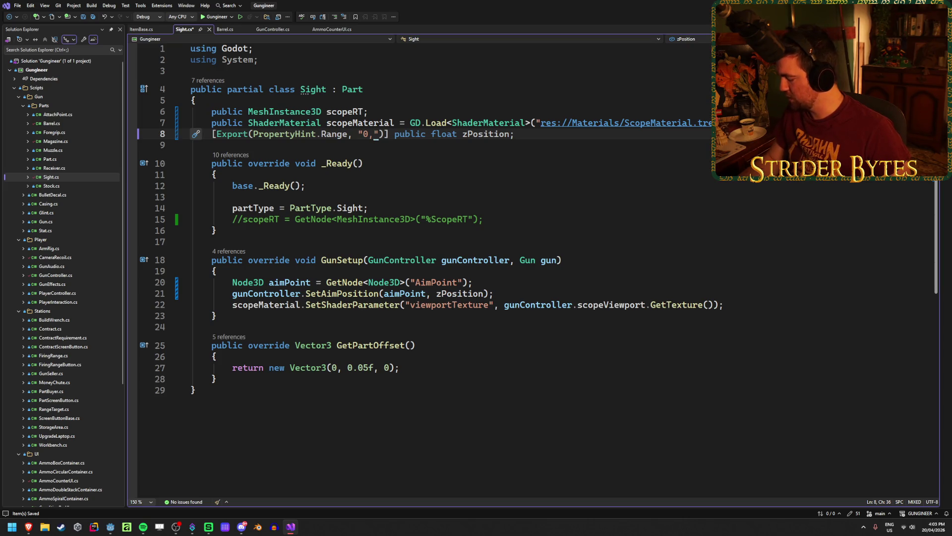
text(0.3)
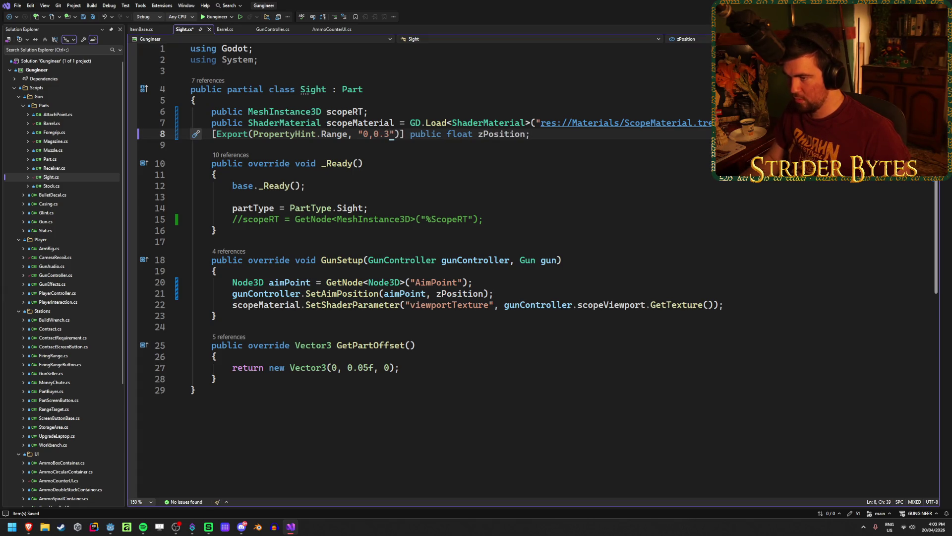
text(,)
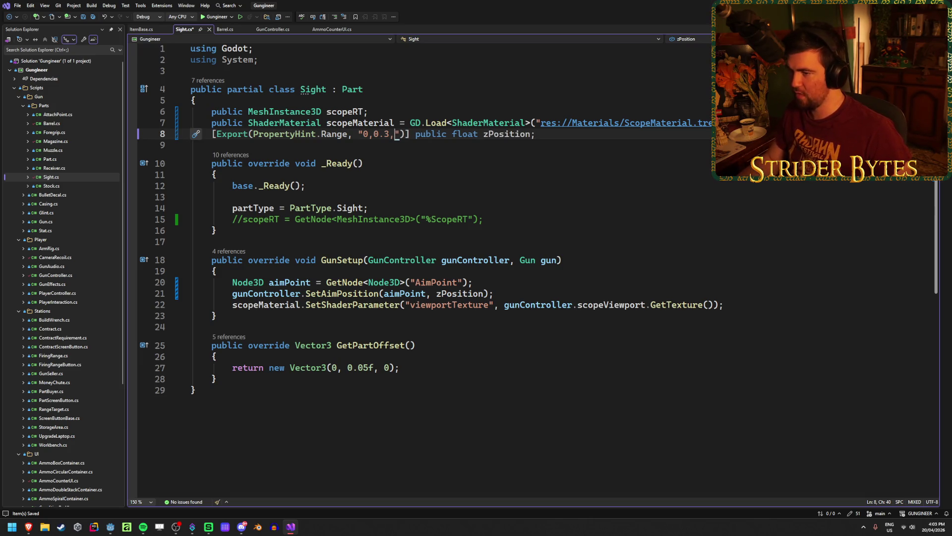
text(0.01)
key(ctrl+s)
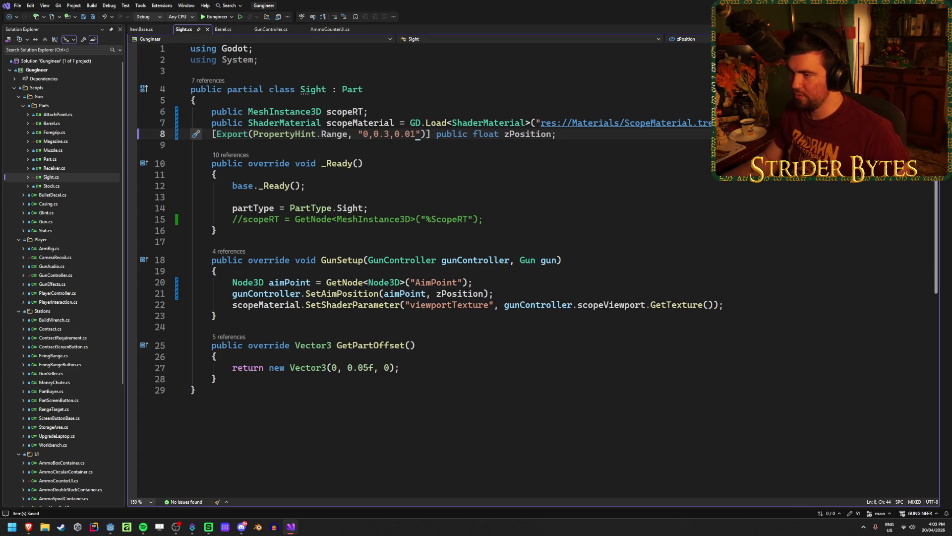
key(alt+Tab)
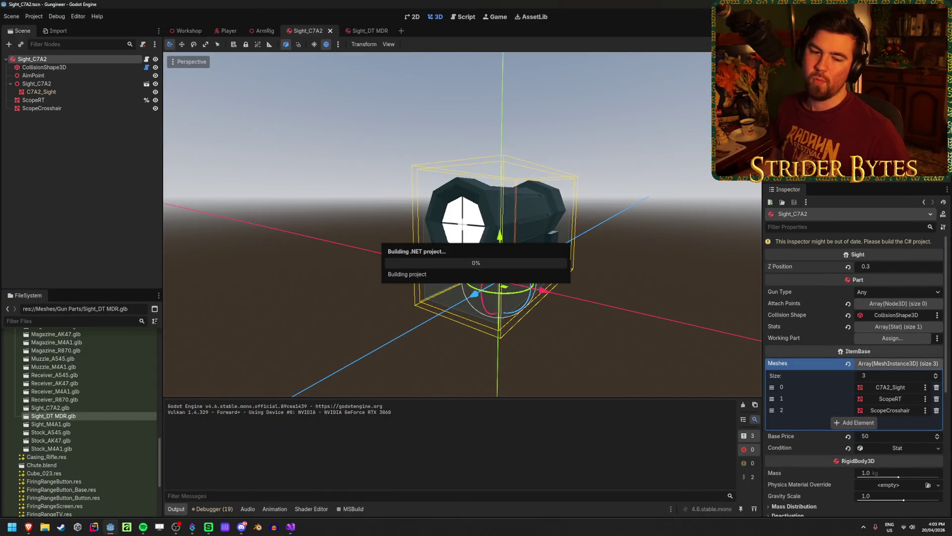
Step: Adjust the sight's Z Position, save the scene and test-run the game
drag(939, 259, 913, 261)
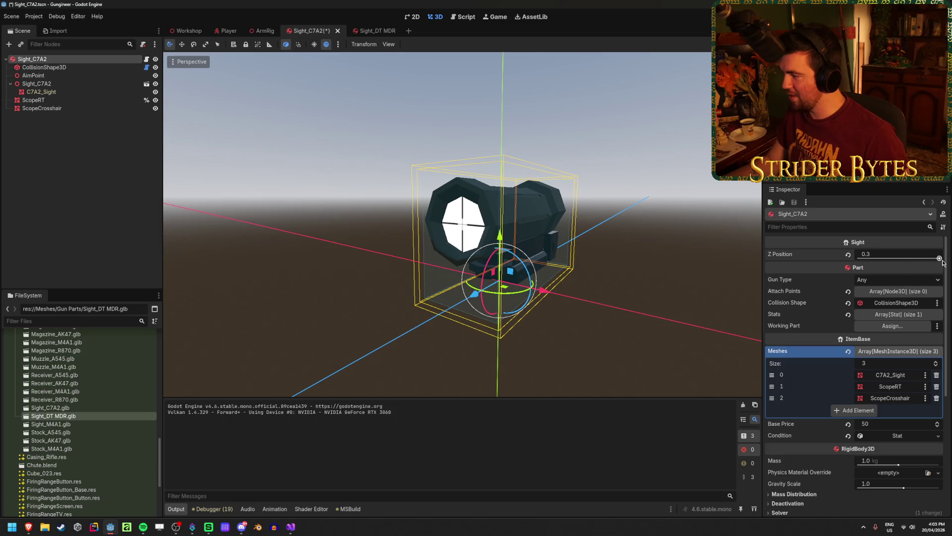
key(ctrl+s)
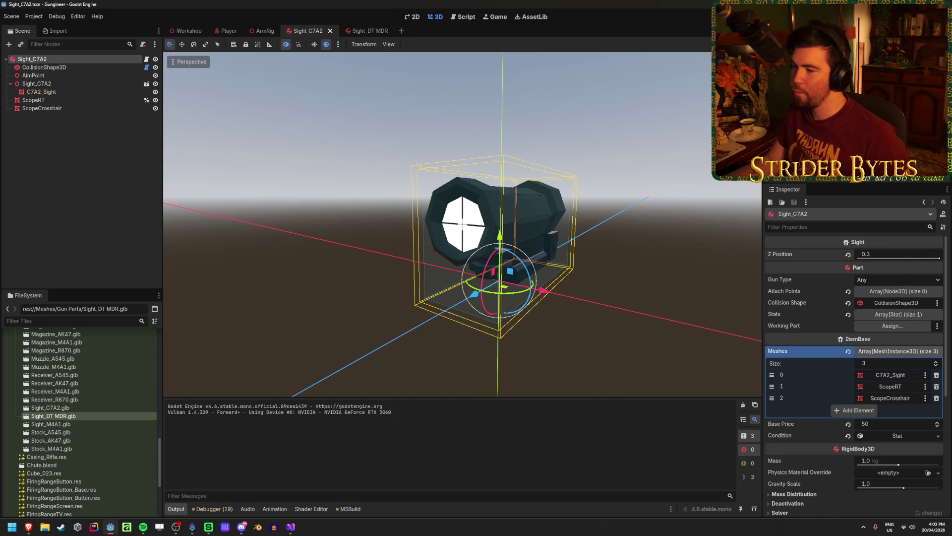
key(F5)
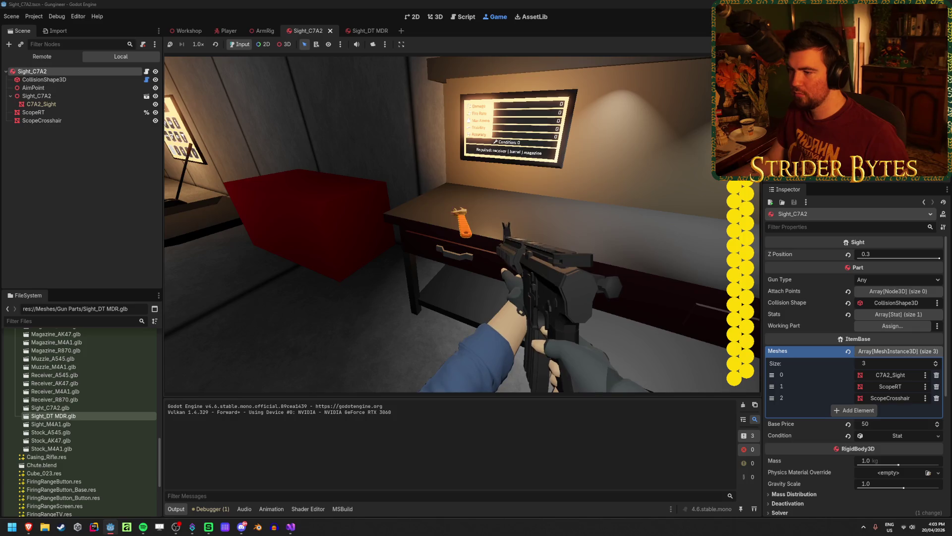
key(s)
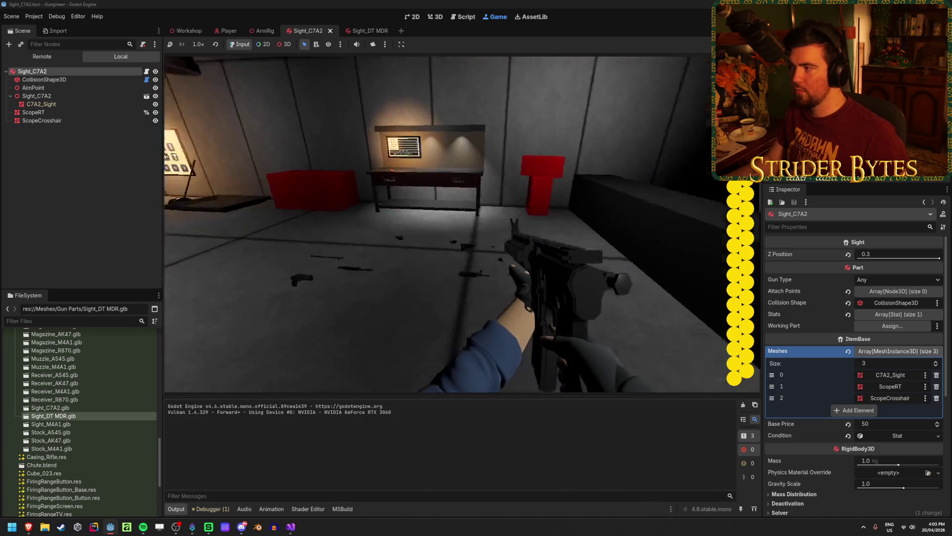
key(F8)
Step: Deselect the Sight_C7A2 node and bring Visual Studio back to the front
click(121, 218)
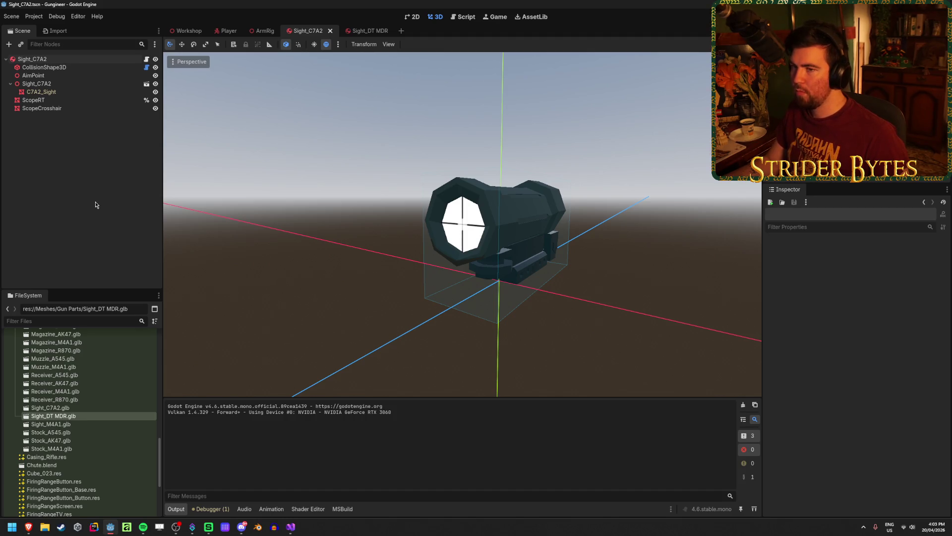
scroll(87, 410, up, 3)
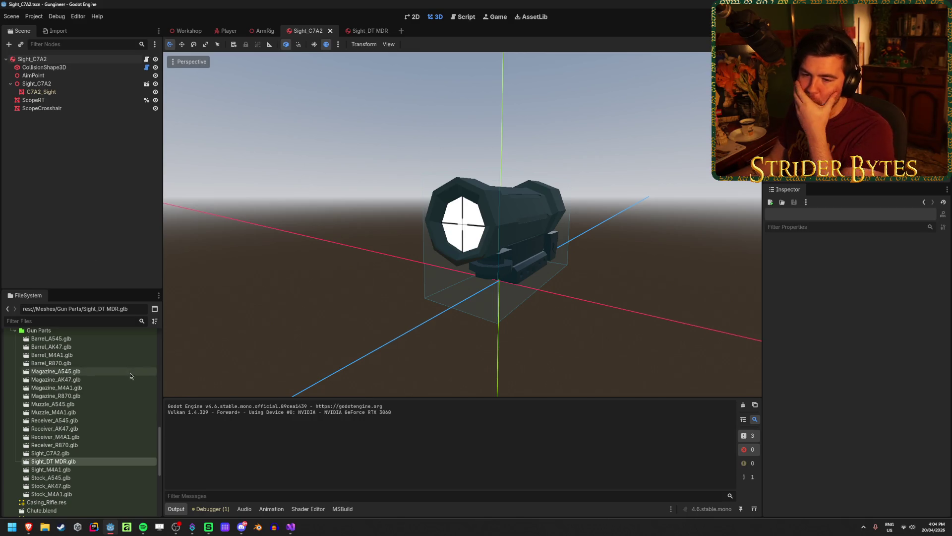
click(291, 527)
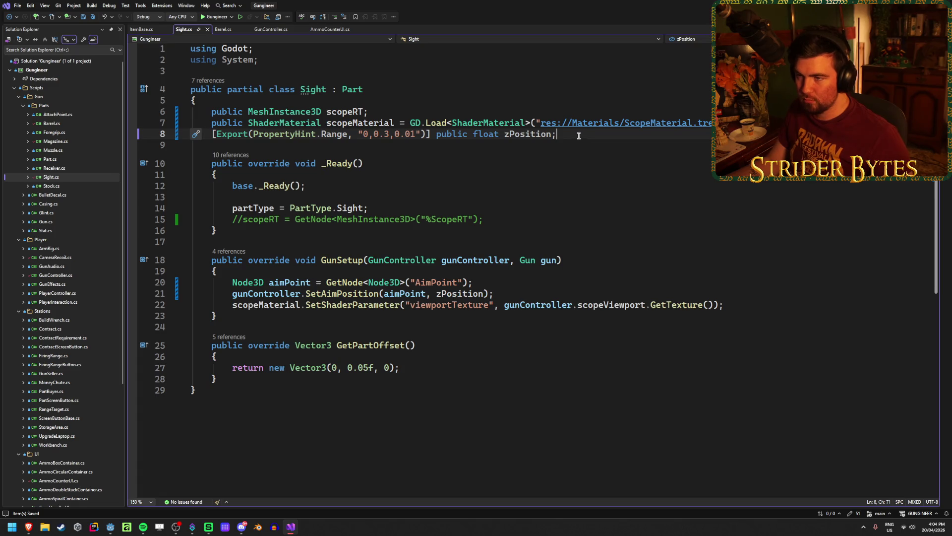
Step: Paste the exported zPosition range field into the Barrel class and save Barrel.cs
click(220, 30)
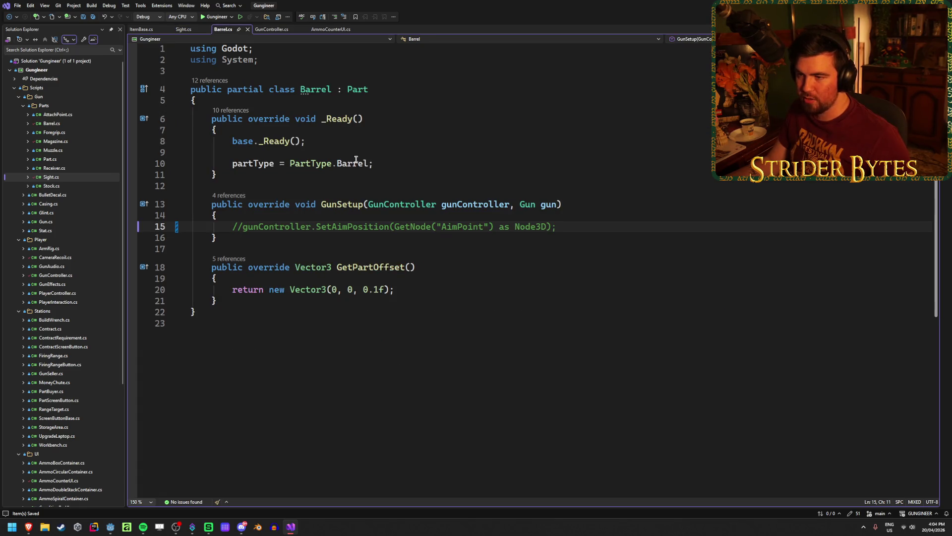
click(296, 108)
click(298, 101)
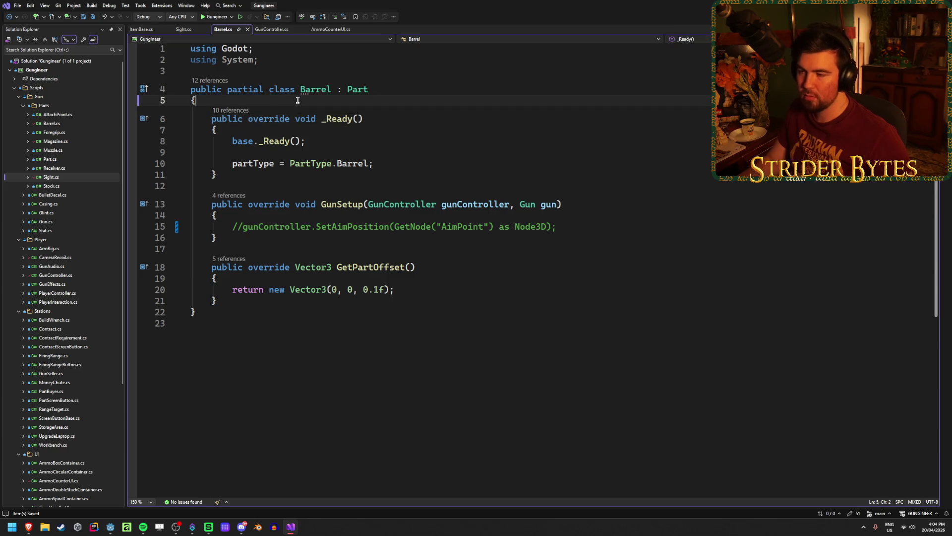
key(Return)
key(Return)
text([Export(PropertyHint.Range, "0,0.3,0.01")] public float zPosition;)
key(BackSpace)
key(ctrl+s)
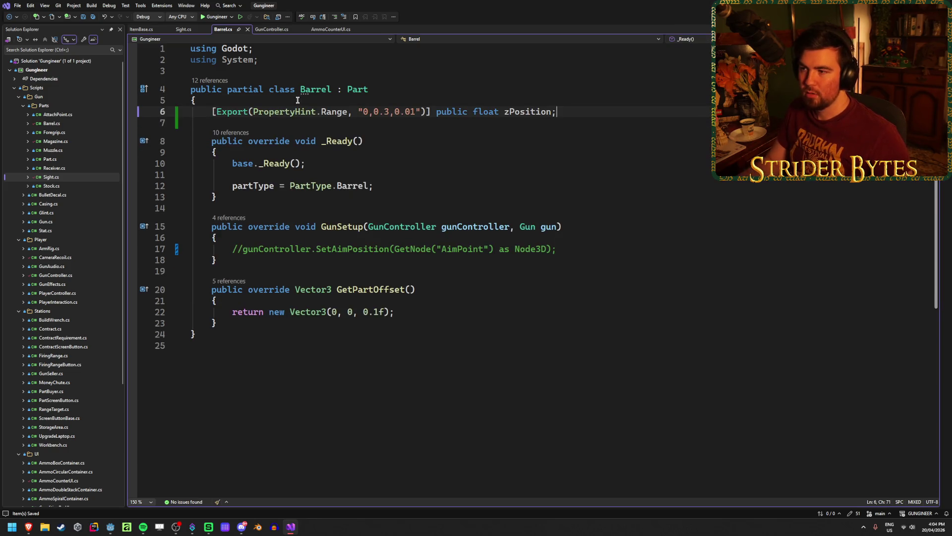
Step: Uncomment the SetAimPosition call in Barrel and add zPosition as its second argument
click(247, 251)
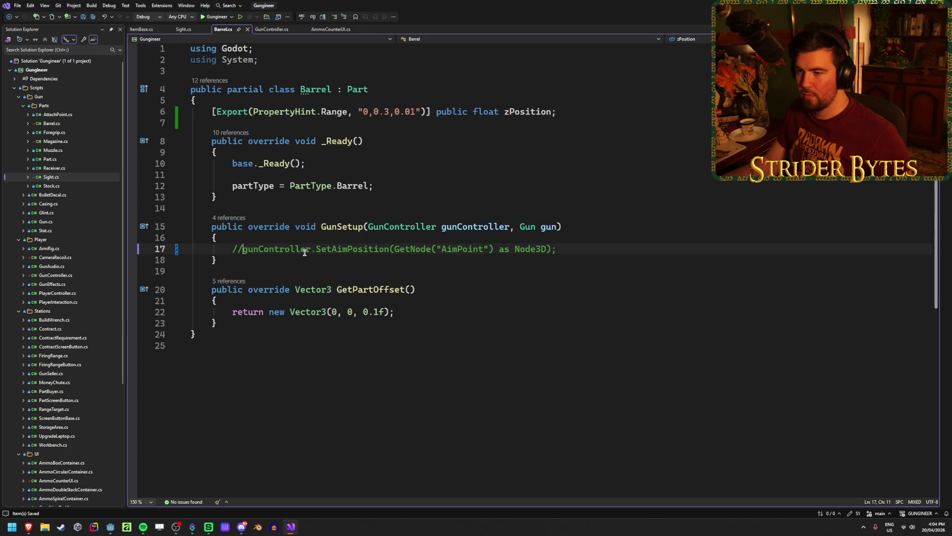
key(BackSpace)
key(BackSpace)
click(567, 249)
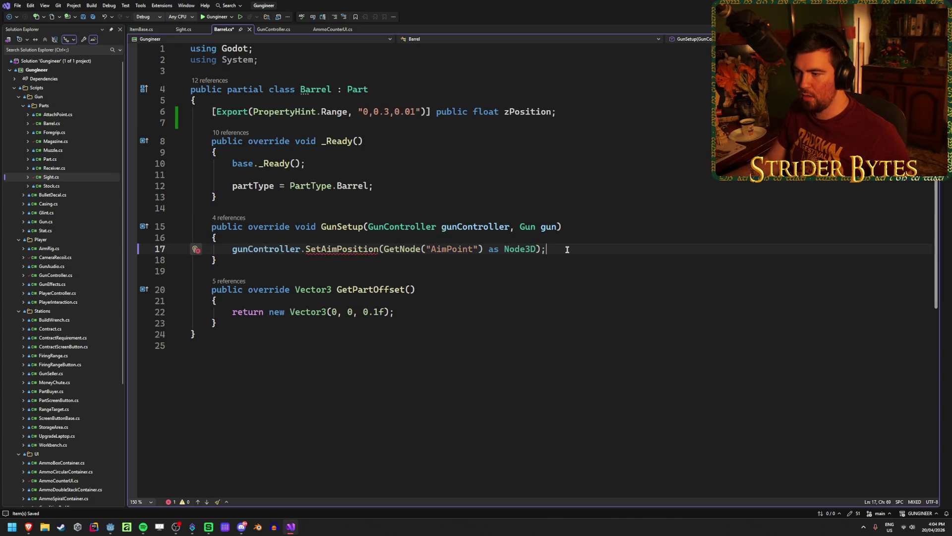
click(363, 241)
click(536, 249)
text(, zPos)
key(Tab)
click(642, 253)
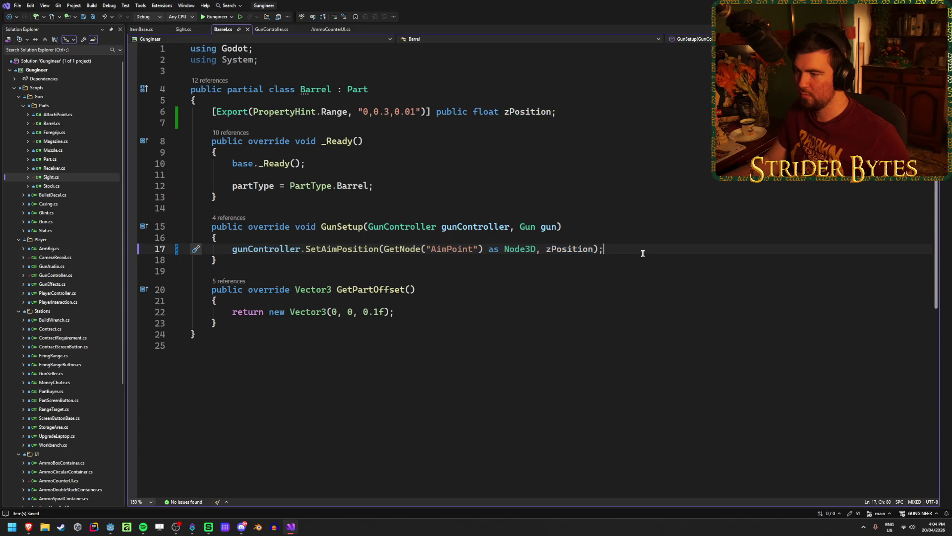
Step: Replace Barrel's 'as Node3D' cast with a GetNode<Node3D> call on the aim line
click(184, 29)
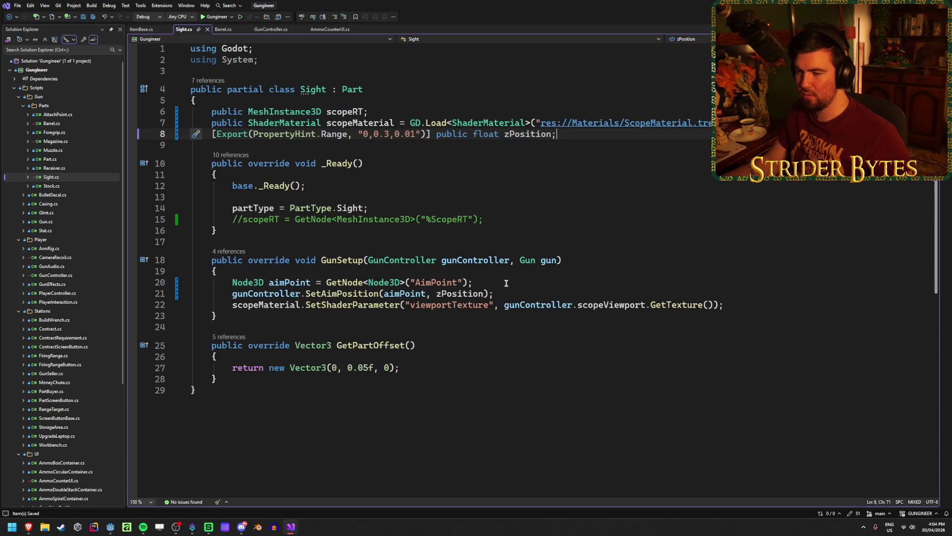
click(217, 31)
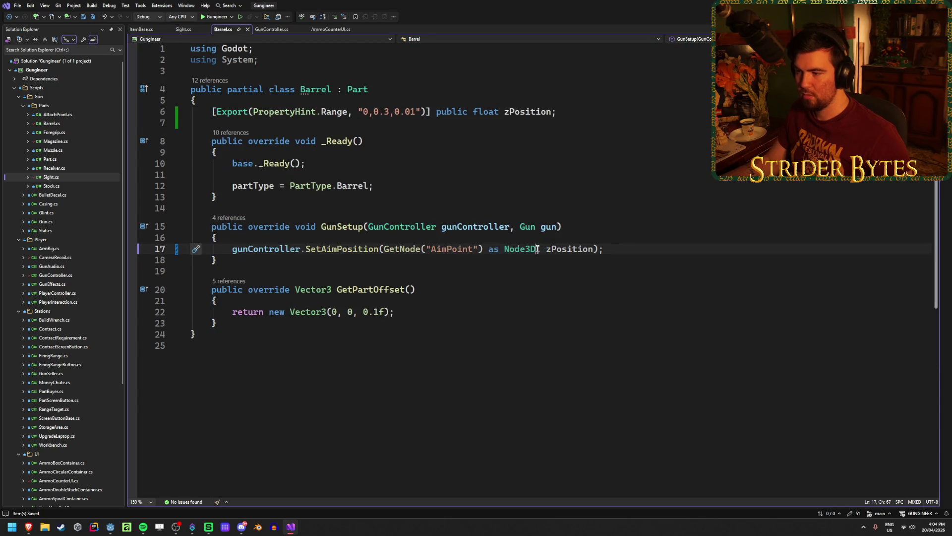
drag(536, 249, 482, 249)
key(BackSpace)
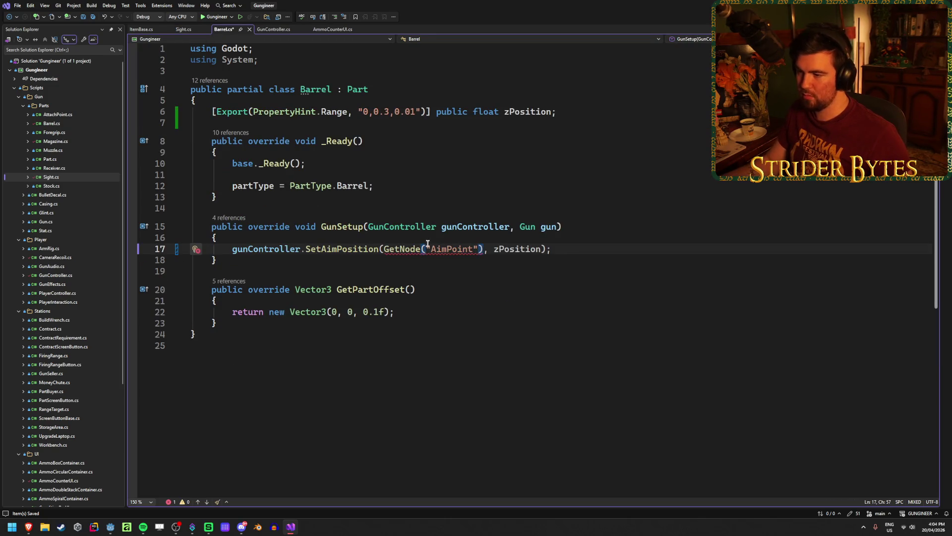
text(<Node)
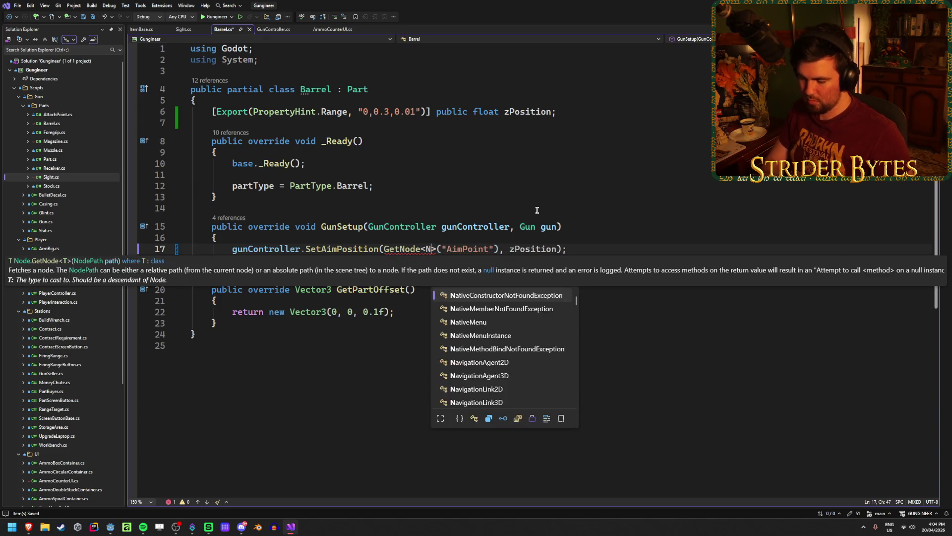
text(3D)
key(Tab)
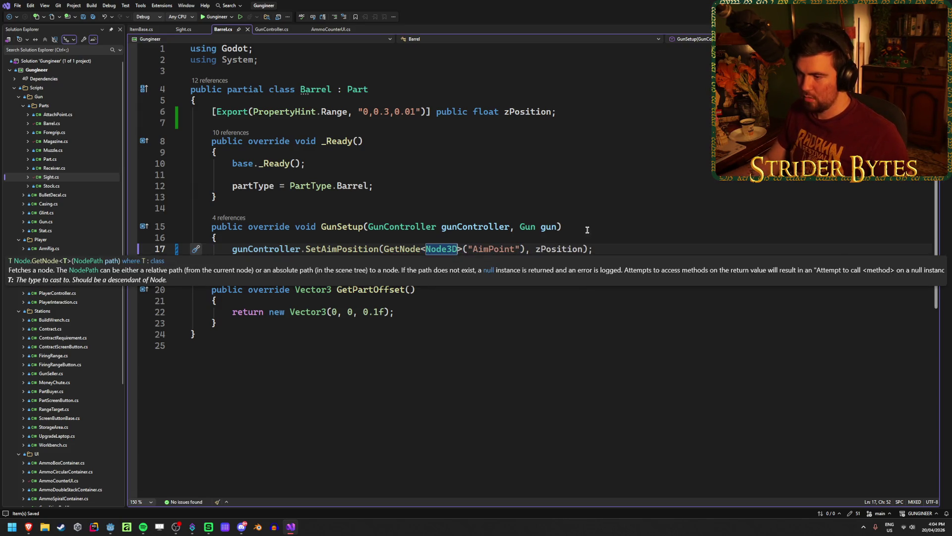
key(End)
Step: In Sight.cs, pass GetNode<Node3D>("AimPoint") directly to SetAimPosition and delete the aimPoint variable
key(ctrl+Tab)
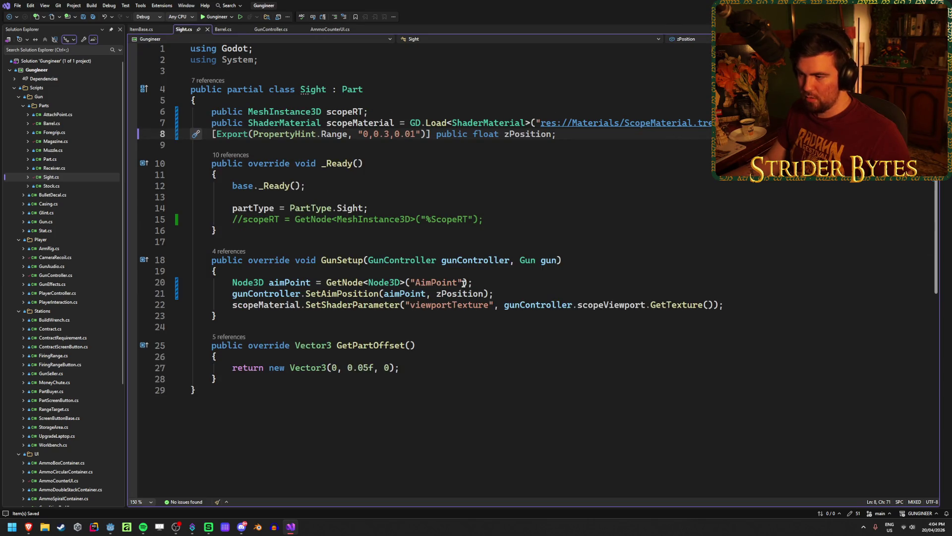
drag(467, 283, 326, 283)
key(ctrl+c)
key(Delete)
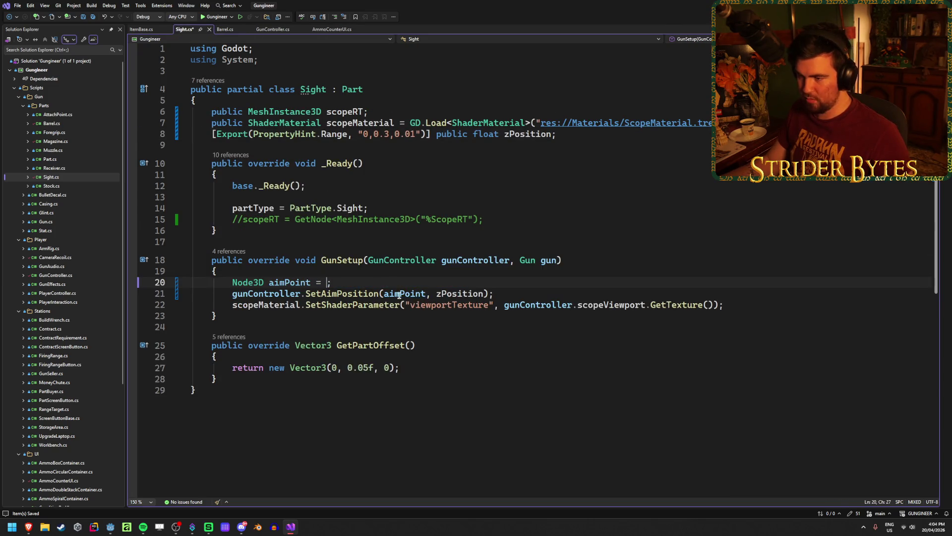
double_click(399, 294)
key(ctrl+v)
click(365, 282)
key(ctrl+x)
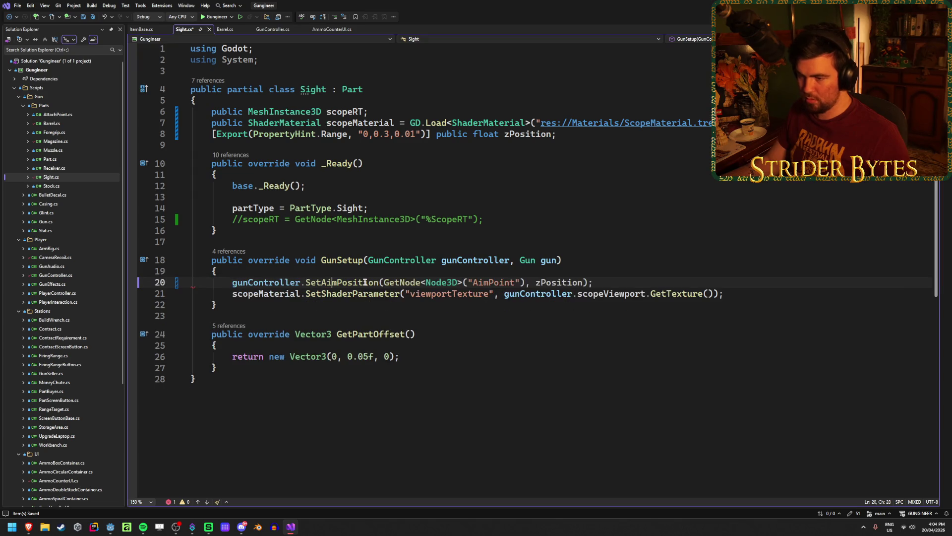
click(659, 282)
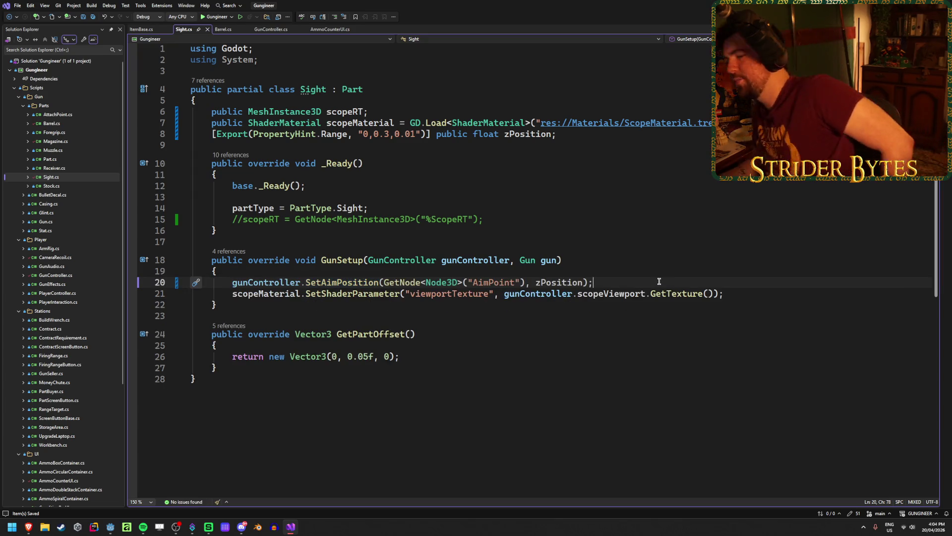
click(223, 30)
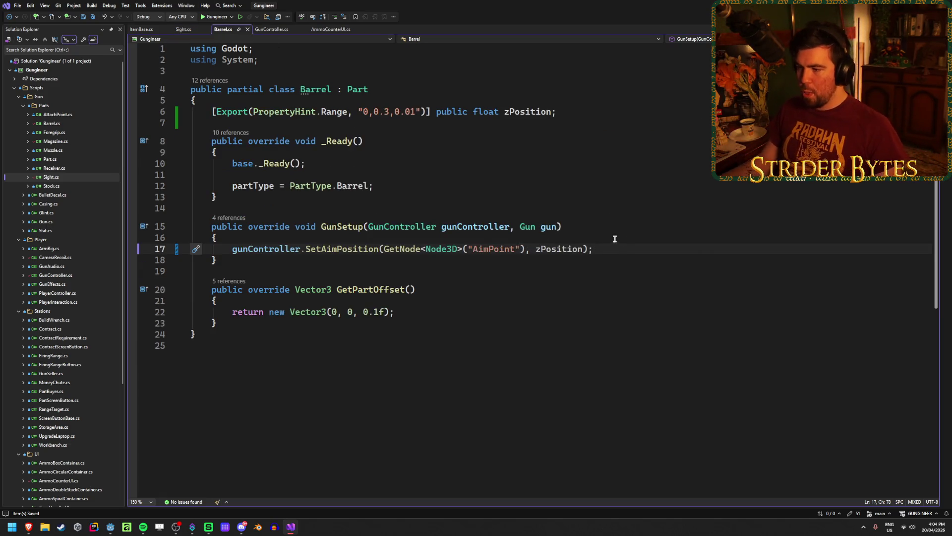
key(alt+Tab)
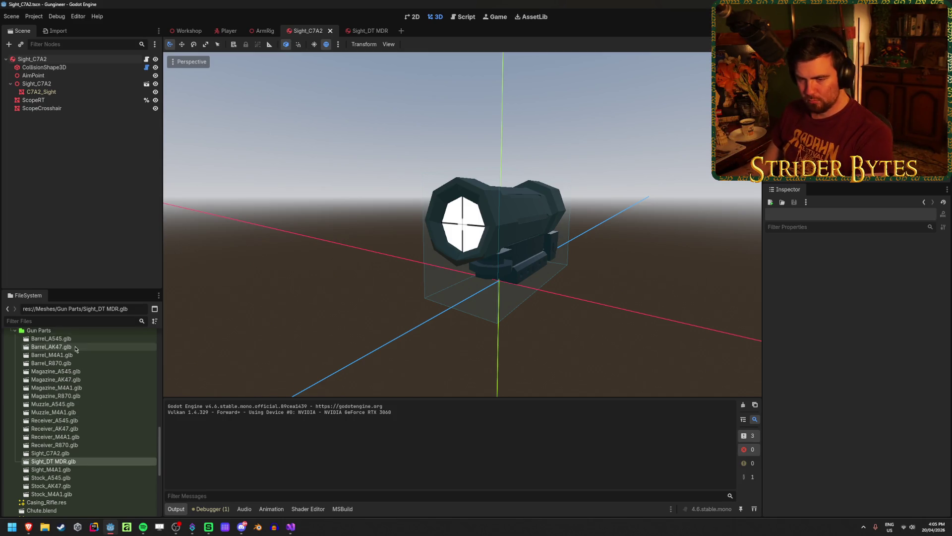
Step: Expand the Prefabs folder, open Barrel_M4A1 and select its AimPoint node
scroll(70, 381, down, 10)
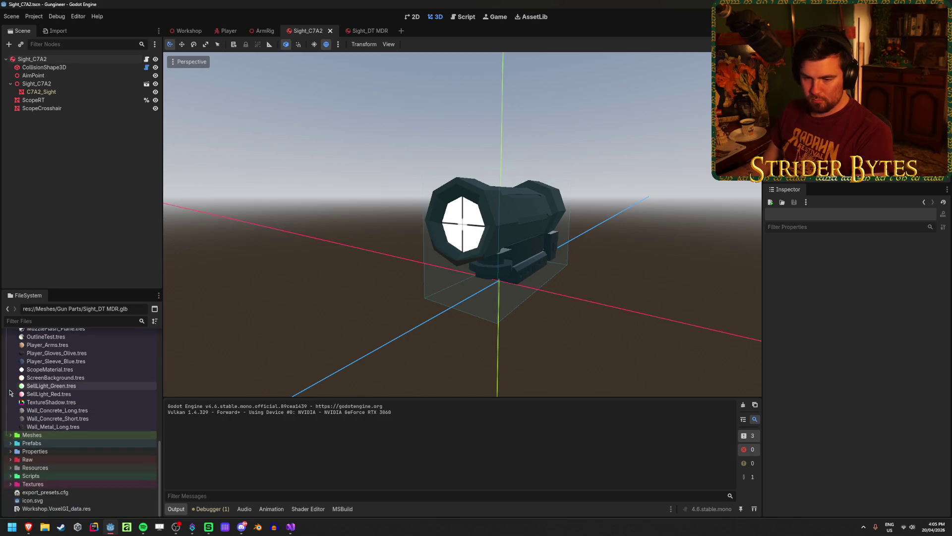
double_click(32, 443)
scroll(94, 427, down, 5)
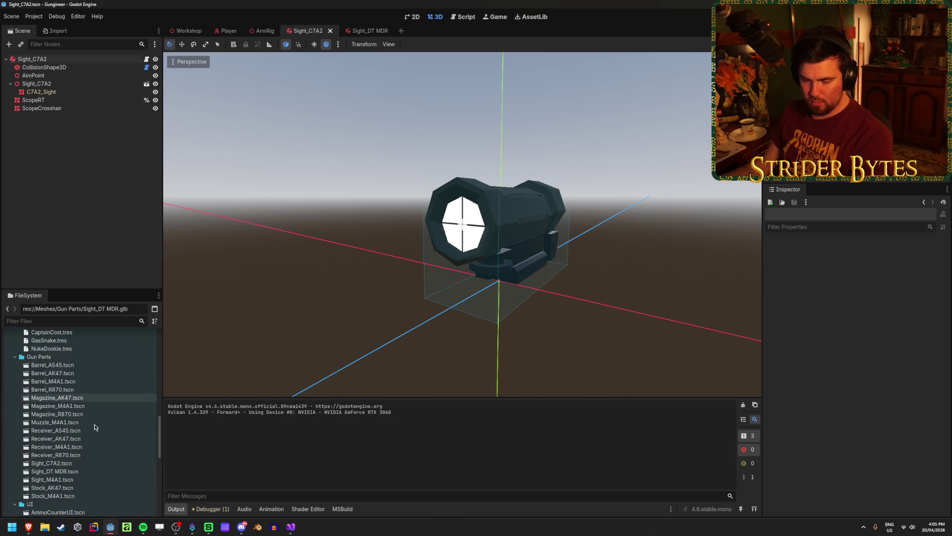
double_click(88, 382)
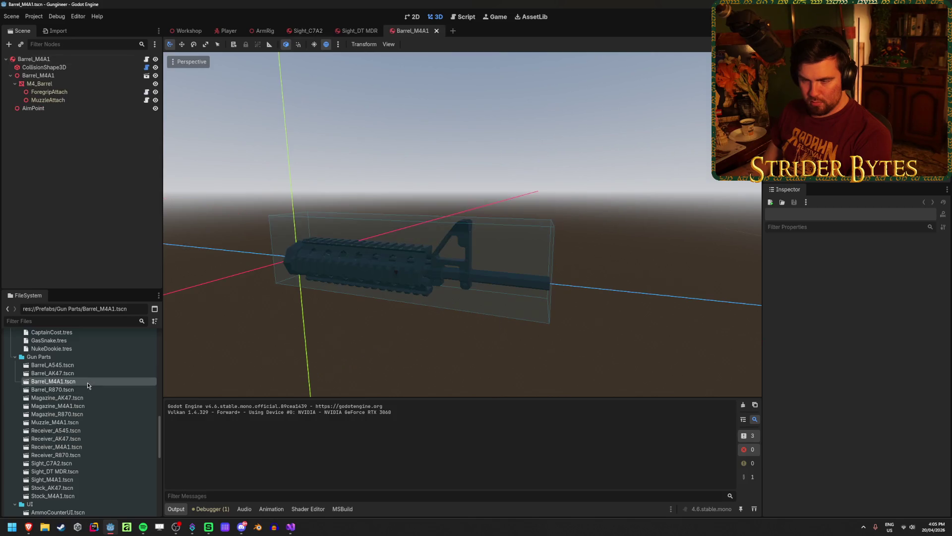
click(33, 108)
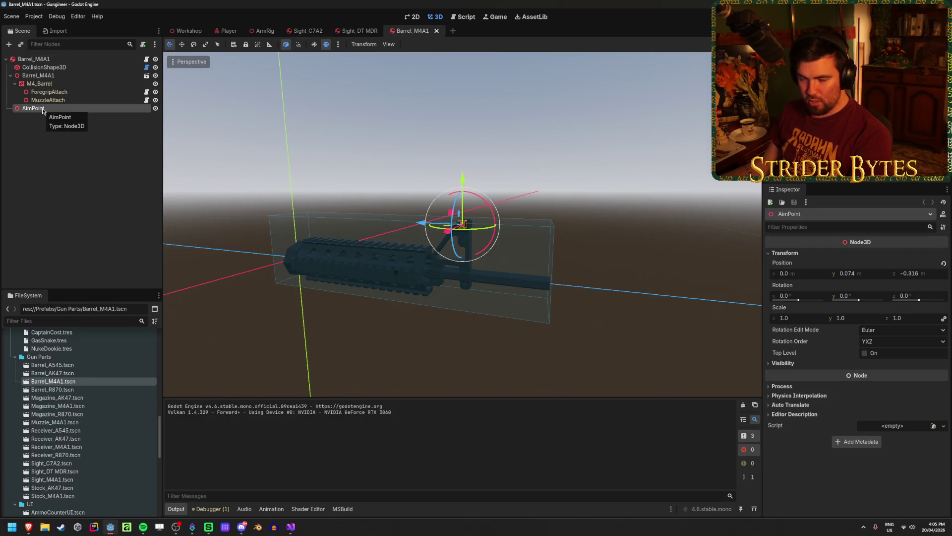
Step: Move the Barrel_R870 AimPoint to the barrel's end and save the scene
double_click(70, 390)
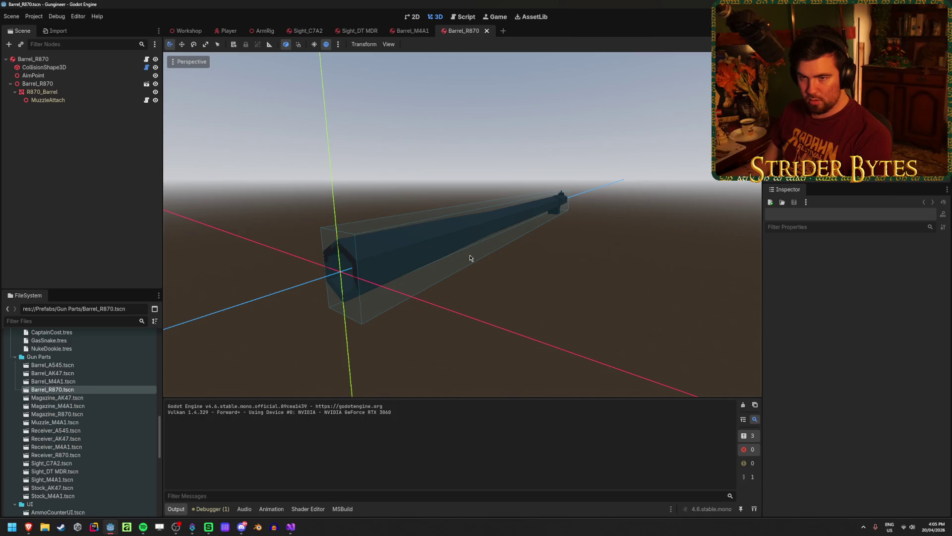
click(72, 76)
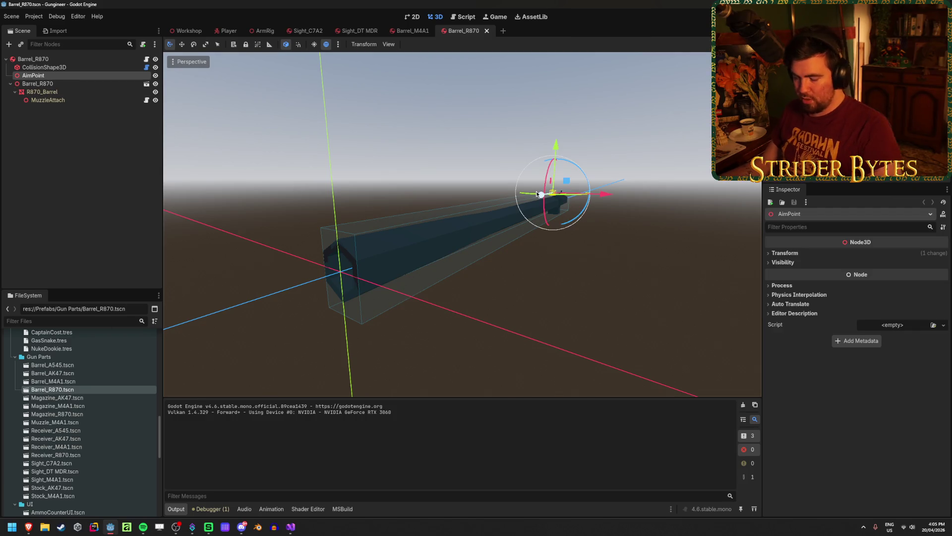
key(f)
scroll(515, 266, up, 3)
scroll(382, 243, up, 5)
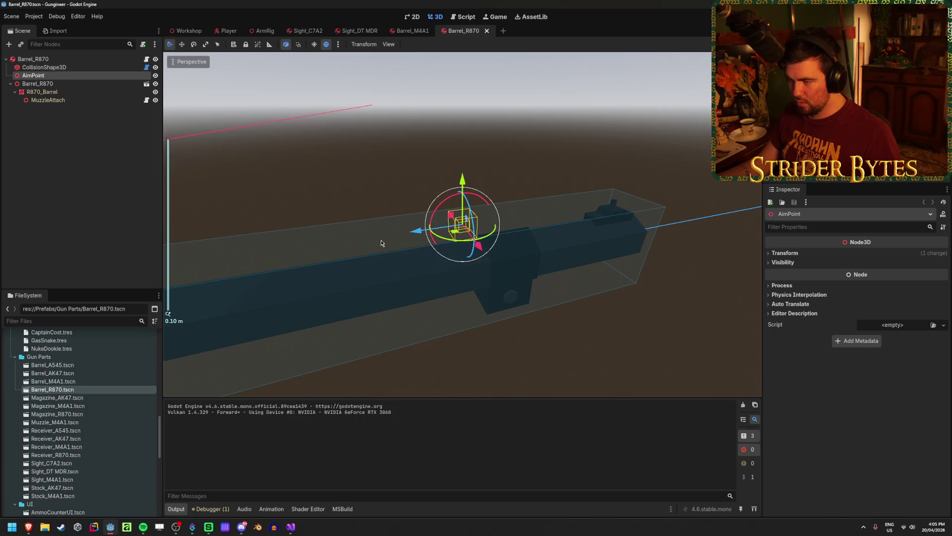
drag(417, 236, 600, 187)
key(f)
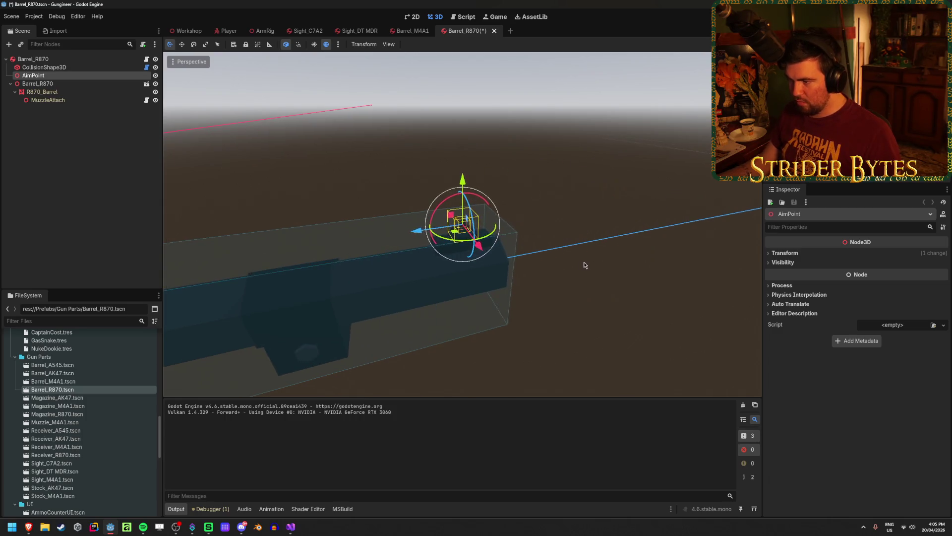
key(ctrl+s)
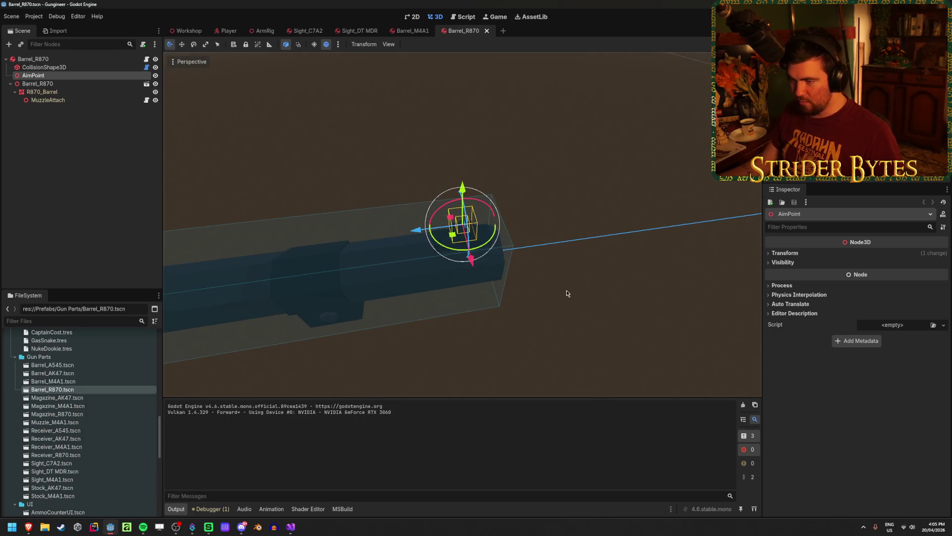
Step: Frame the AimPoint in Barrel_AK47 and Barrel_A545, then run the game
double_click(87, 374)
scroll(519, 281, down, 5)
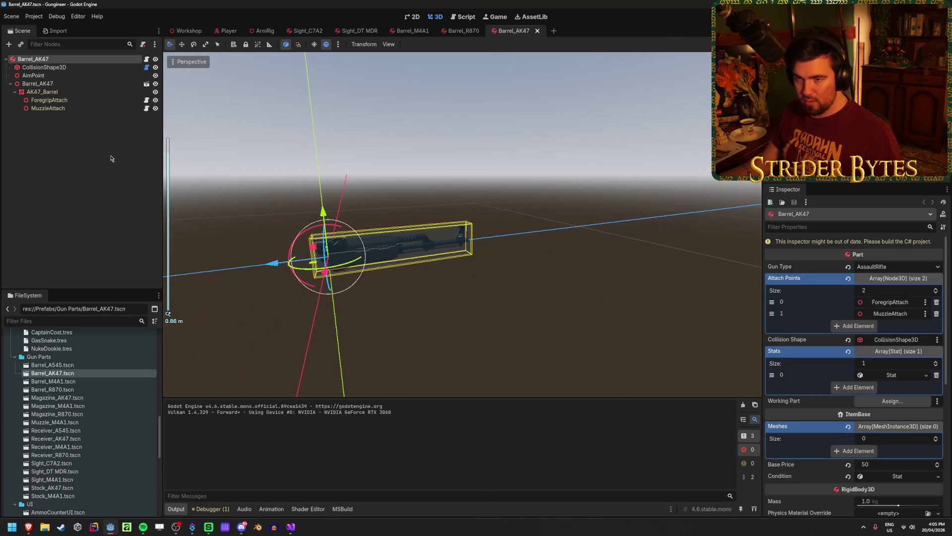
click(37, 75)
key(f)
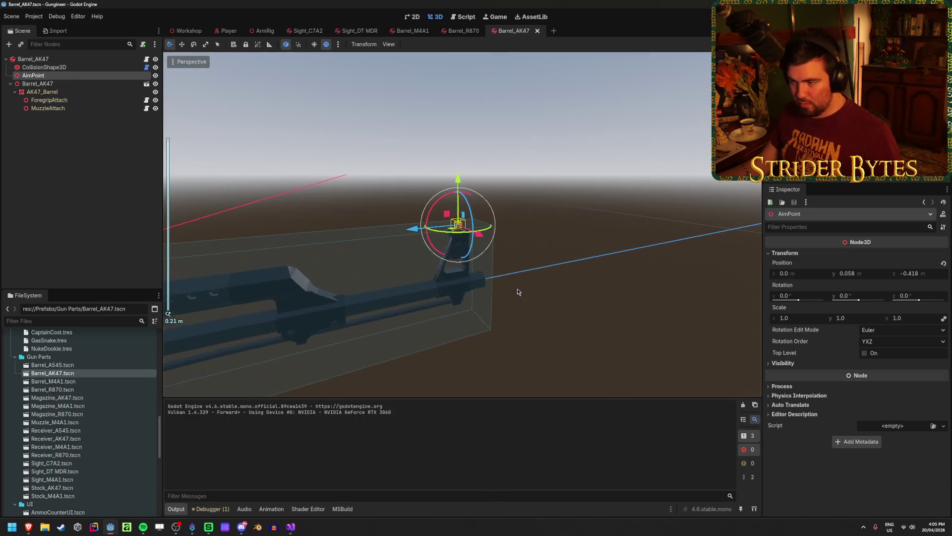
double_click(52, 364)
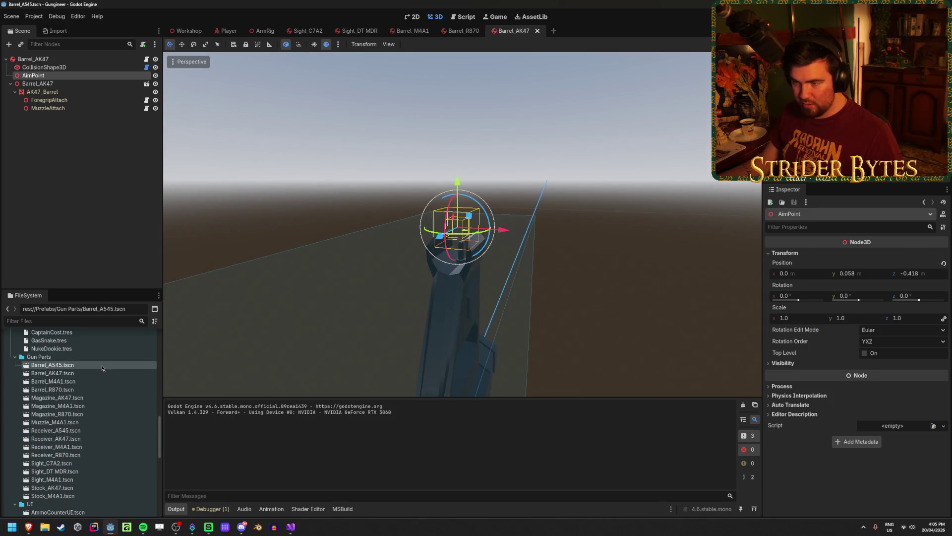
click(33, 75)
key(f)
scroll(561, 246, up, 2)
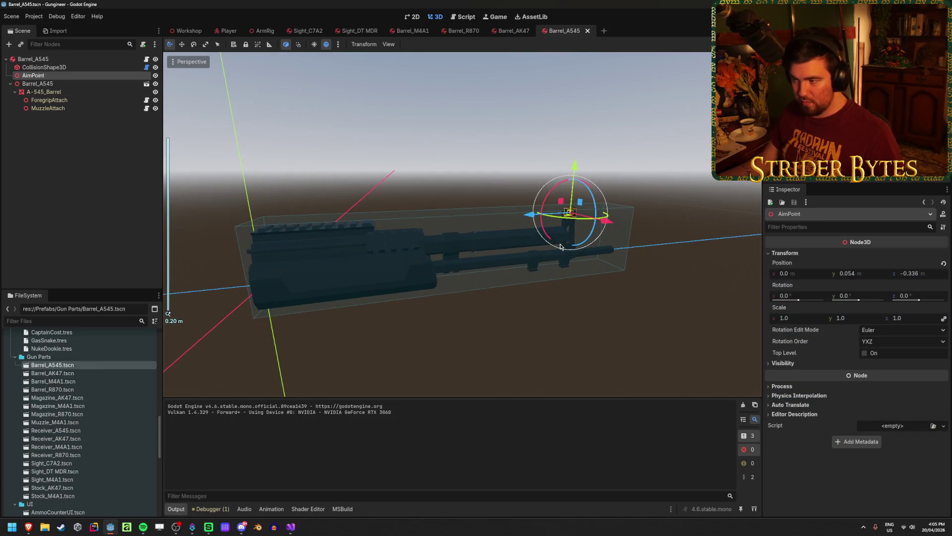
key(F5)
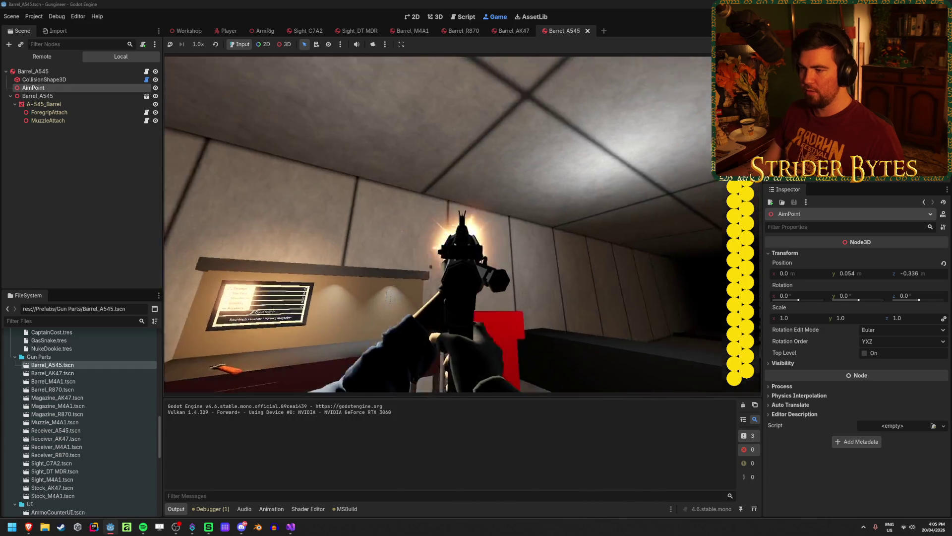
click(462, 225)
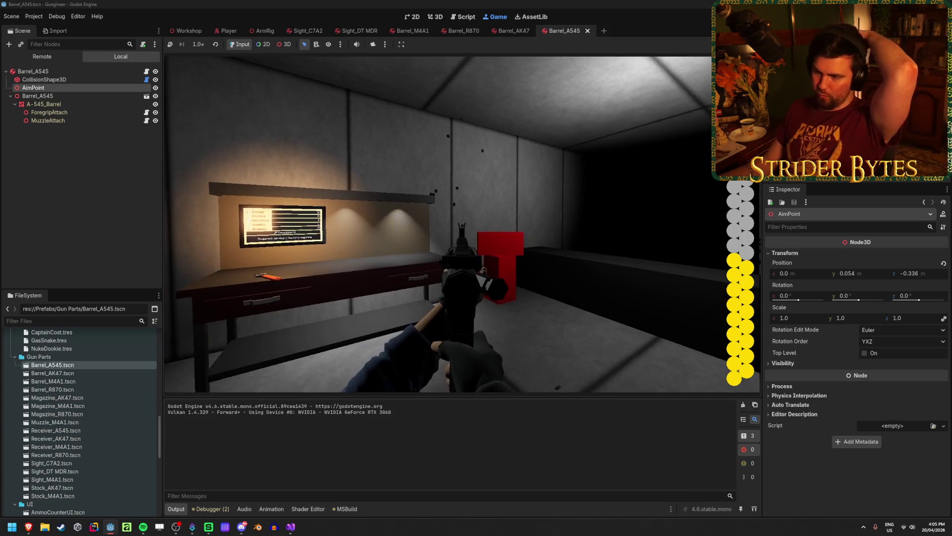
key(w)
key(w)
key(e)
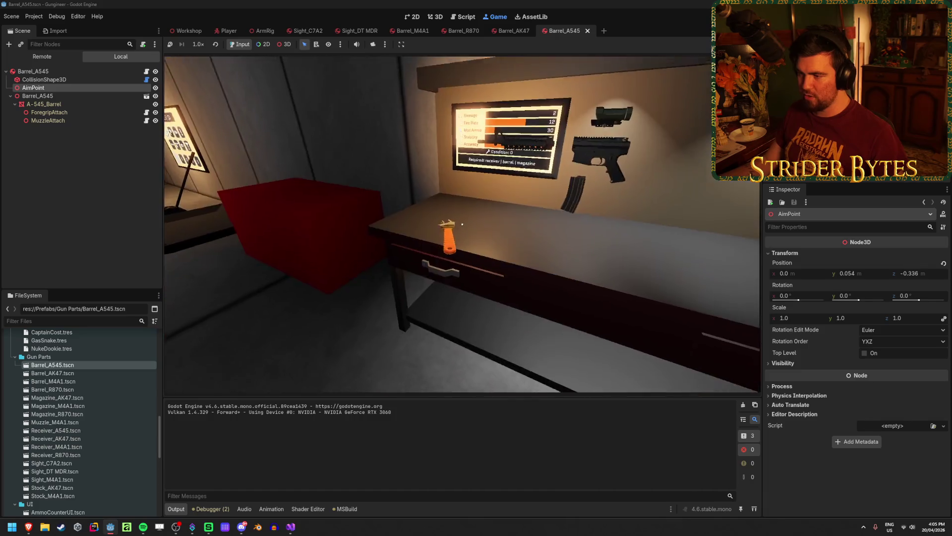
key(e)
right_click(462, 224)
right_click(463, 224)
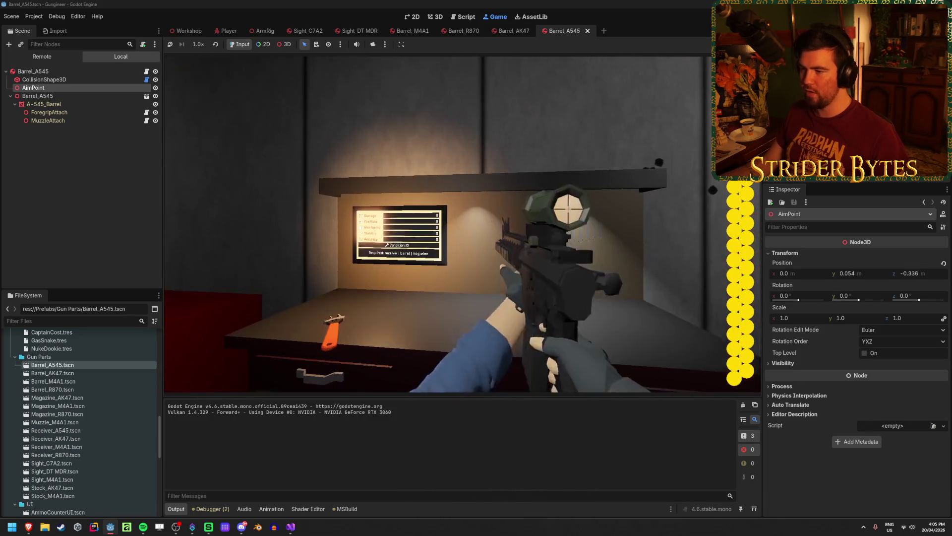
key(e)
key(e)
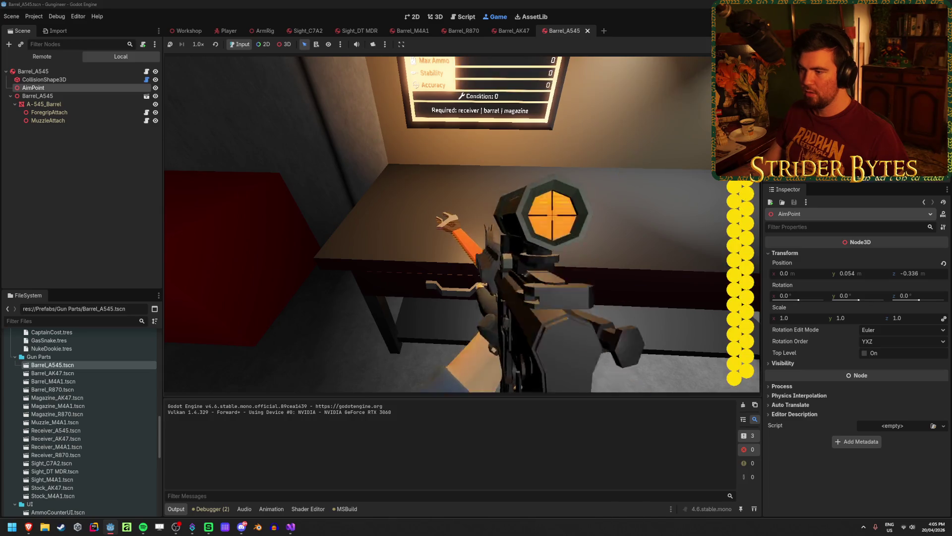
right_click(462, 224)
right_click(462, 225)
key(F8)
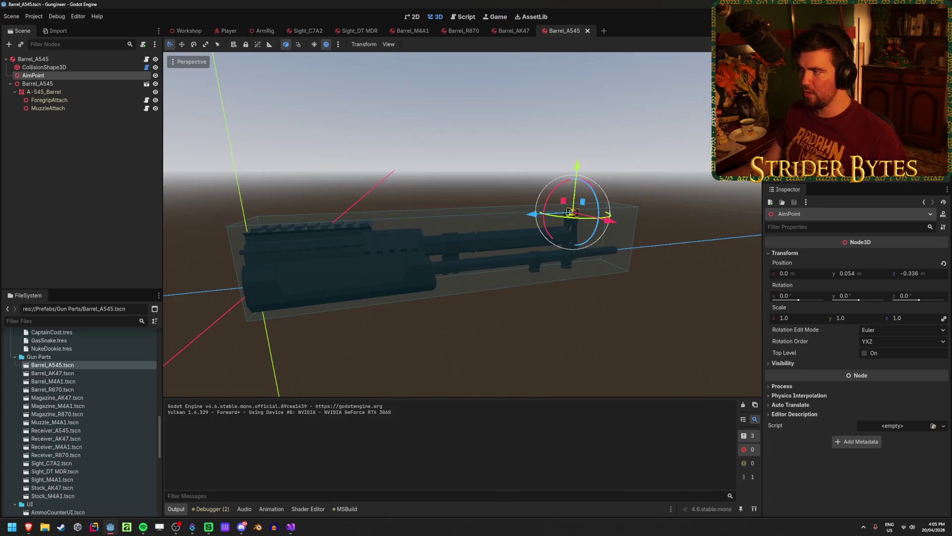
Step: Set the Barrel_A545 root's Z Position to 0.05 and save the scene
click(37, 60)
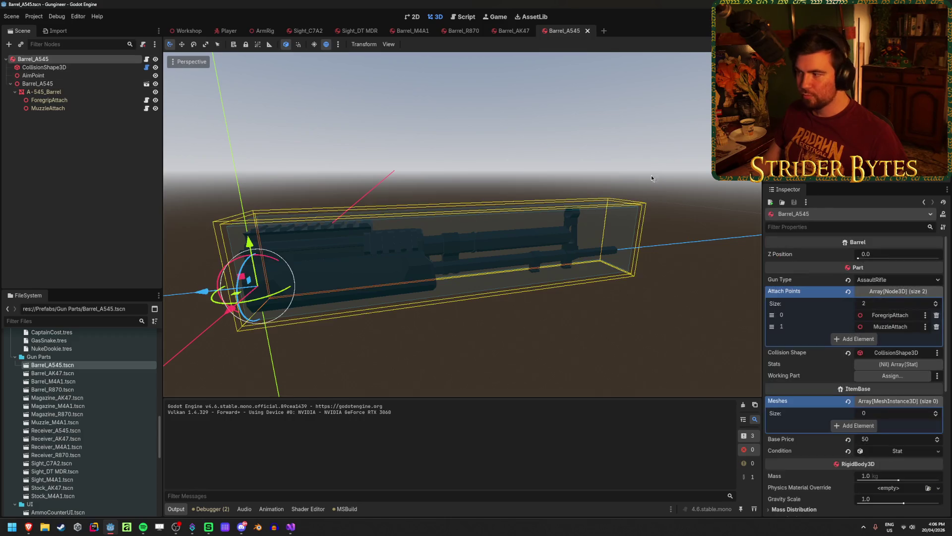
click(877, 255)
key(Return)
key(ctrl+s)
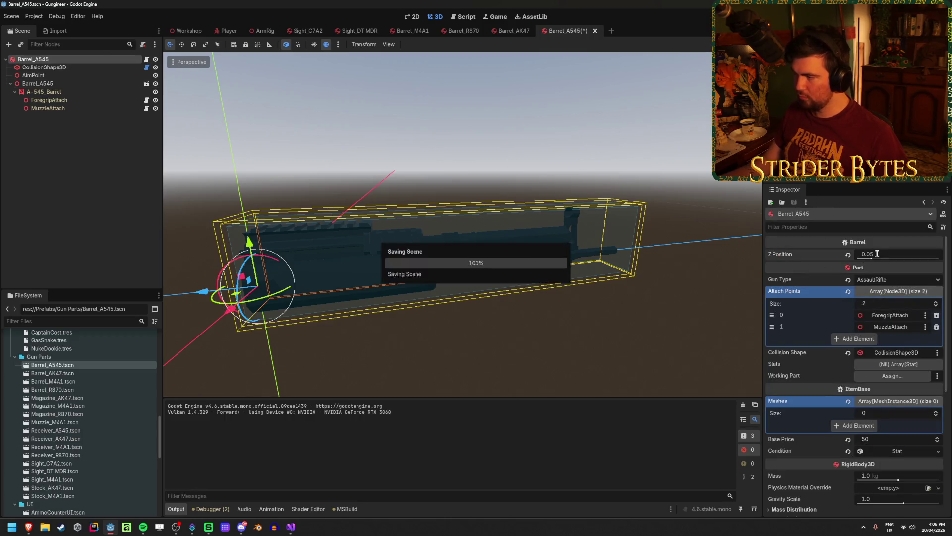
Step: Edit Barrel_M4A1's Z Position, save, and walk around in a test run
double_click(53, 381)
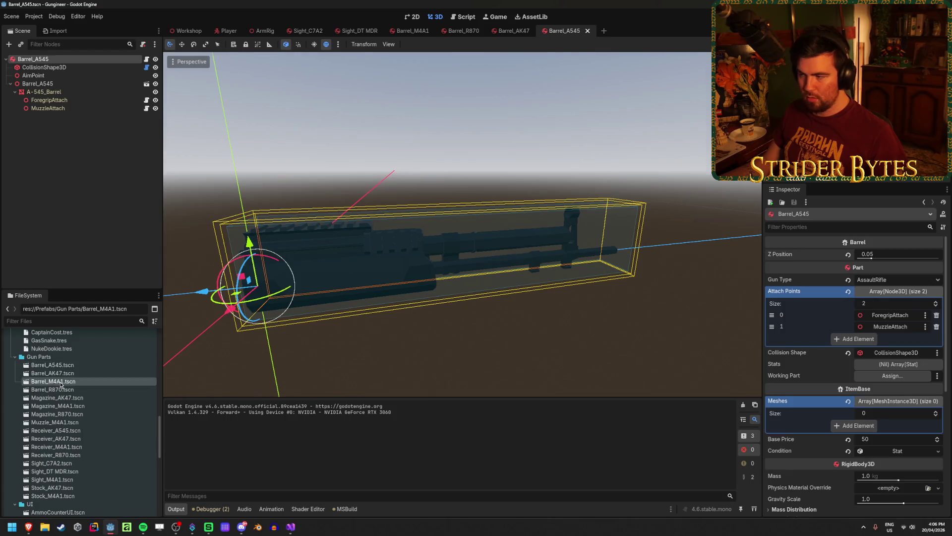
click(33, 59)
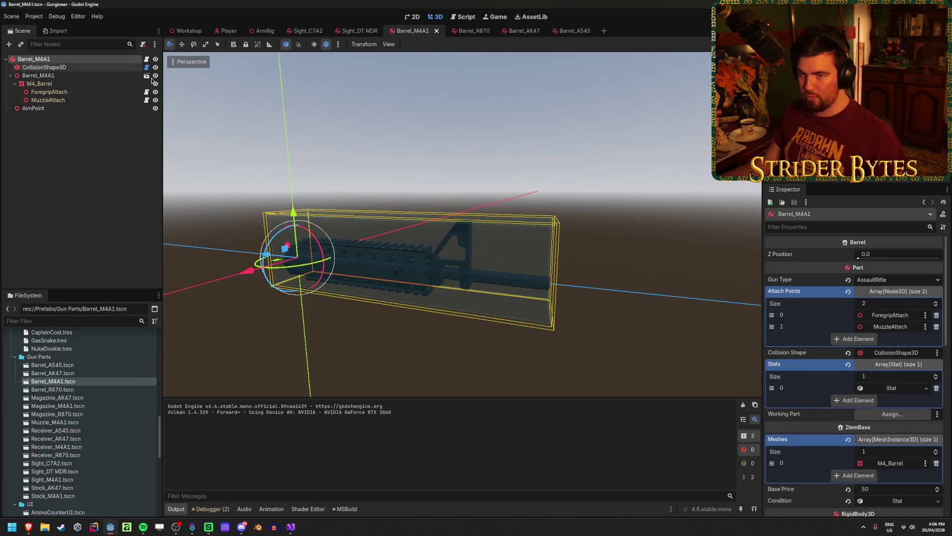
click(895, 252)
key(Return)
key(ctrl+s)
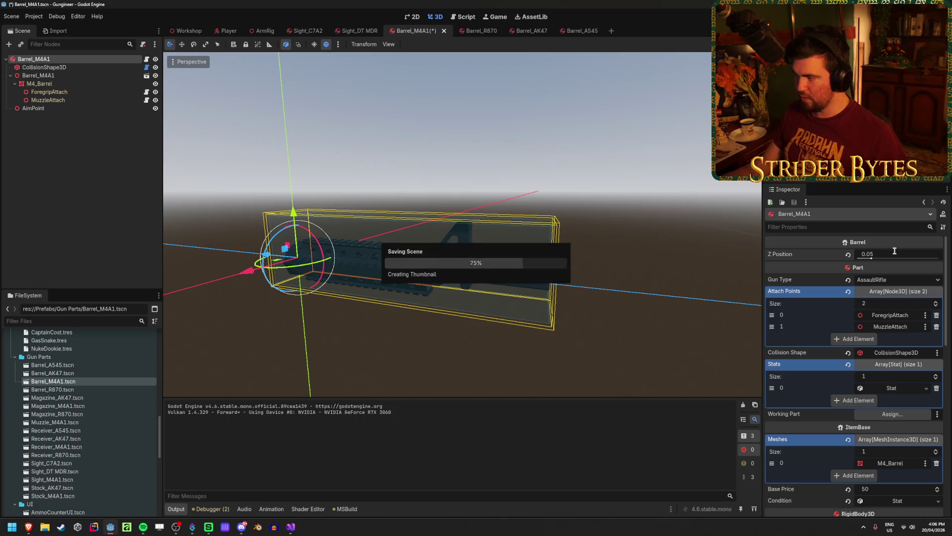
key(F5)
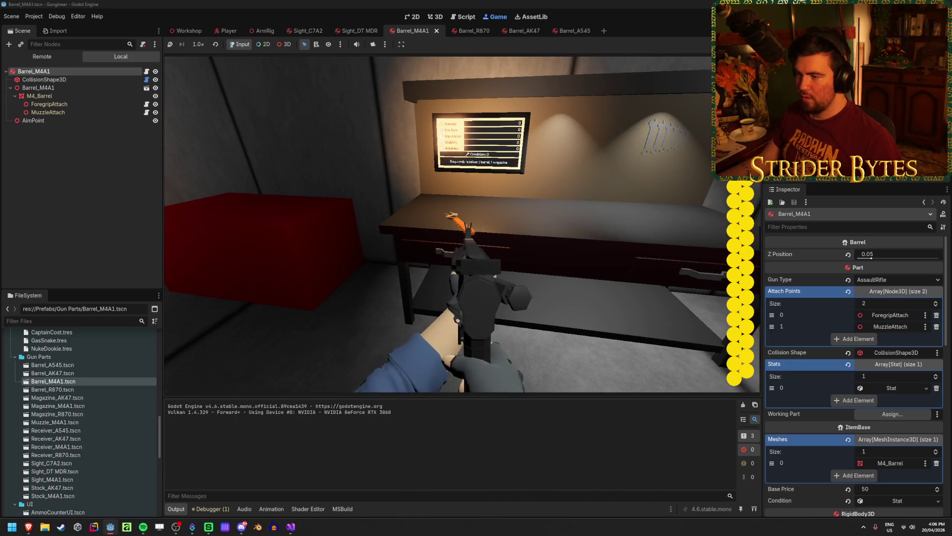
key(s)
key(a)
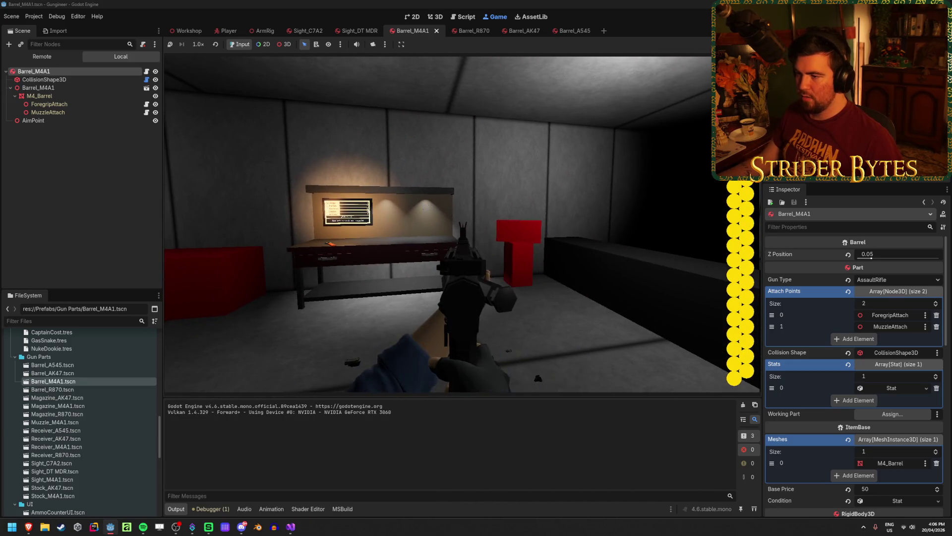
mouse_move(193, 145)
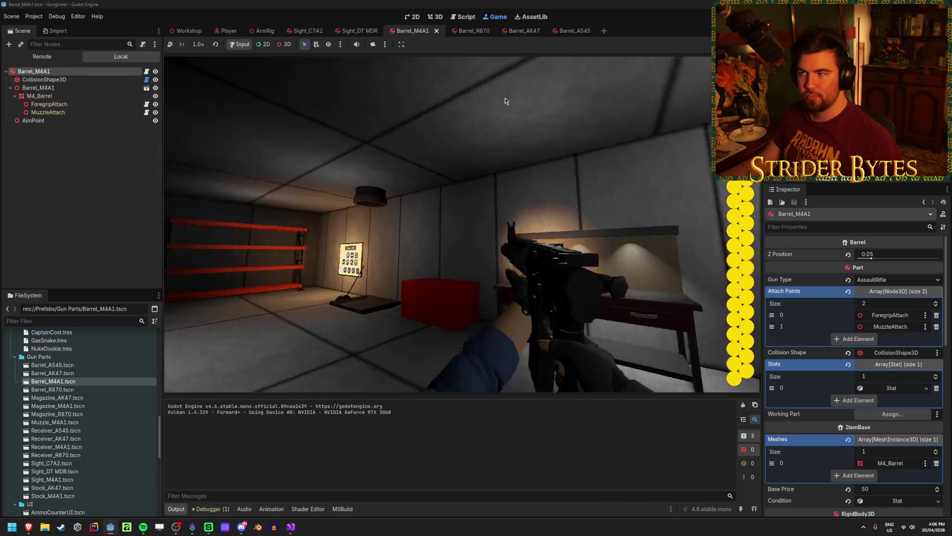
key(F8)
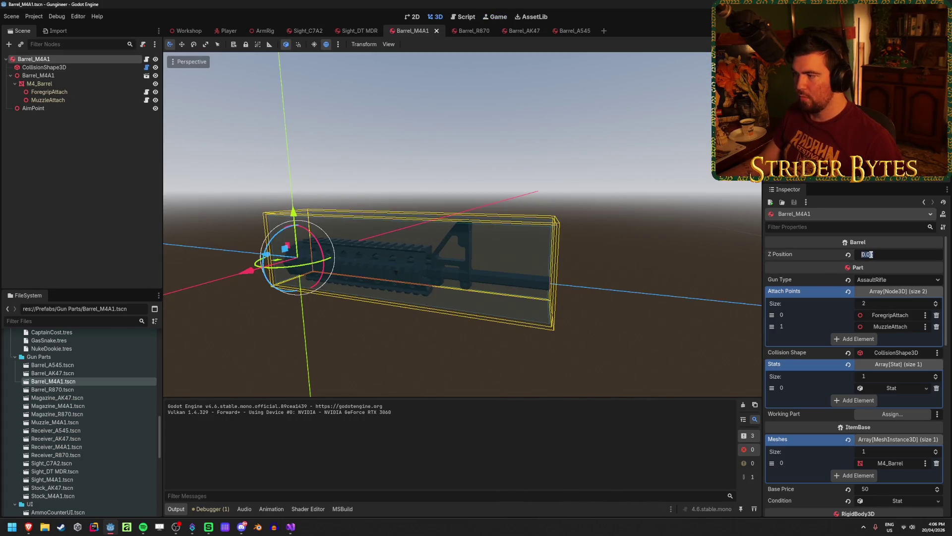
Step: Rerun the game and fire the rifle at the wall to check the M4A1 barrel offset
key(F5)
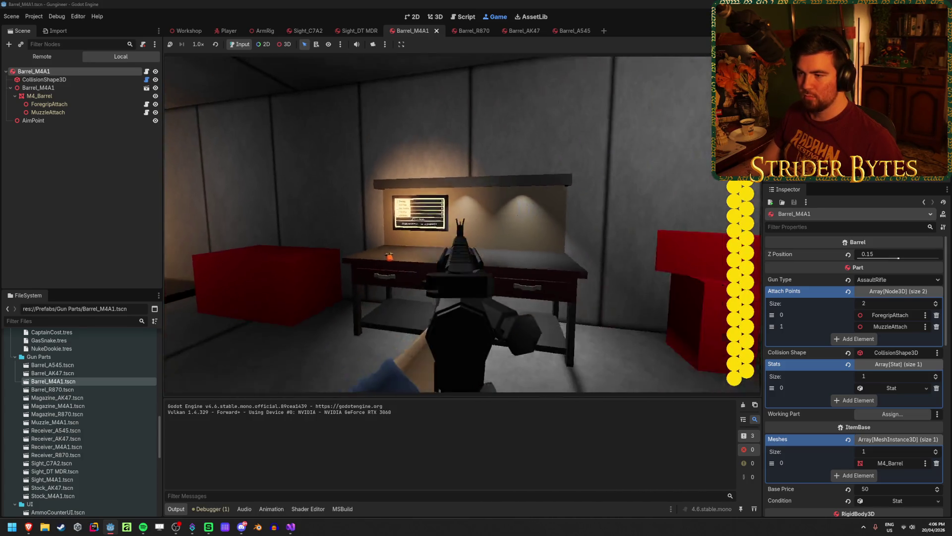
key(F8)
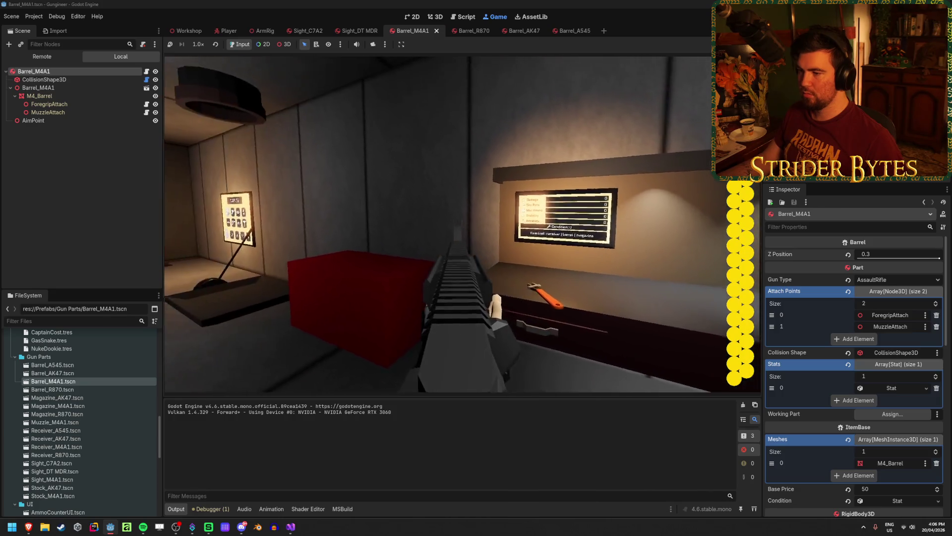
click(462, 225)
key(s)
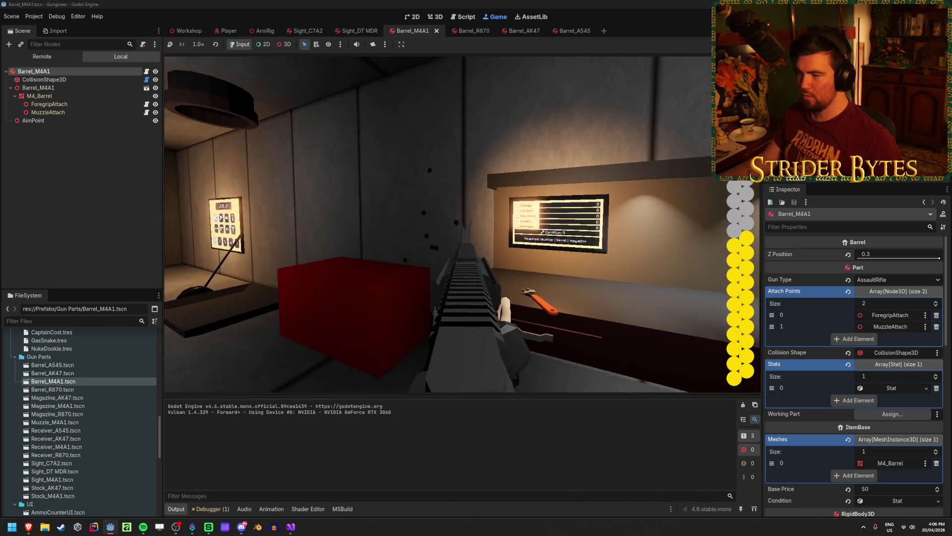
key(w)
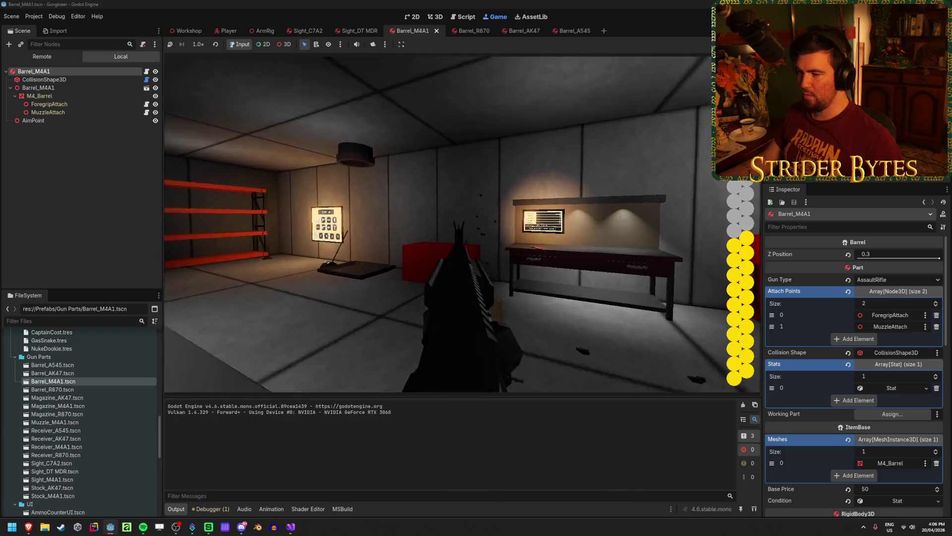
click(462, 225)
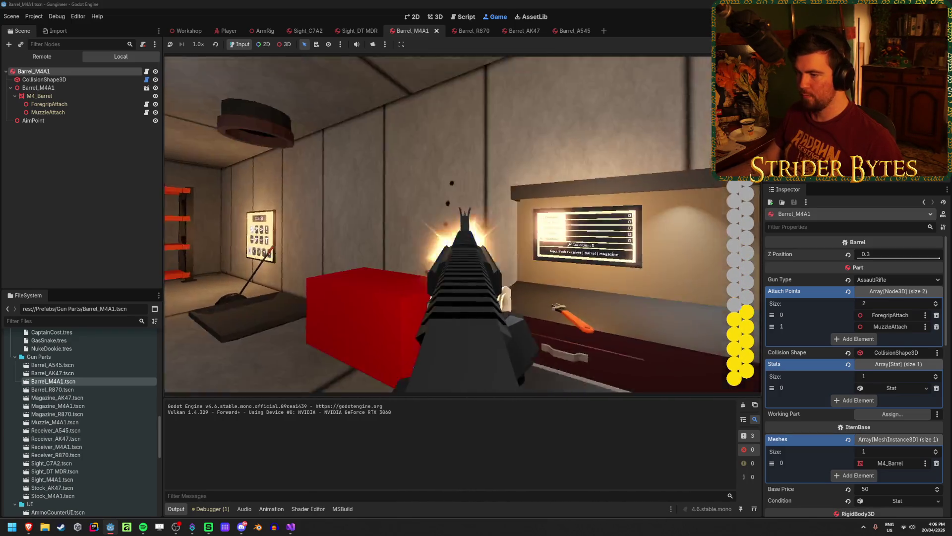
click(462, 225)
key(s)
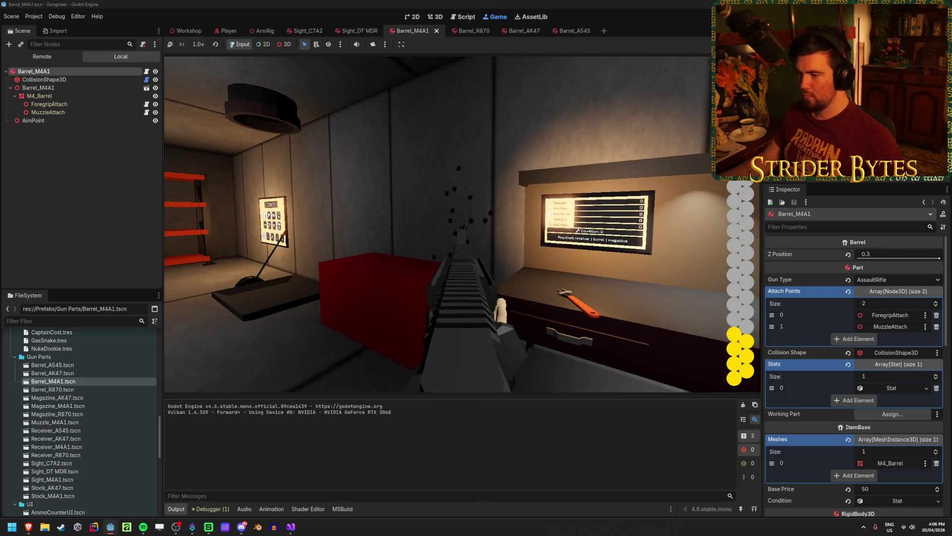
key(F8)
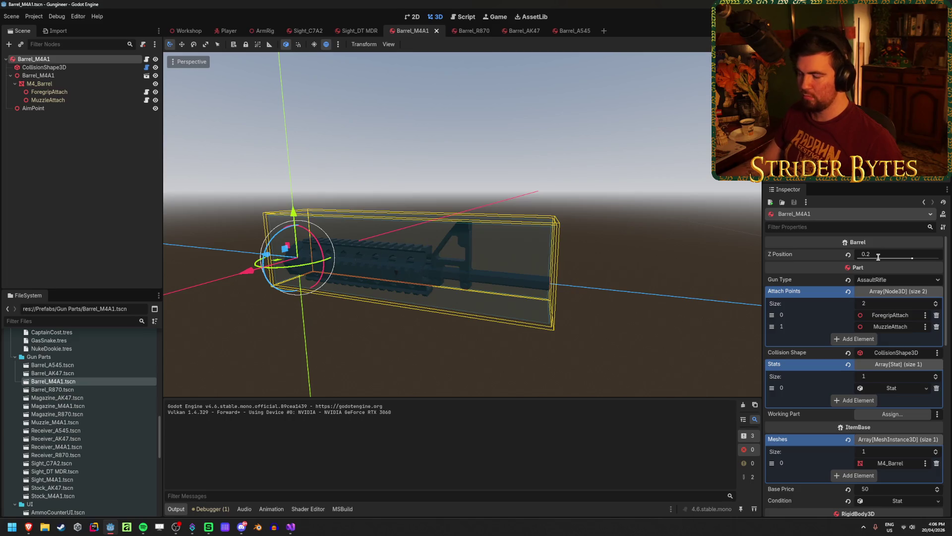
Step: Open Barrel_AK47, select its root node, then open the Barrel_A545 scene
double_click(76, 376)
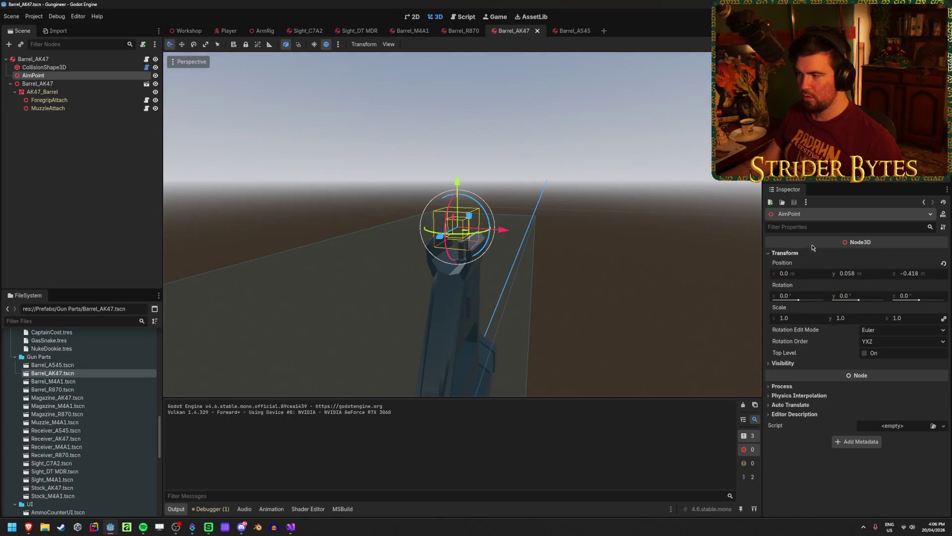
click(50, 60)
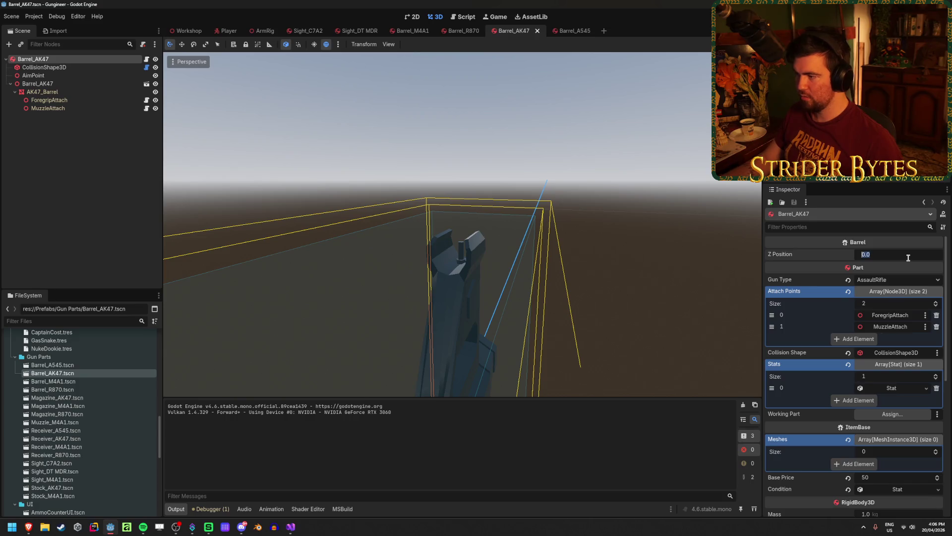
double_click(73, 366)
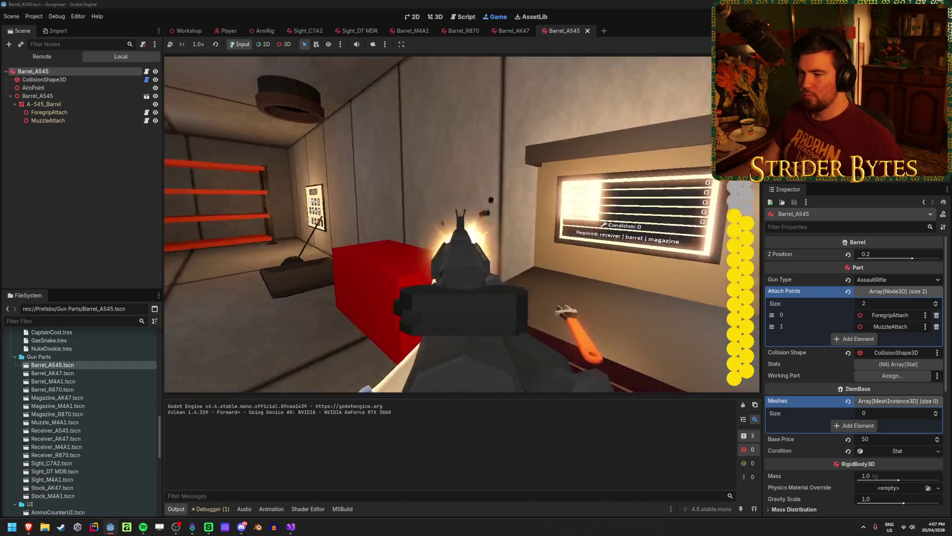
Step: Equip the rifle, walk through the workshop rooms, then stop the game
key(e)
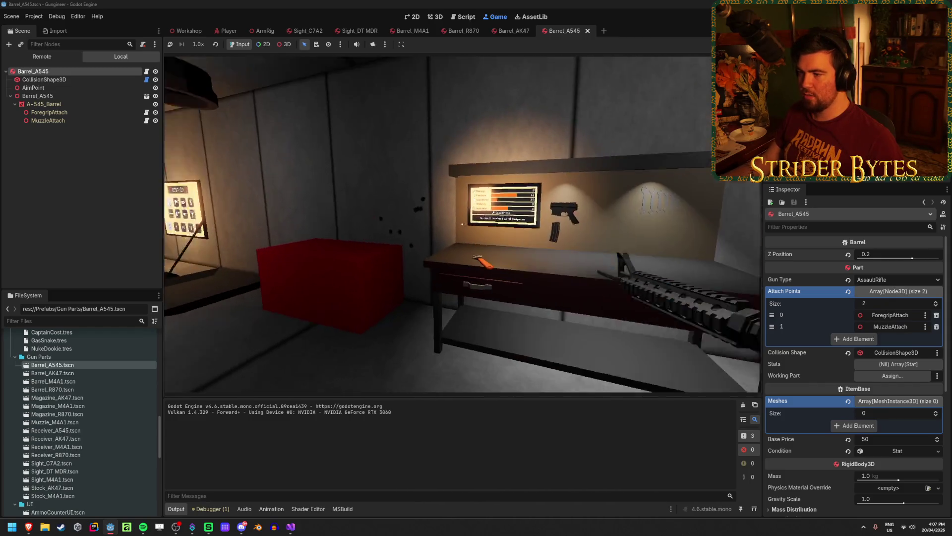
key(w)
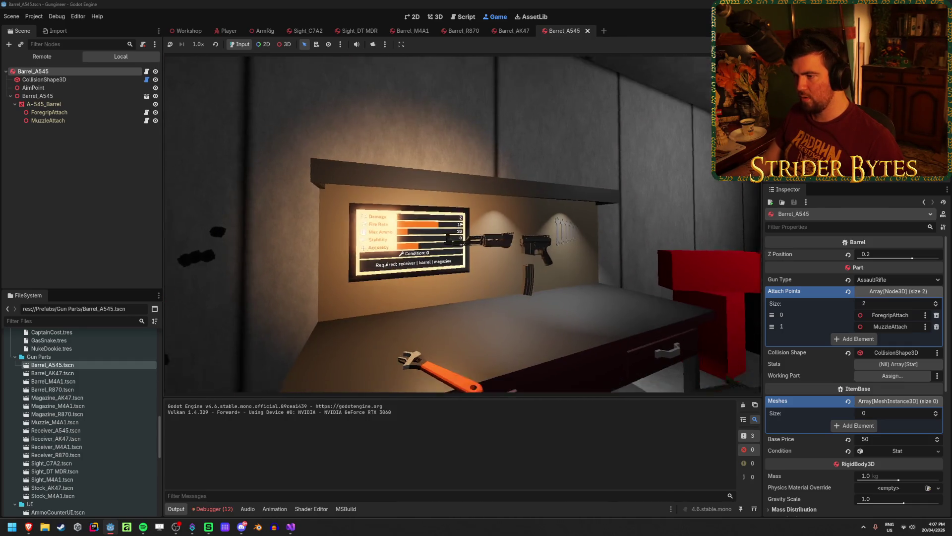
key(w)
key(e)
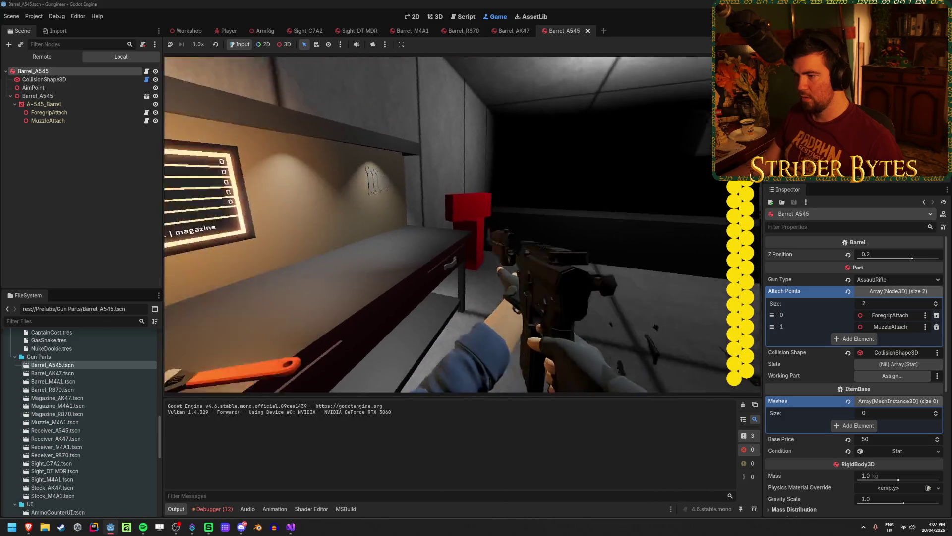
key(w)
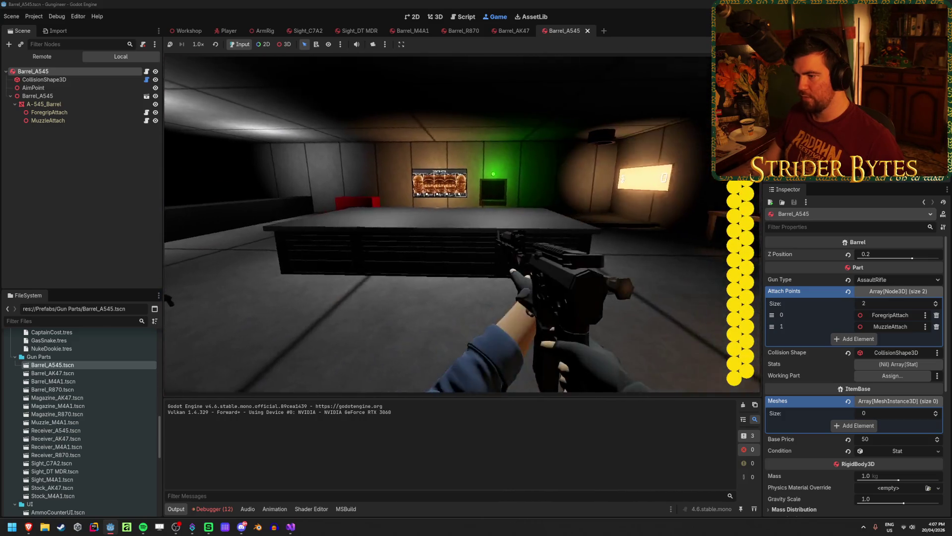
key(w)
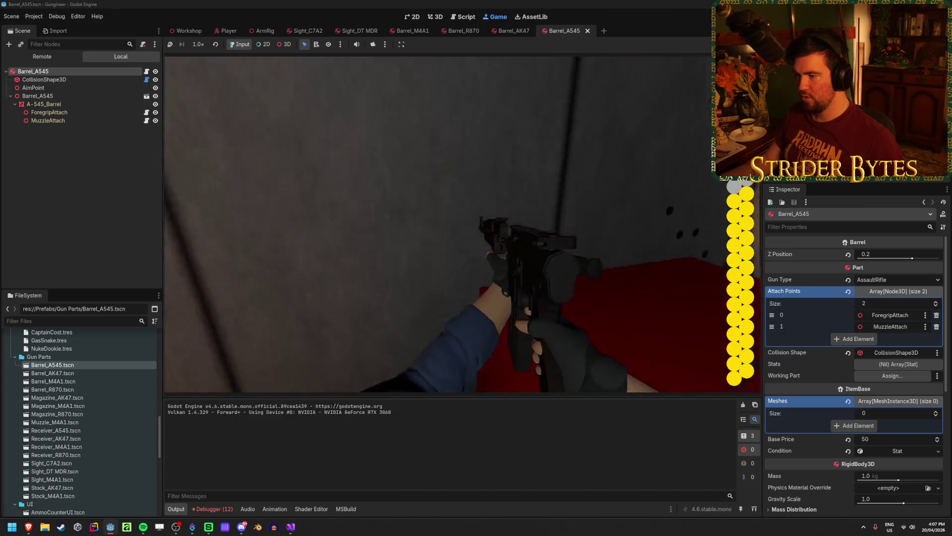
key(w)
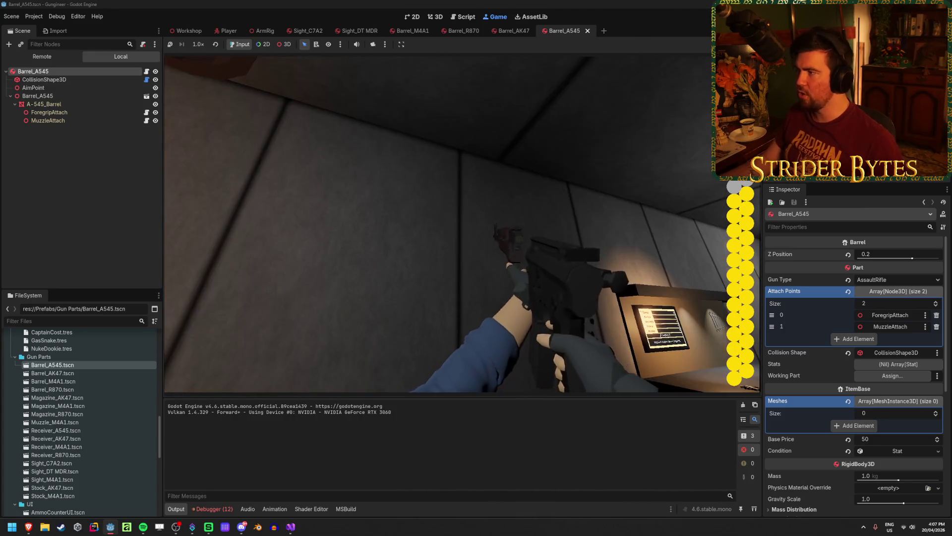
key(F8)
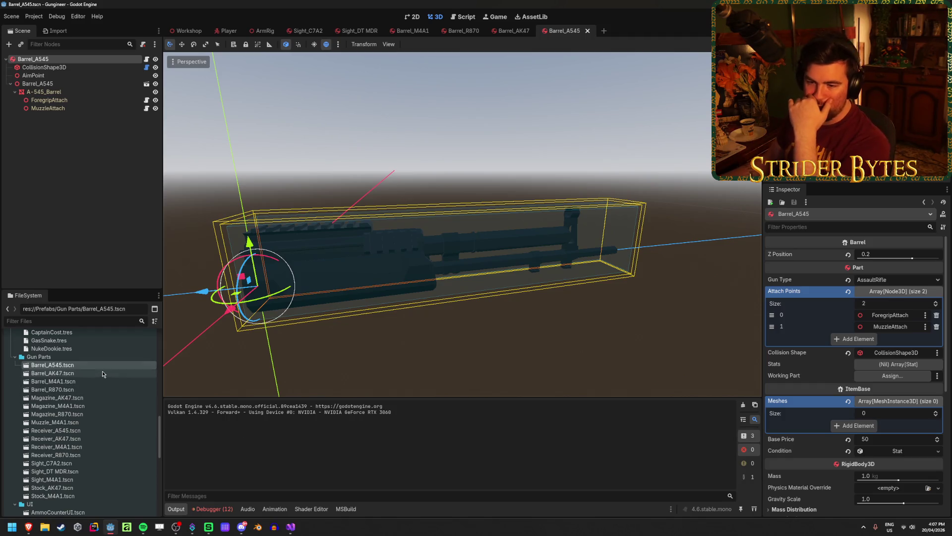
Step: Open Barrel_AK47, select its root node and frame the barrel in the viewport
double_click(102, 373)
scroll(606, 272, down, 5)
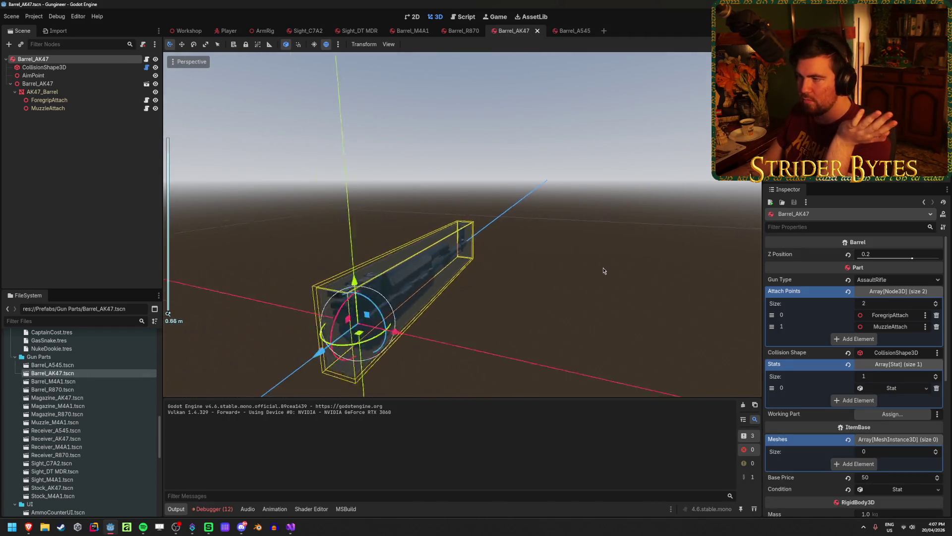
key(f)
scroll(853, 336, down, 5)
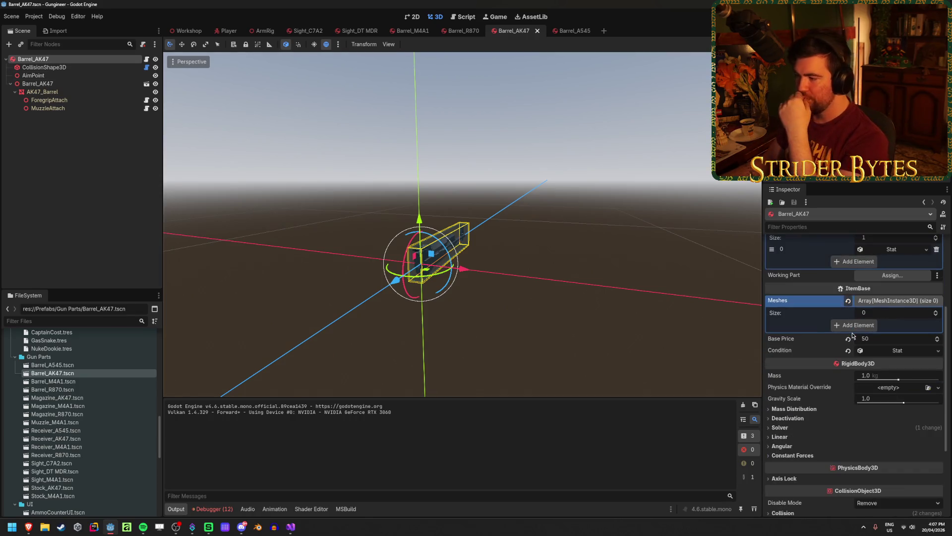
scroll(852, 336, up, 5)
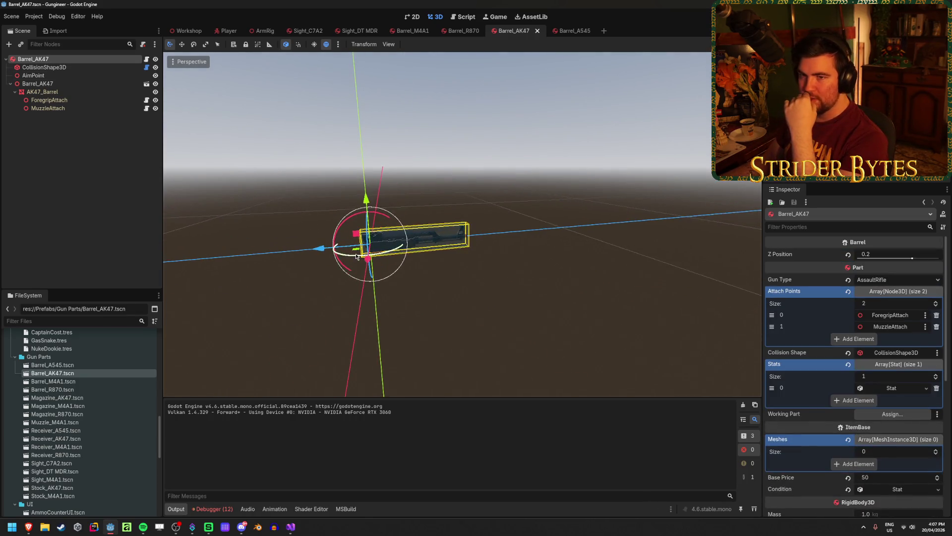
scroll(207, 202, up, 5)
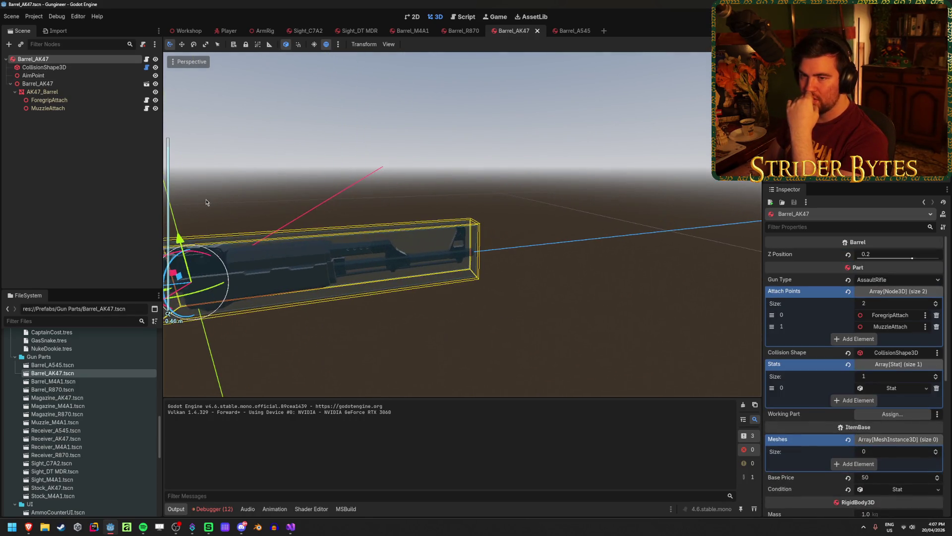
click(52, 87)
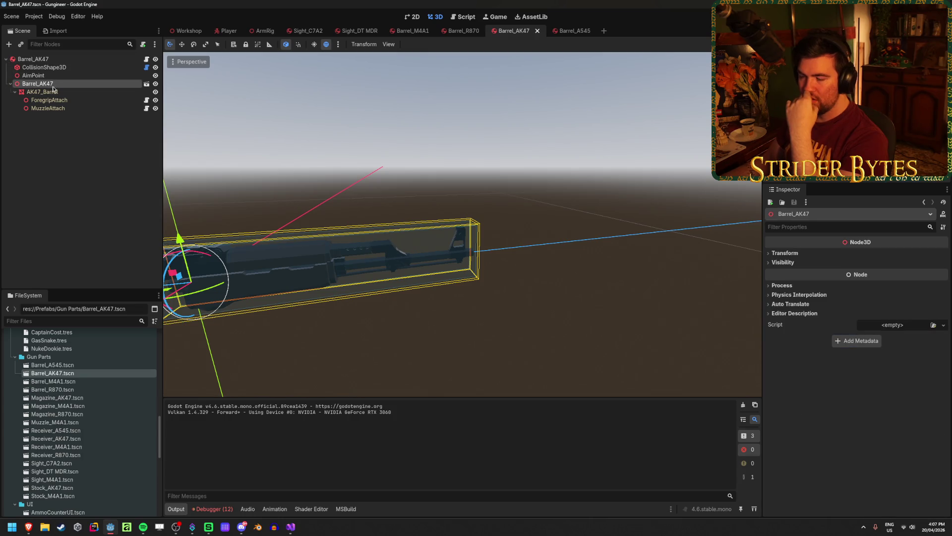
click(70, 61)
key(f)
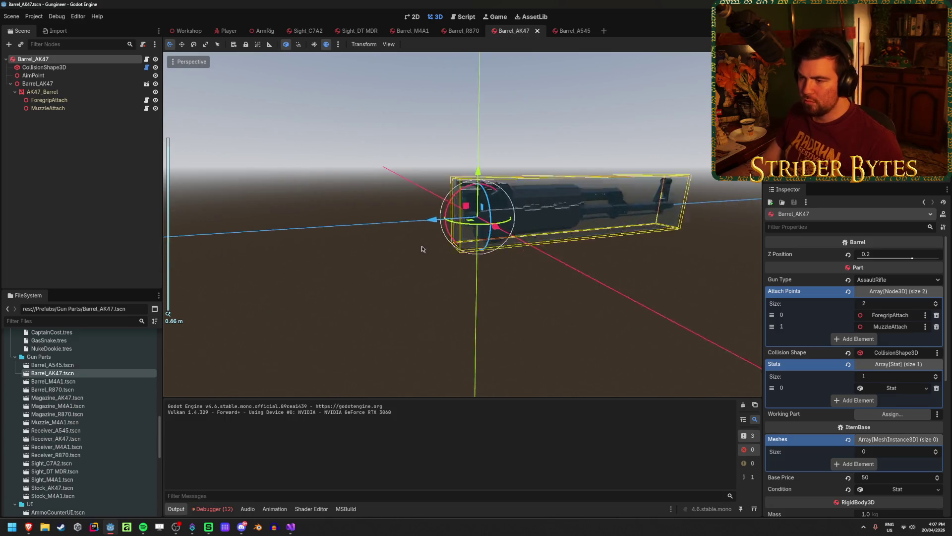
scroll(439, 245, up, 3)
scroll(521, 250, down, 2)
mouse_move(609, 255)
mouse_down()
mouse_move(534, 259)
mouse_move(684, 249)
mouse_up()
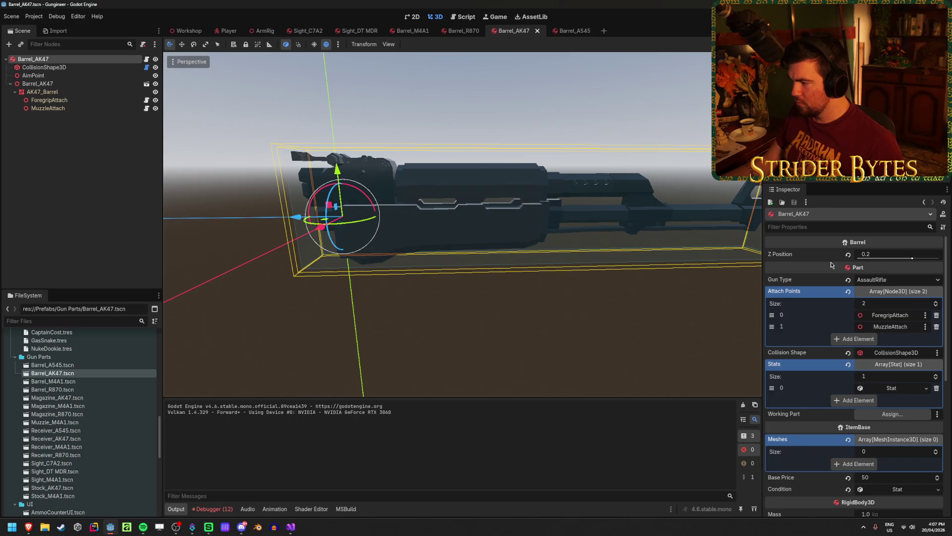
scroll(806, 333, down, 2)
Step: Add AK47_Barrel to the Meshes array, save the scene and run the game
click(906, 405)
click(907, 405)
click(858, 429)
click(863, 427)
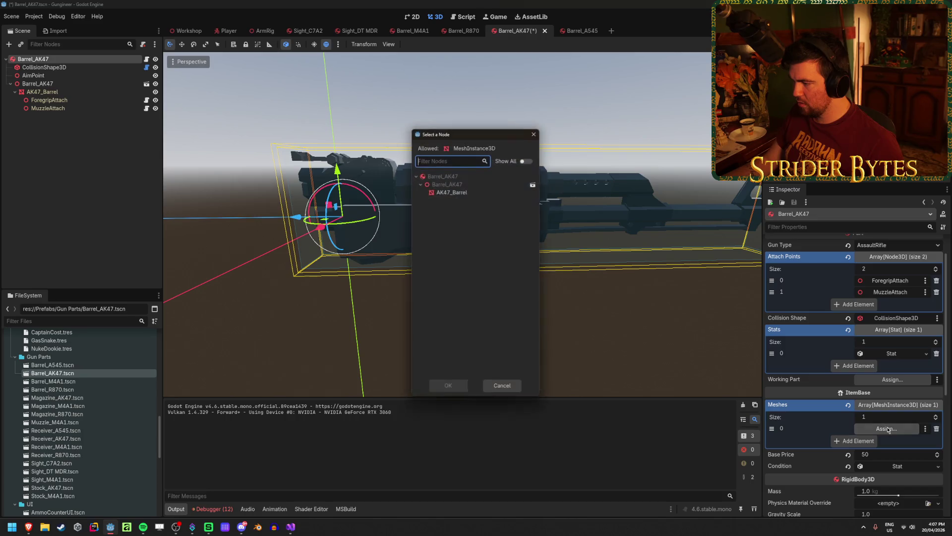
click(448, 388)
key(ctrl+s)
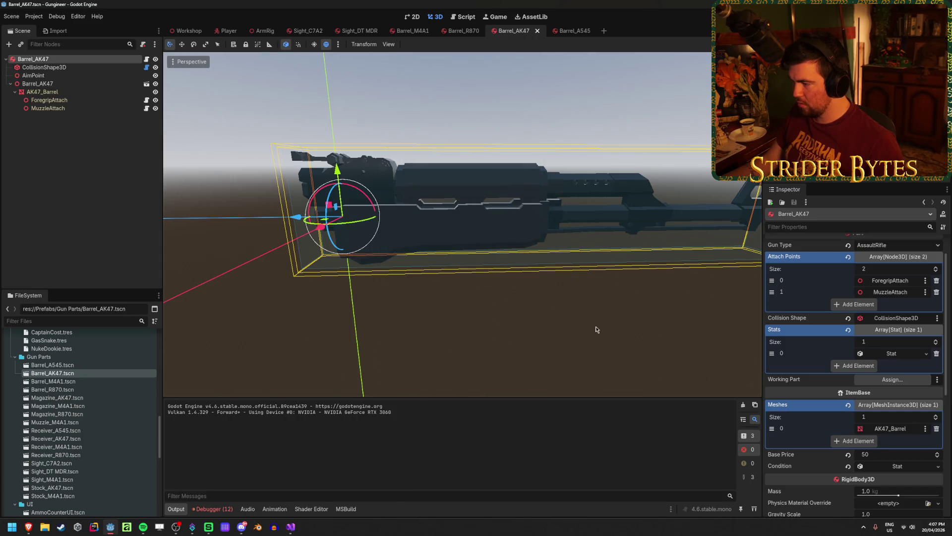
key(F5)
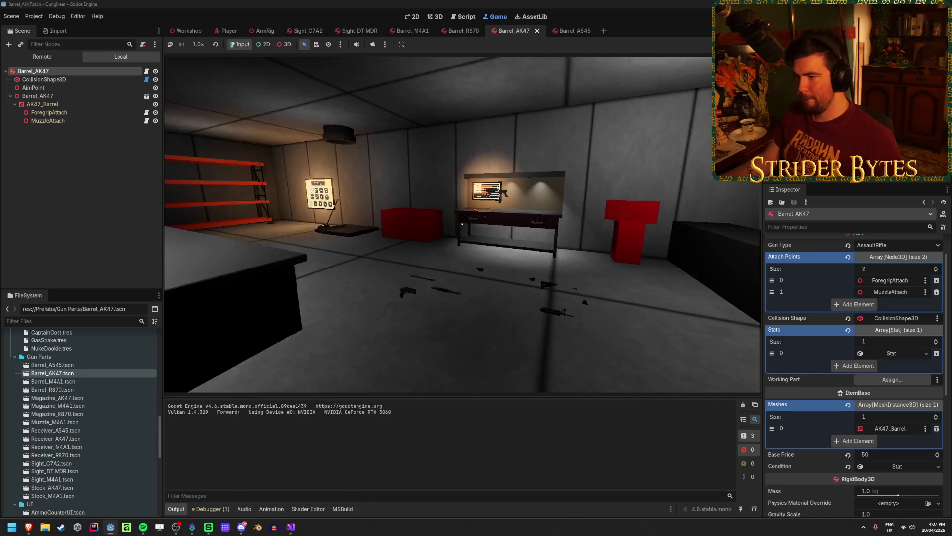
Step: Walk toward the wall board, look over the stand and floor, then step back from the workbench
key(w)
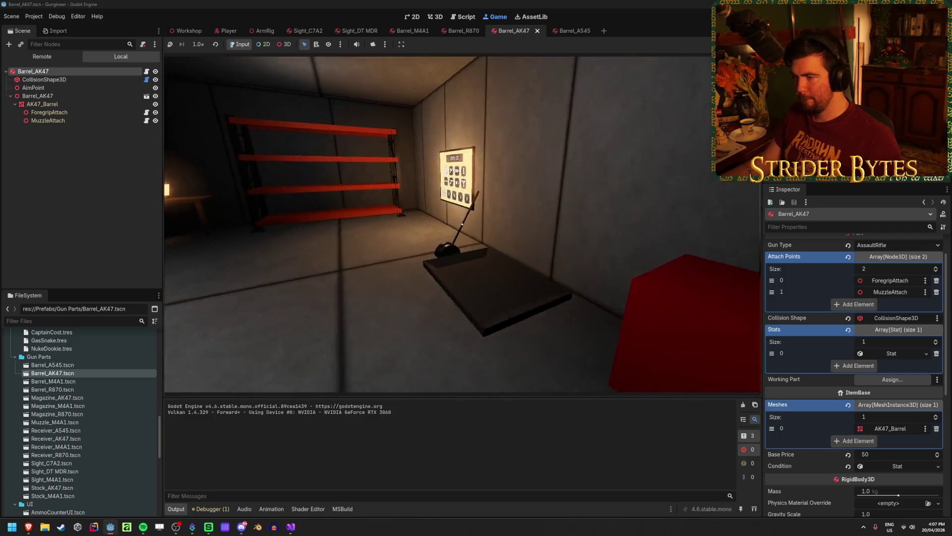
key(w)
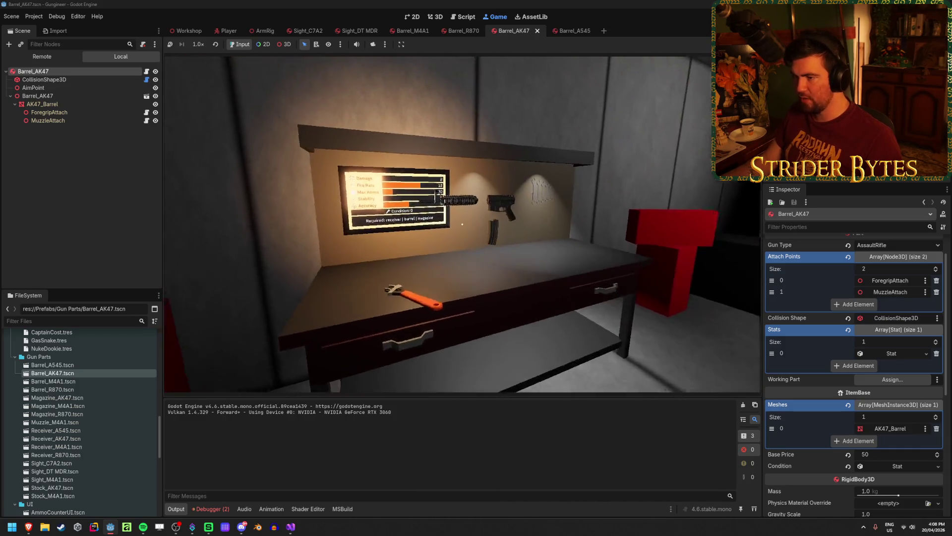
key(w)
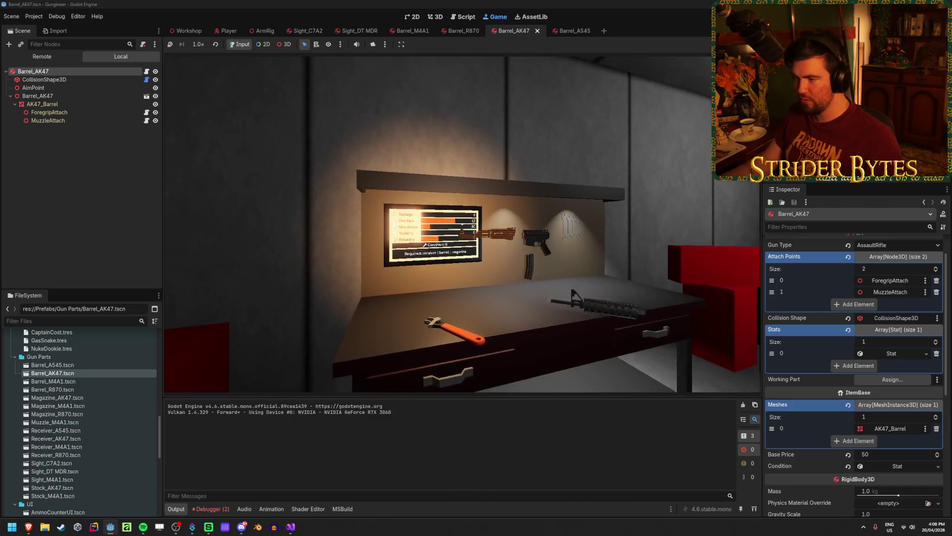
key(s)
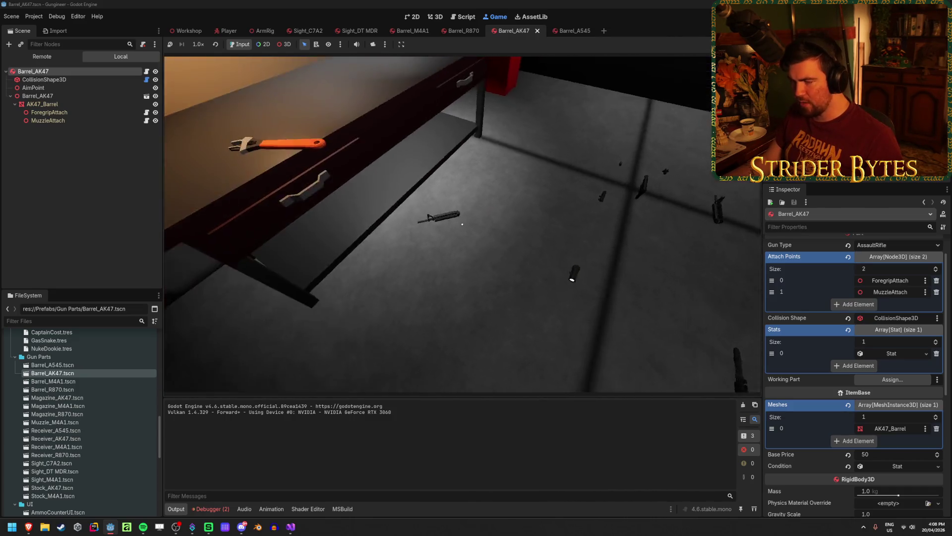
Step: Equip the AK, fire it at the wall while turning right, then stop the game
key(1)
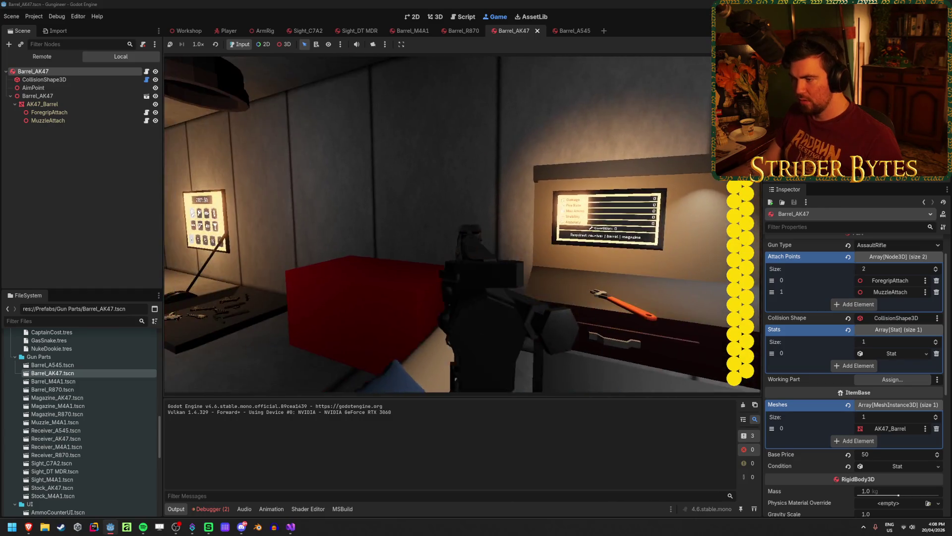
click(462, 224)
drag(462, 224, 463, 224)
click(463, 225)
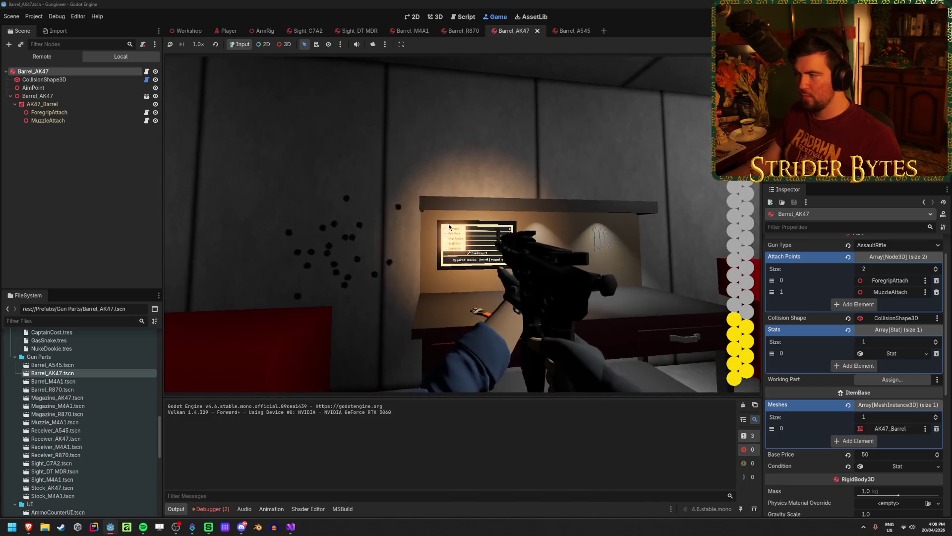
key(F8)
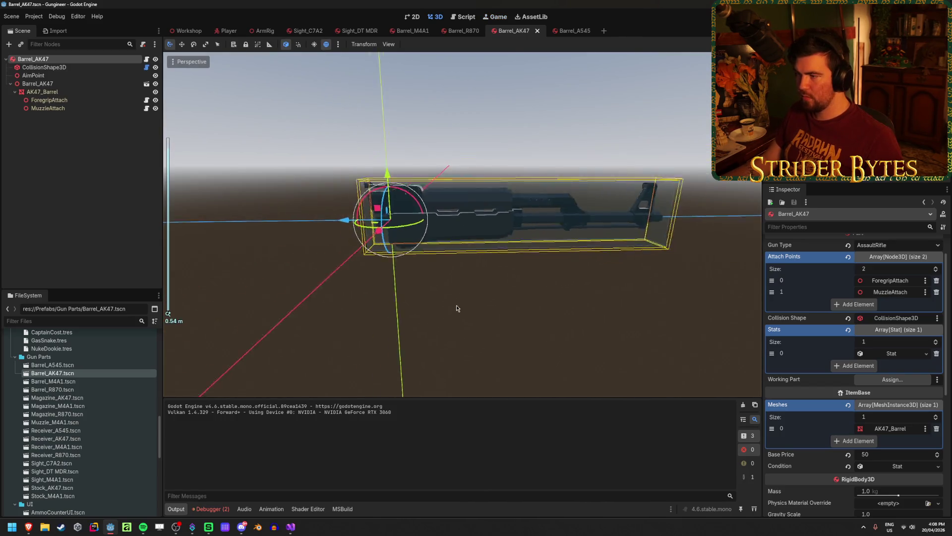
Step: Select the AimPoint node to show its Transform in the Inspector
click(34, 76)
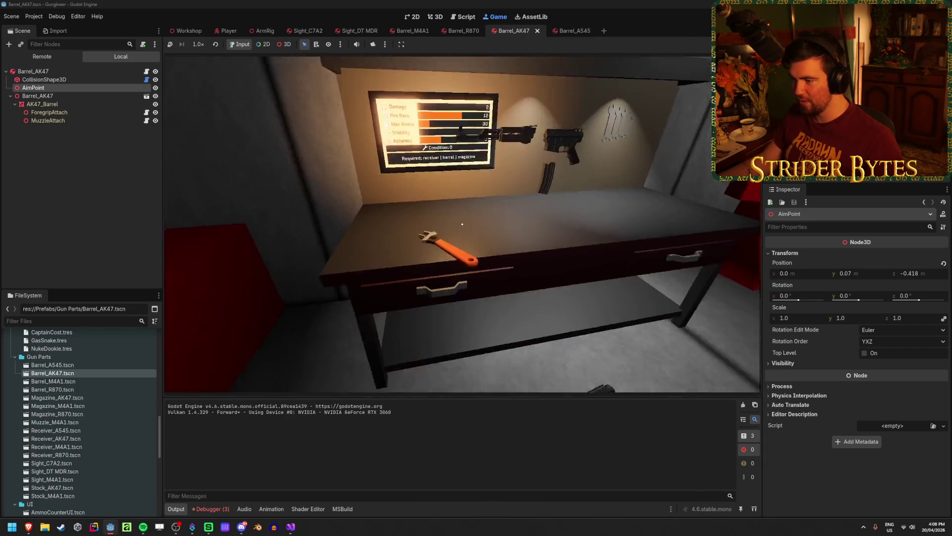
Step: Equip the rifle, fire two shots at the wall and workbench, then stop the game
key(1)
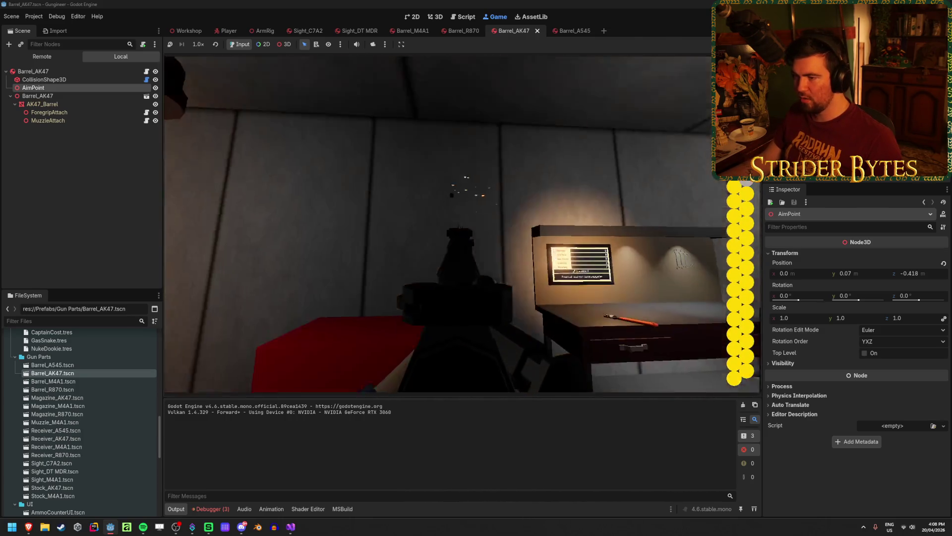
click(463, 223)
click(463, 224)
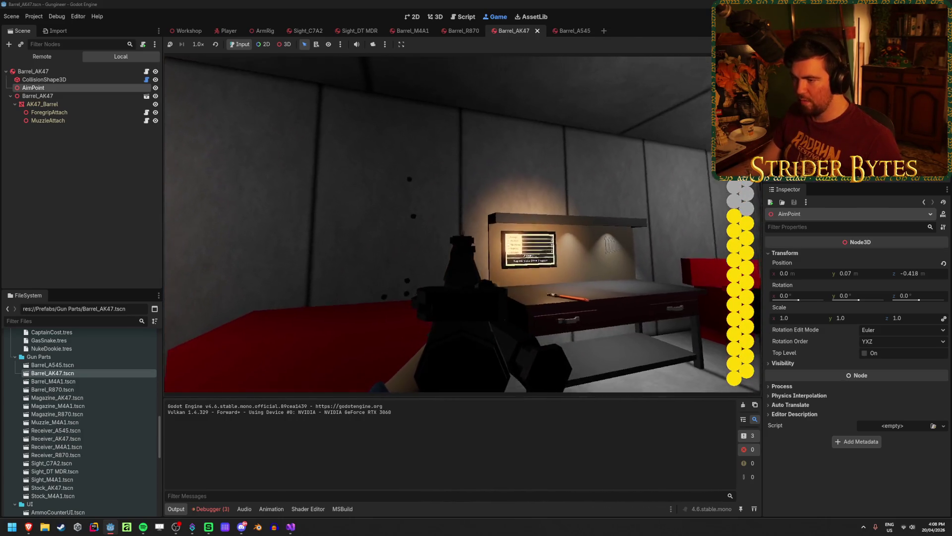
key(Escape)
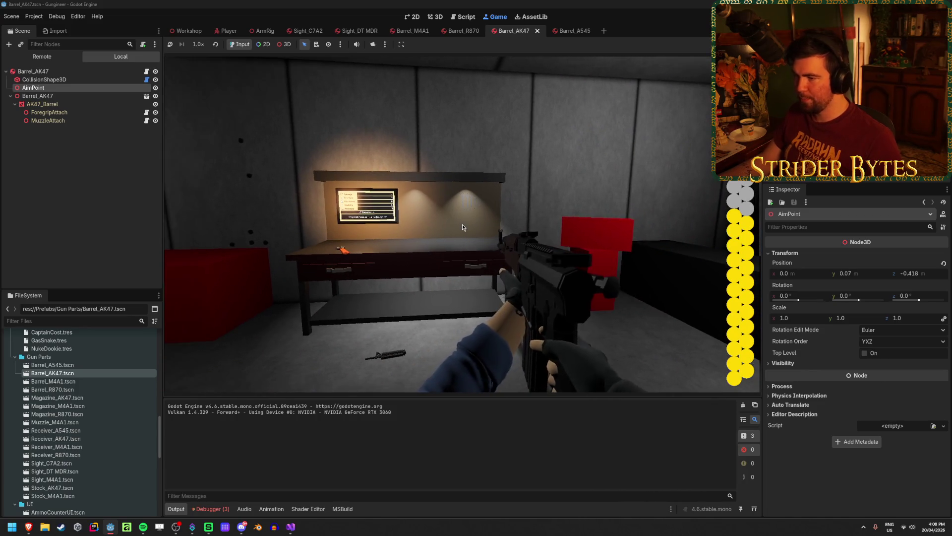
key(F8)
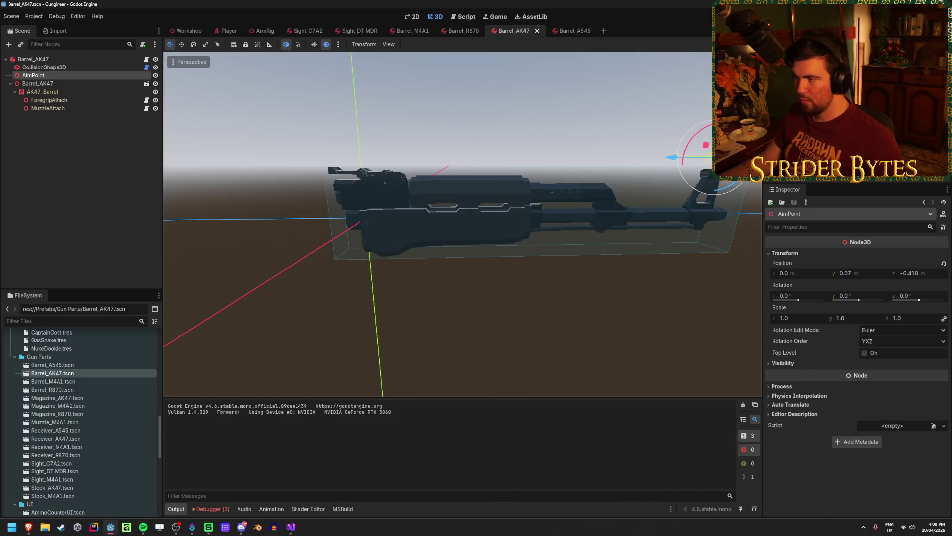
Step: Change the AimPoint's Y position from 0.07 to 0.065, save Barrel_AK47, and run
key(f)
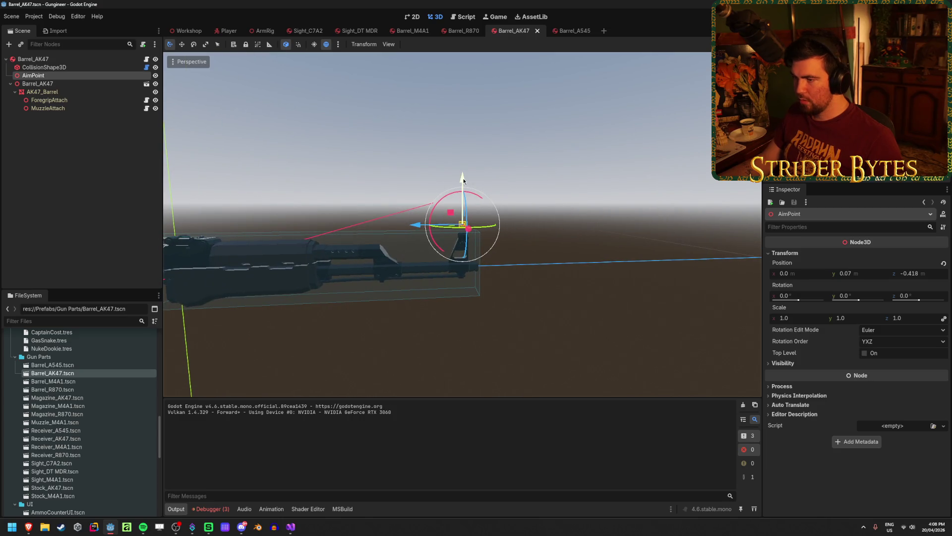
key(ctrl+z)
click(858, 273)
click(583, 215)
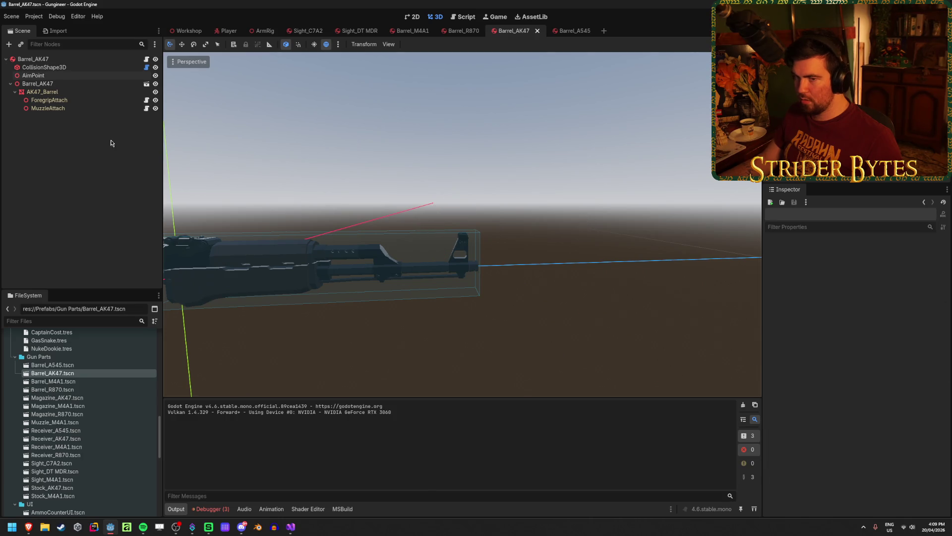
click(63, 78)
key(f)
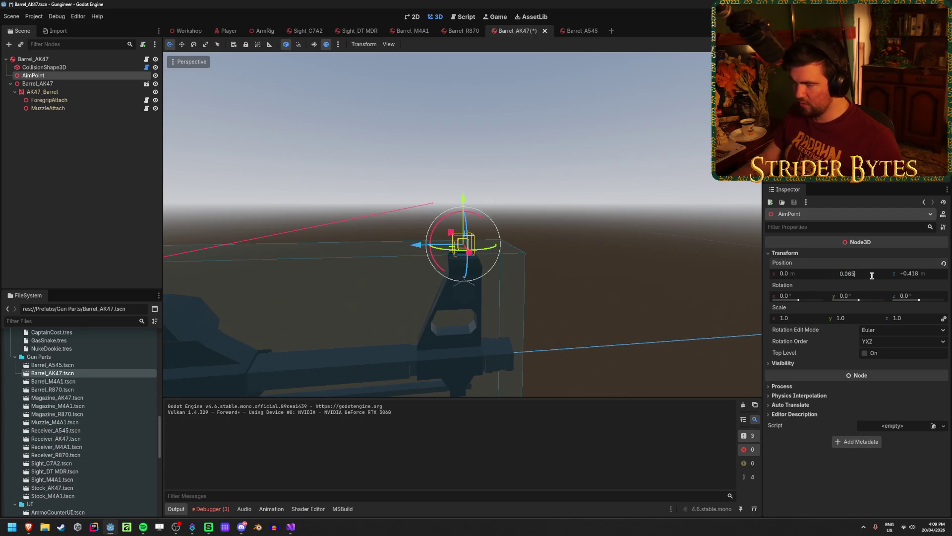
key(ctrl+s)
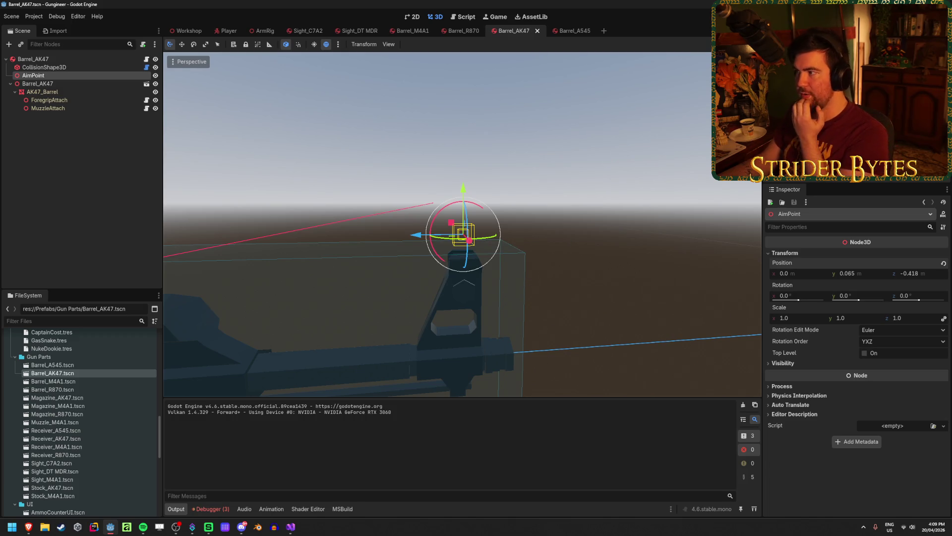
key(F5)
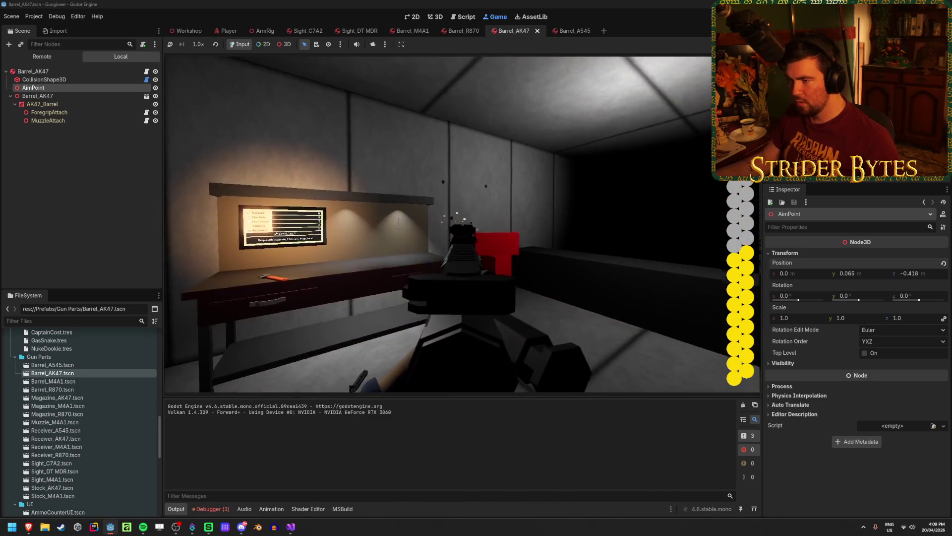
key(F8)
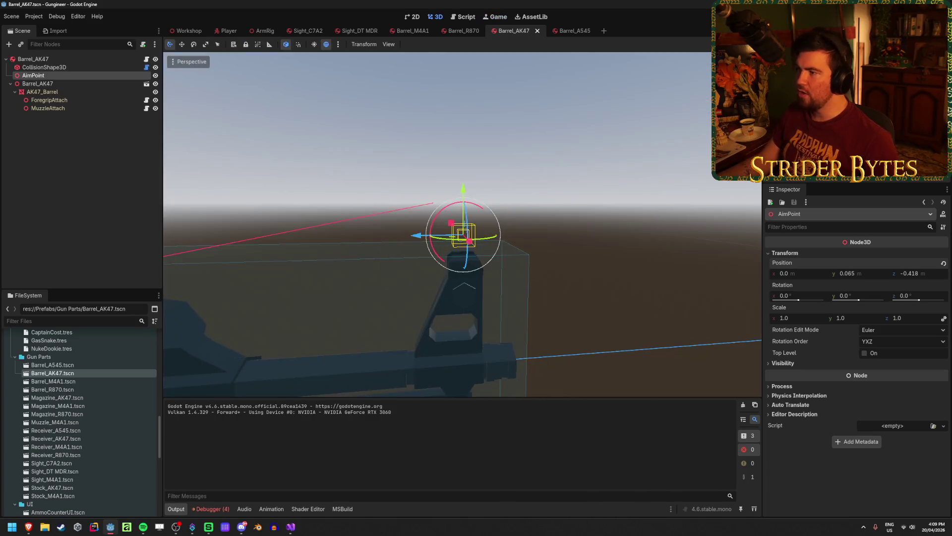
Step: Switch to the Workshop scene and close the other open part scene tabs
click(605, 200)
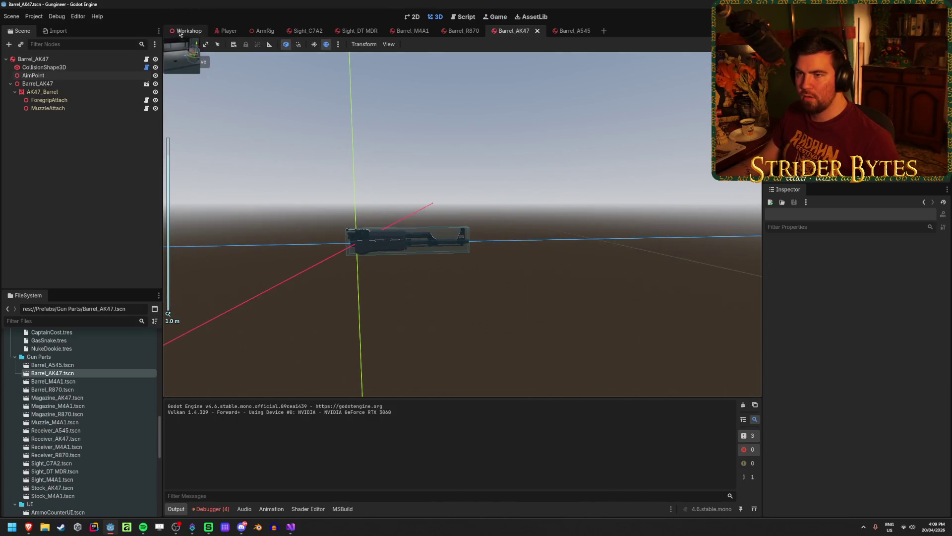
click(186, 31)
middle_click(308, 31)
middle_click(308, 31)
middle_click(308, 31)
middle_click(308, 31)
middle_click(308, 31)
middle_click(308, 31)
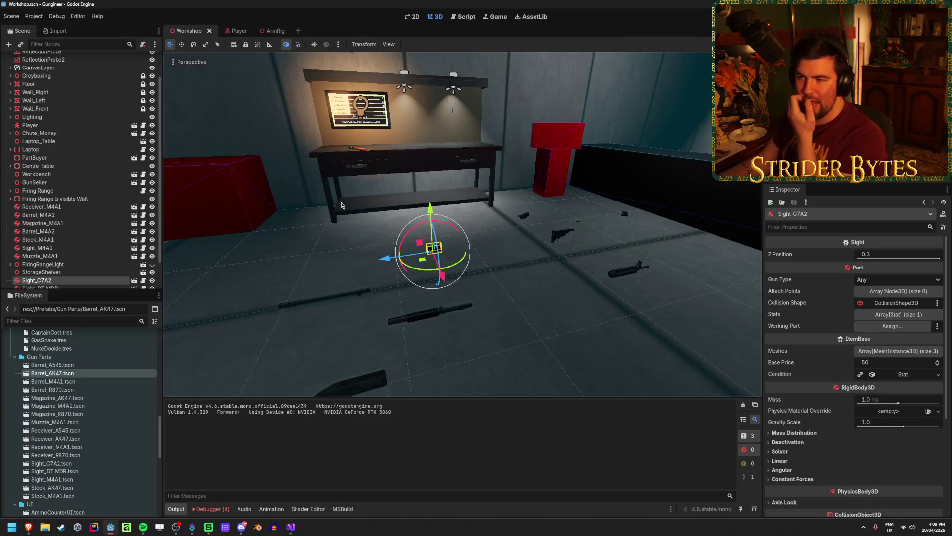
click(412, 221)
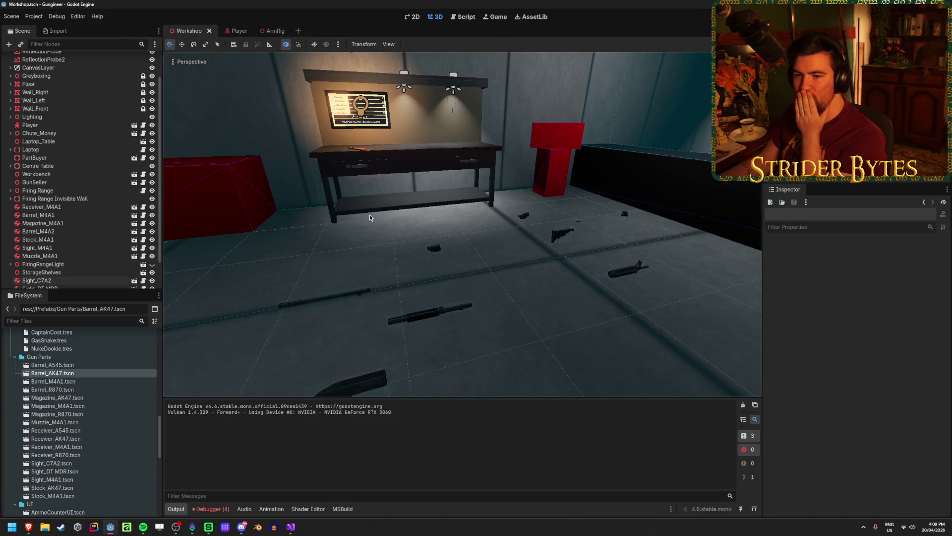
Step: Expand the null-argument error and inspect its Barrel.cs:10 stack entry, then launch the game
click(210, 509)
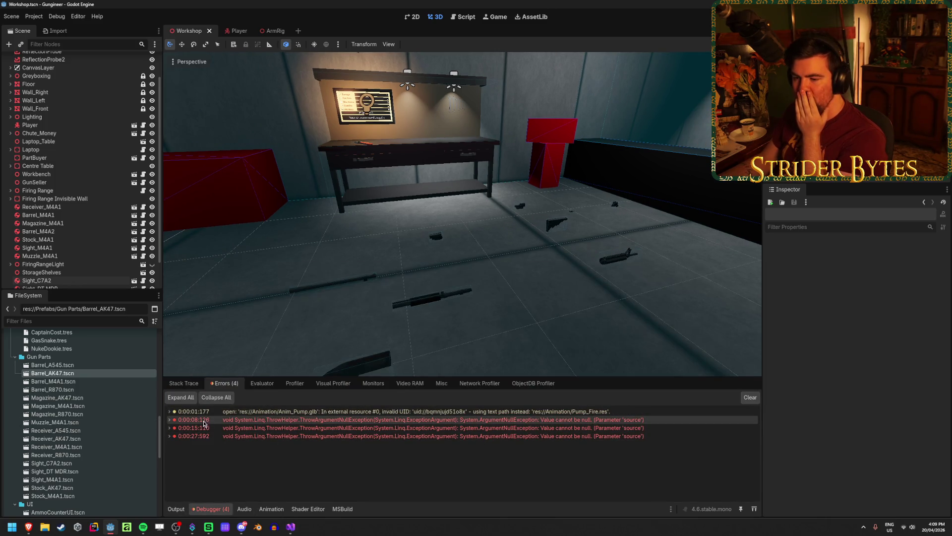
click(171, 421)
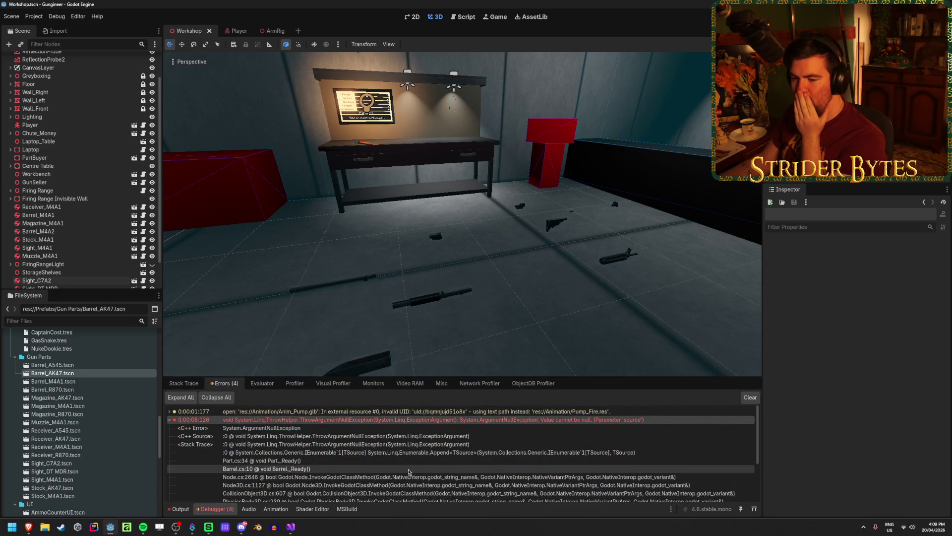
click(407, 470)
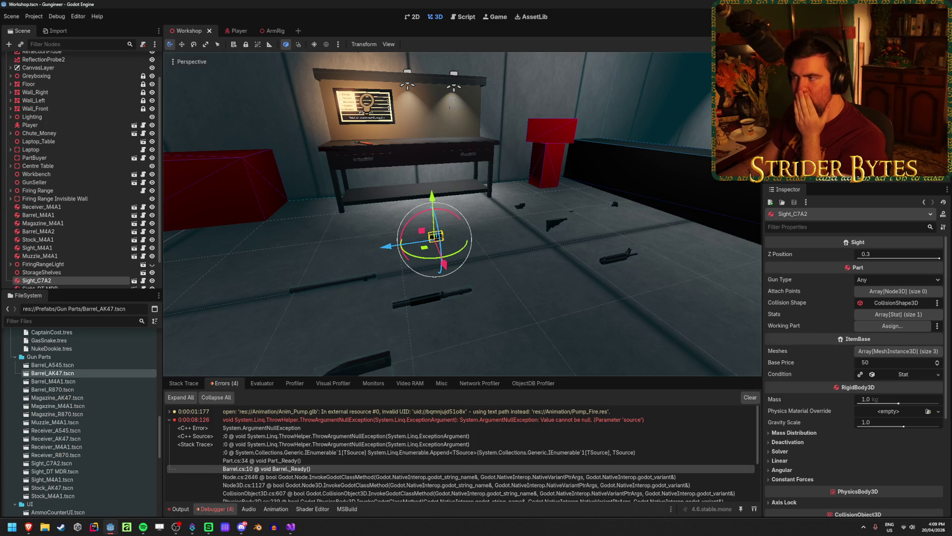
key(F5)
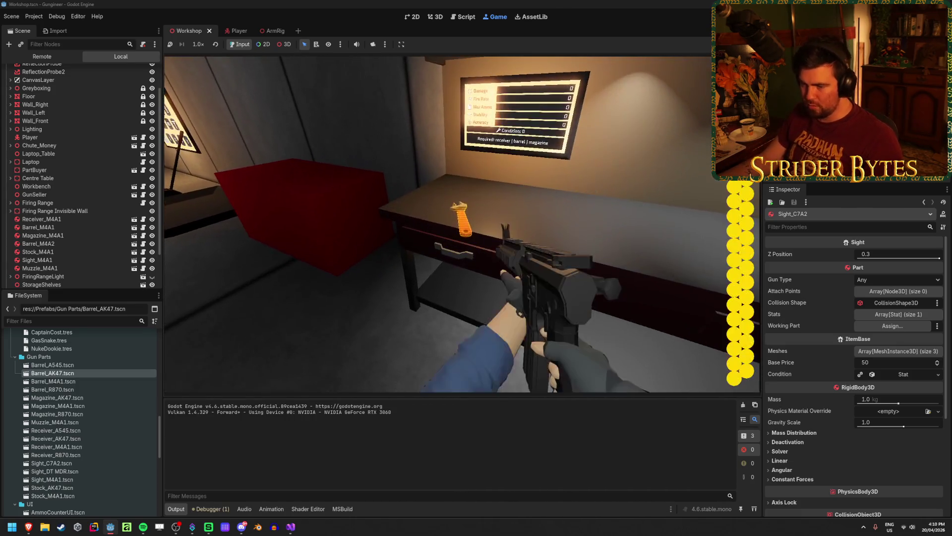
Step: Fire the rifle at the wall, set it on the workbench, and pull the lever
click(462, 225)
click(462, 225)
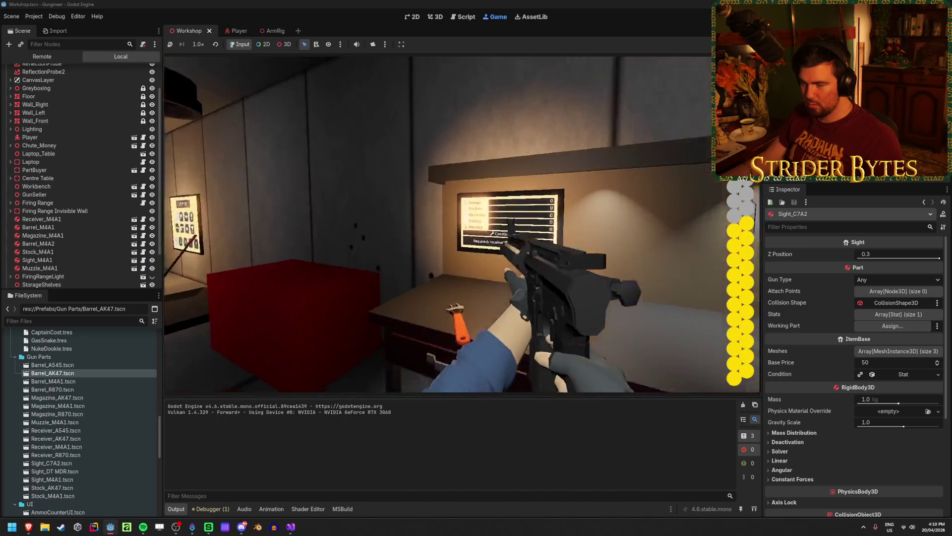
key(e)
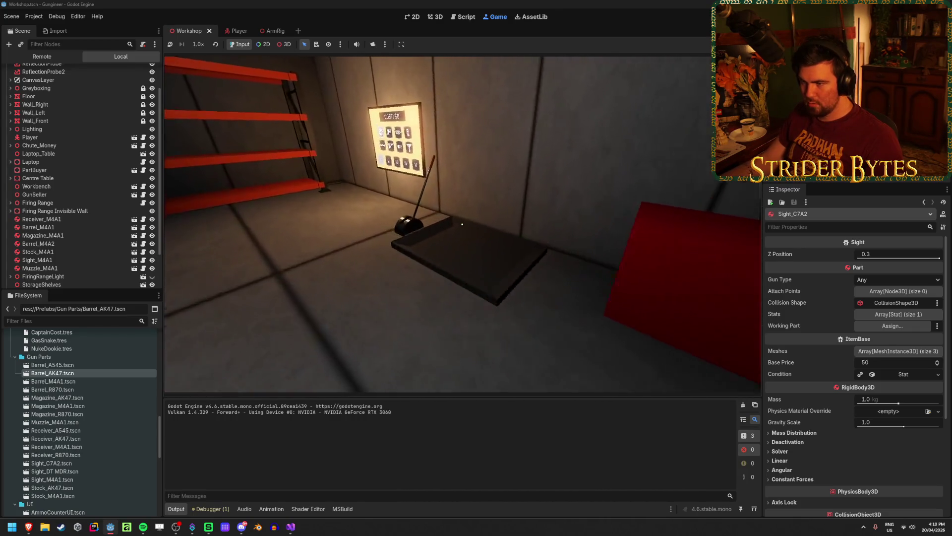
key(w)
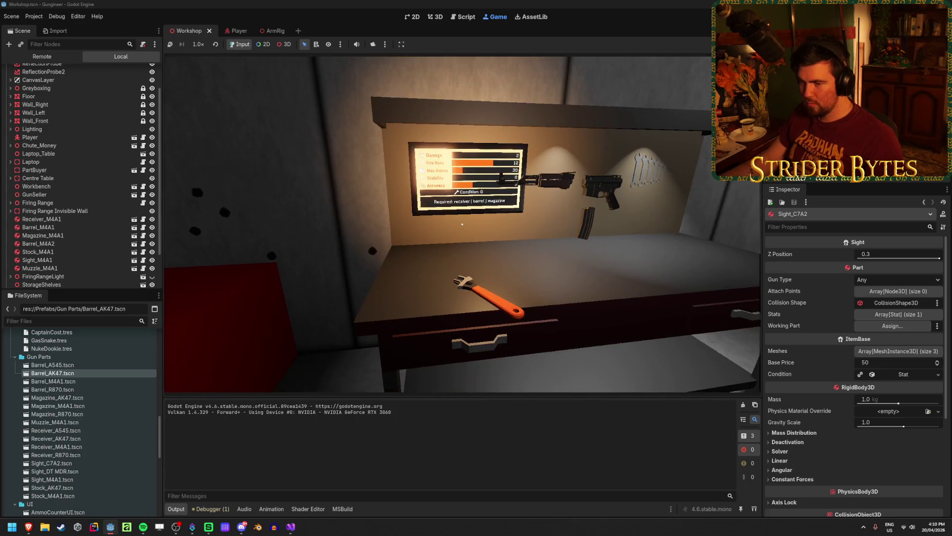
Step: Pick up the assembled gun, fire it twice, then stop the game
key(e)
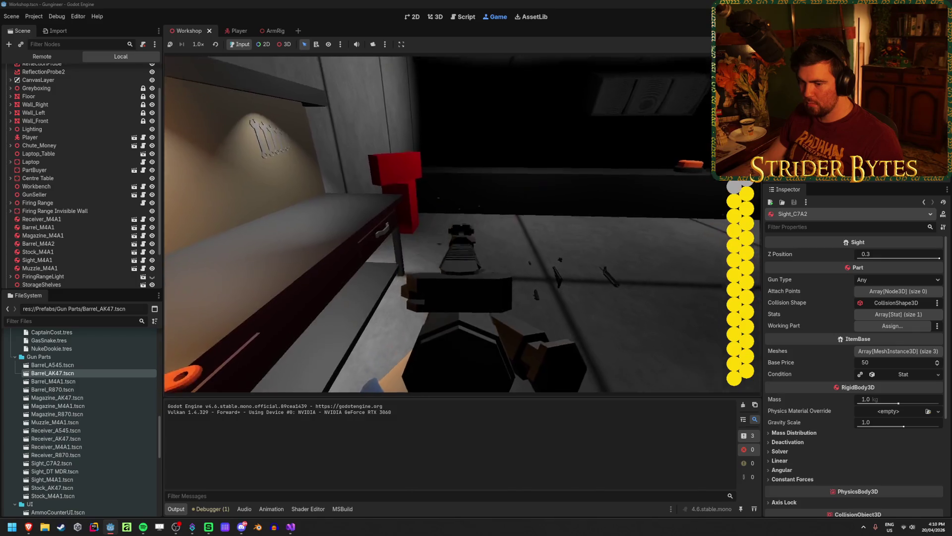
click(462, 224)
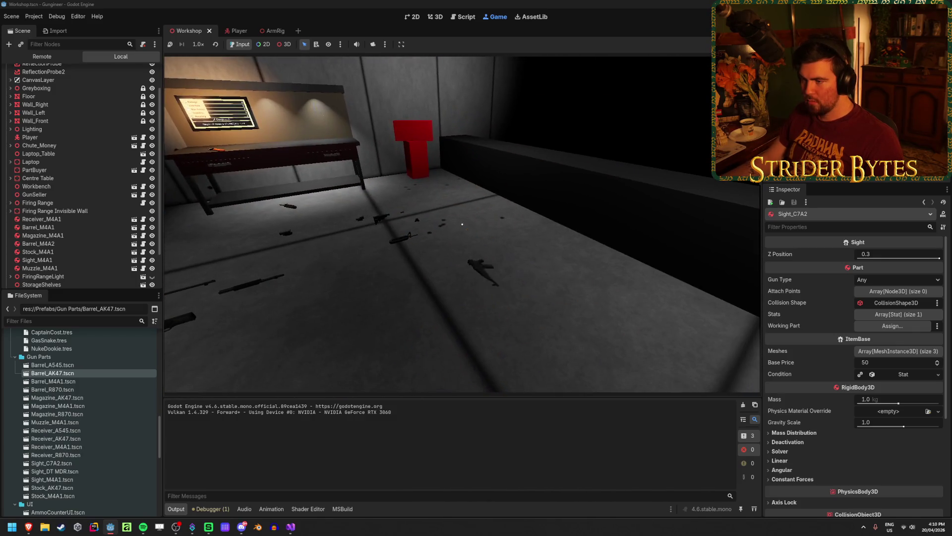
key(e)
click(462, 224)
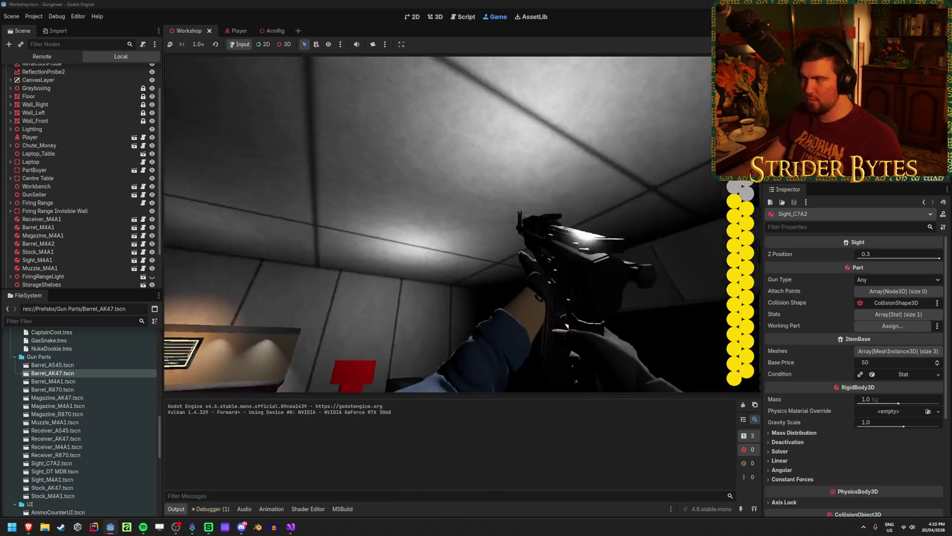
key(F8)
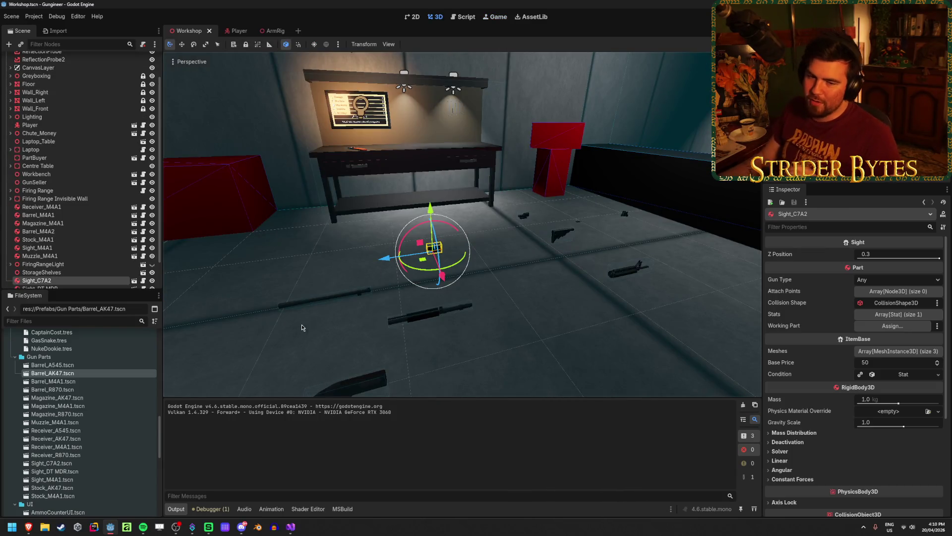
Step: Open Workbench.cs in Visual Studio and scroll down to the BodyExited method
click(290, 527)
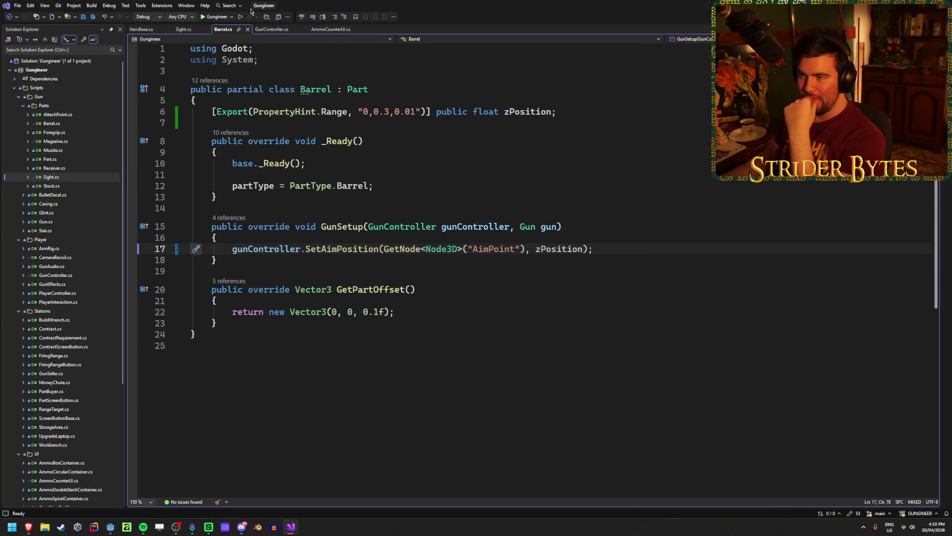
double_click(72, 445)
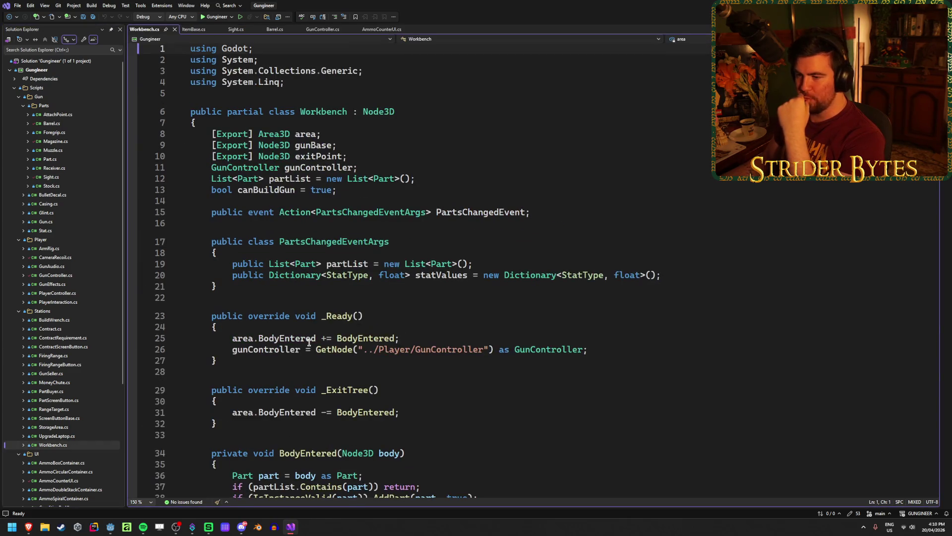
scroll(605, 295, down, 3)
scroll(604, 294, down, 4)
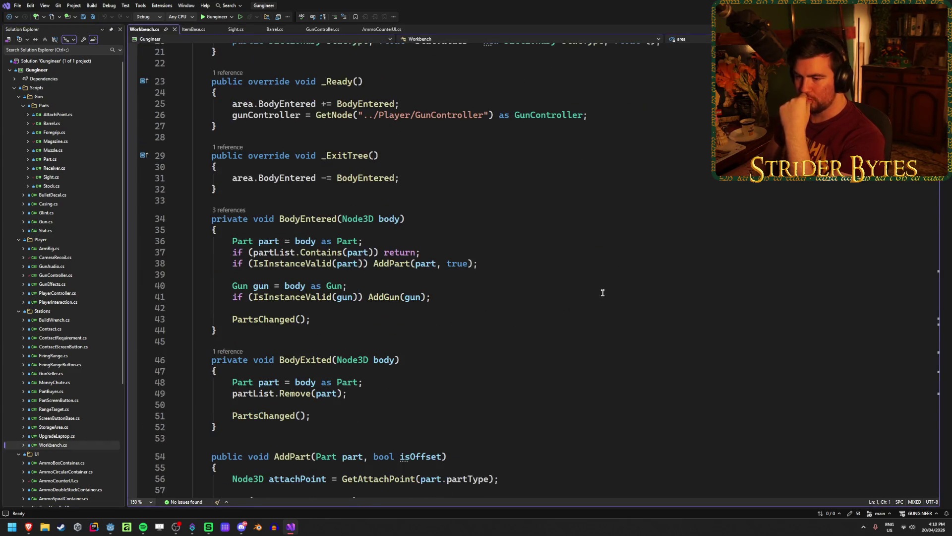
scroll(600, 291, down, 2)
Step: Set a breakpoint on line 48 inside BodyExited and start debugging
click(225, 328)
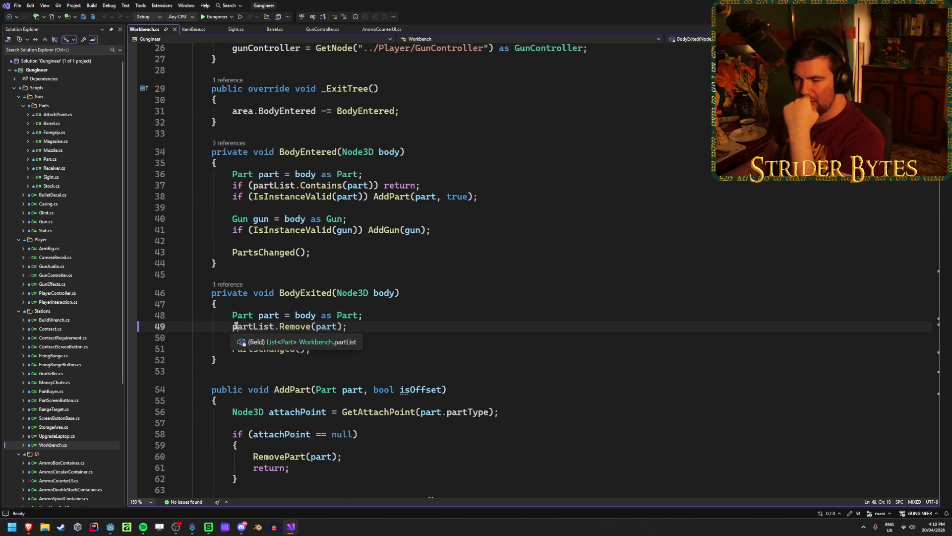
click(388, 313)
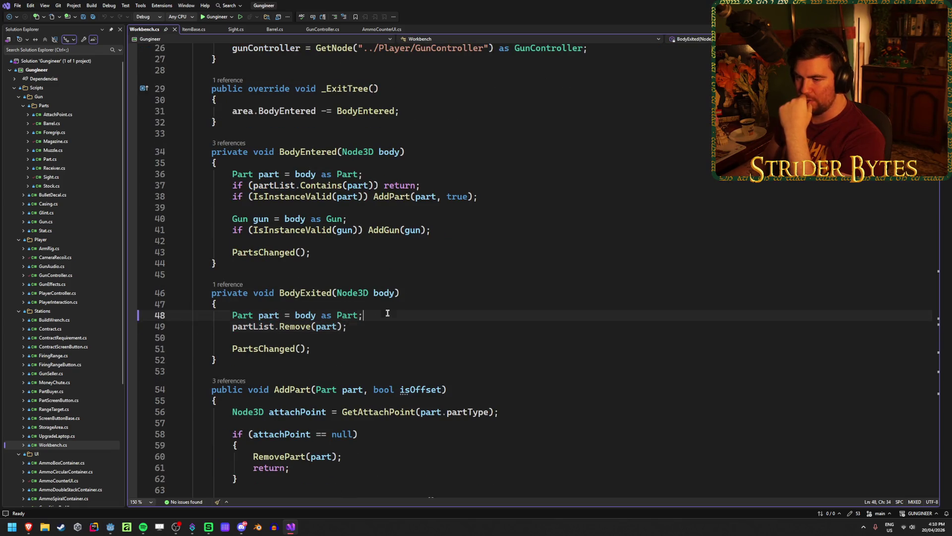
click(131, 315)
key(F5)
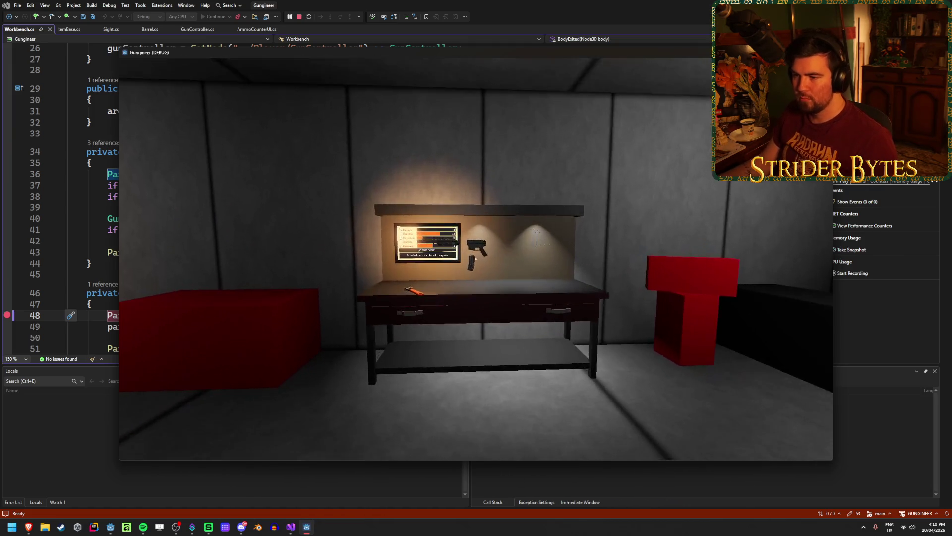
Step: Walk around the room up to the workbench stats board and back
key(w)
key(s)
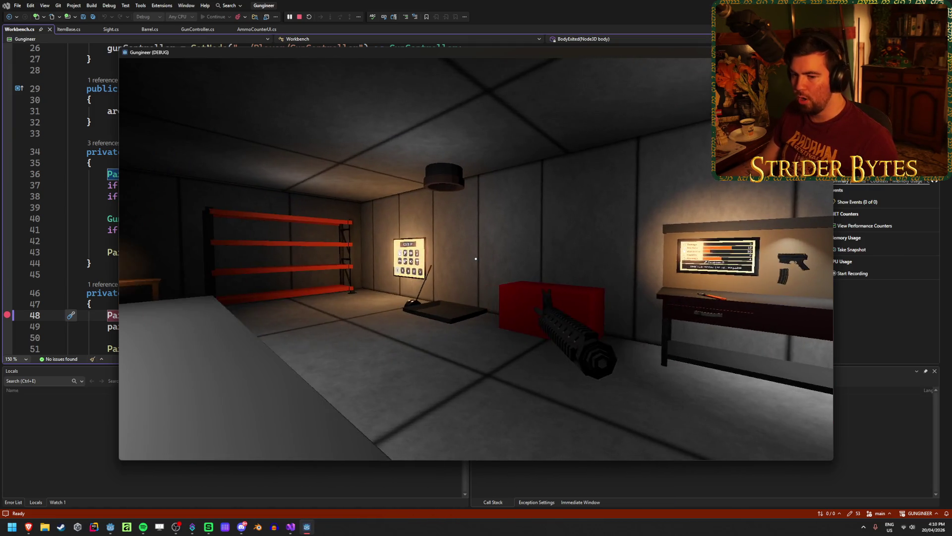
key(w)
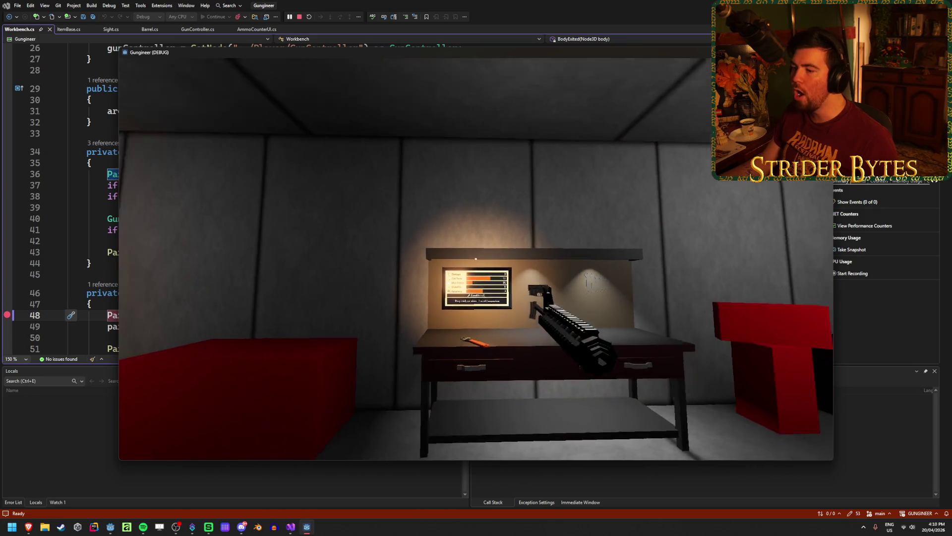
key(w)
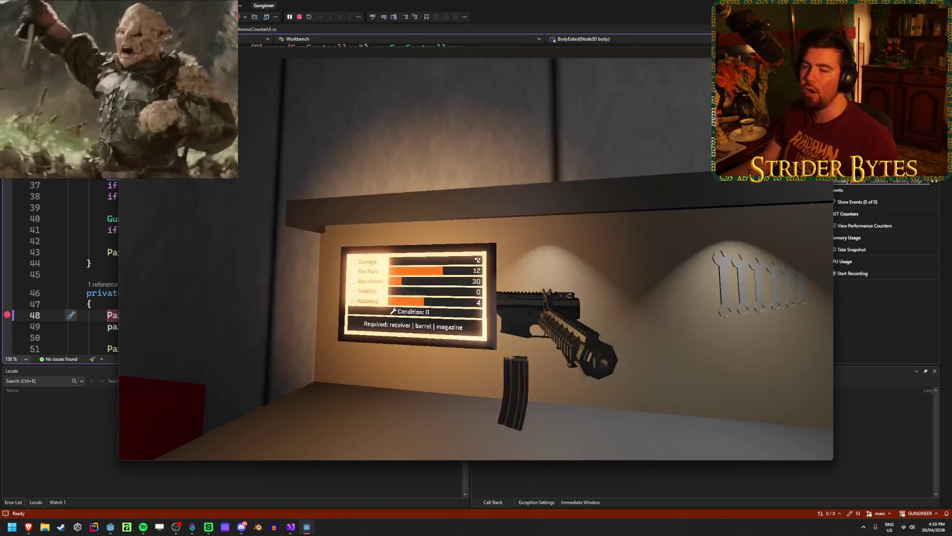
key(s)
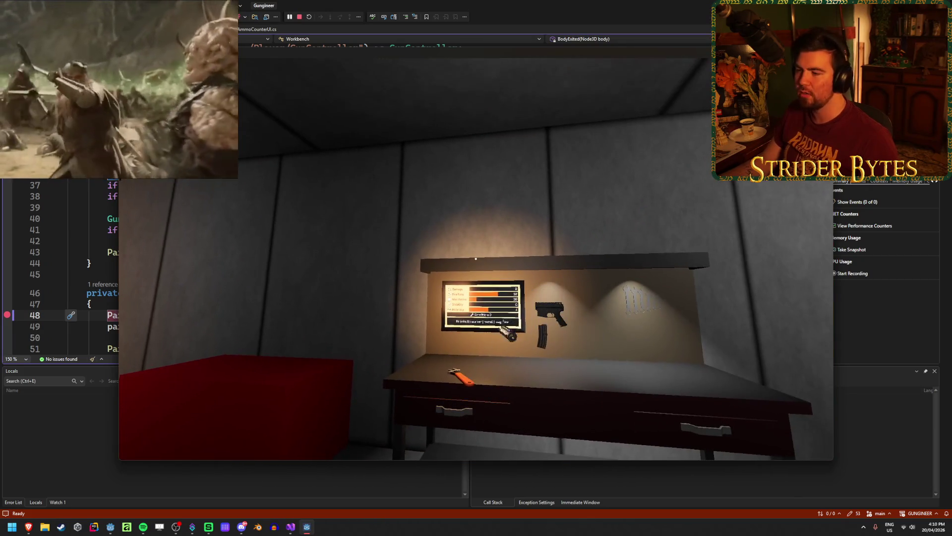
key(w)
Step: Back away to see the parts fallen on the floor, leave the close-up, and remove line 48's breakpoint
key(s)
key(w)
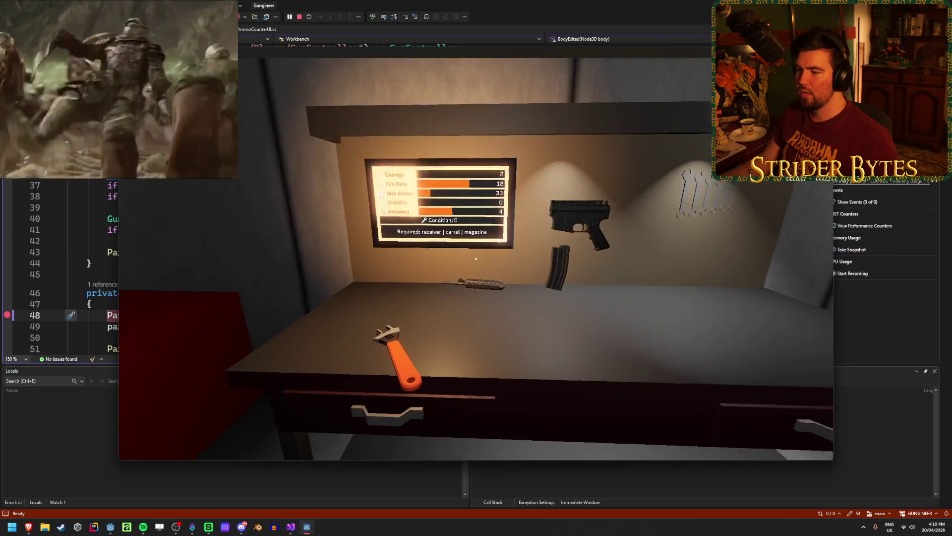
key(s)
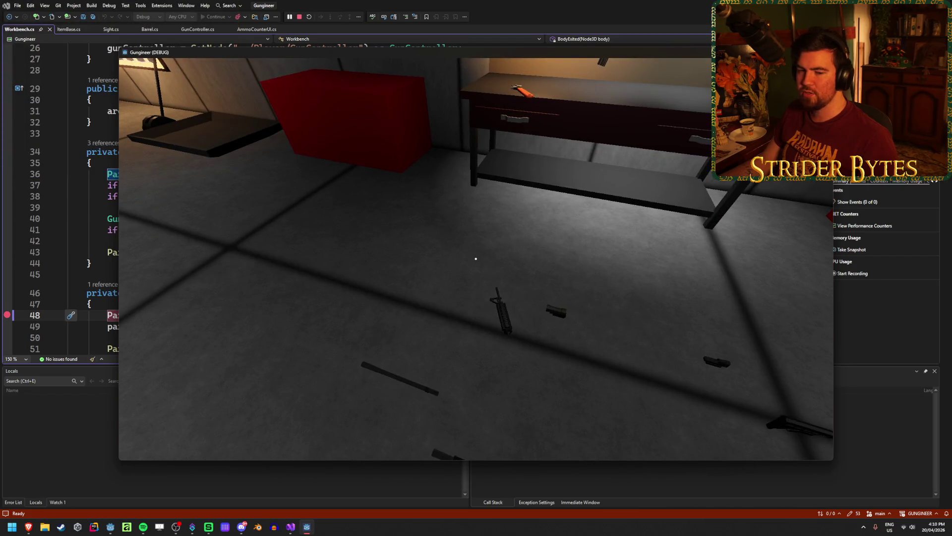
key(w)
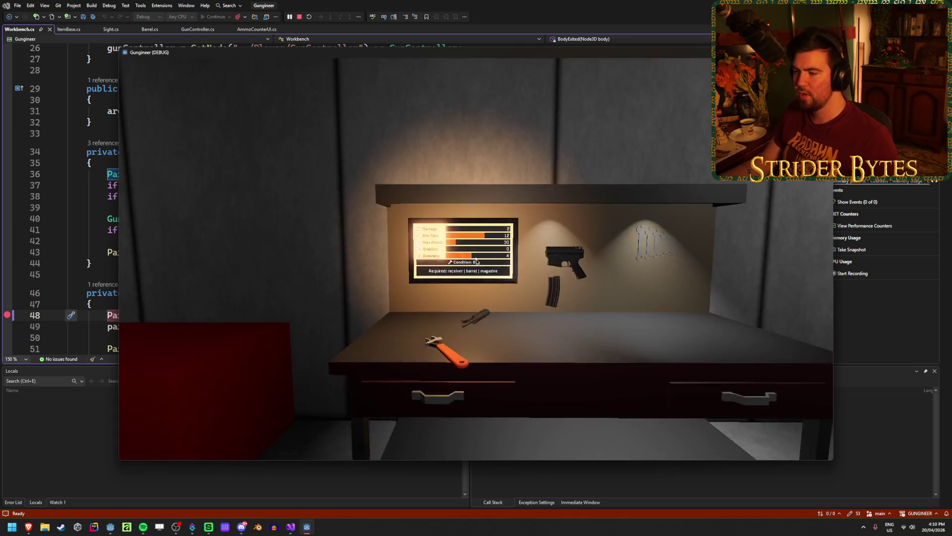
key(Escape)
key(Escape)
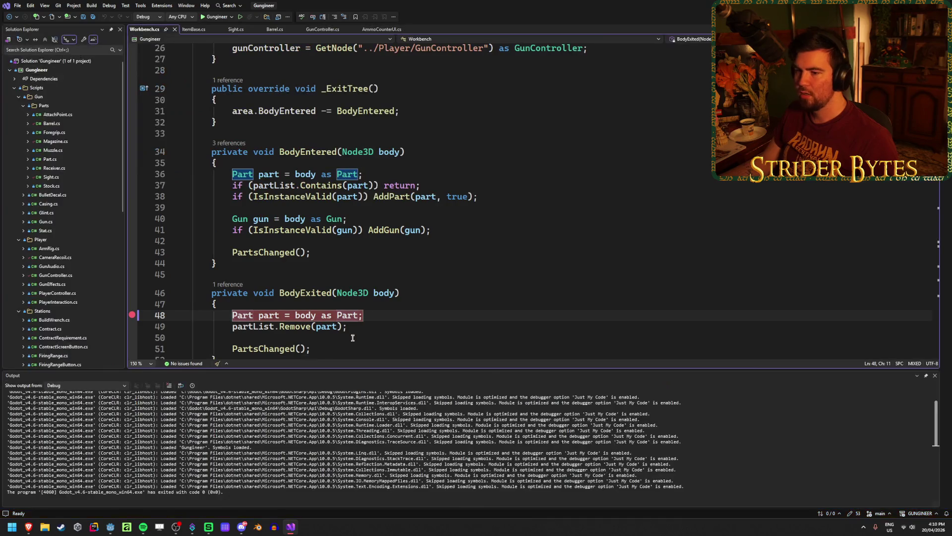
click(135, 316)
Step: Remove the line 48 breakpoint, save Workbench.cs, and close the Output panel
click(404, 317)
key(ctrl+s)
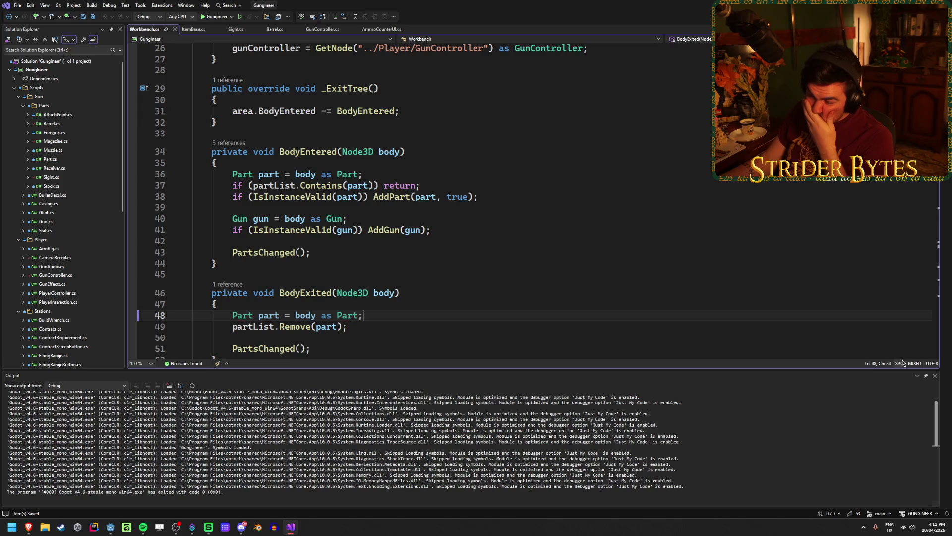
click(934, 376)
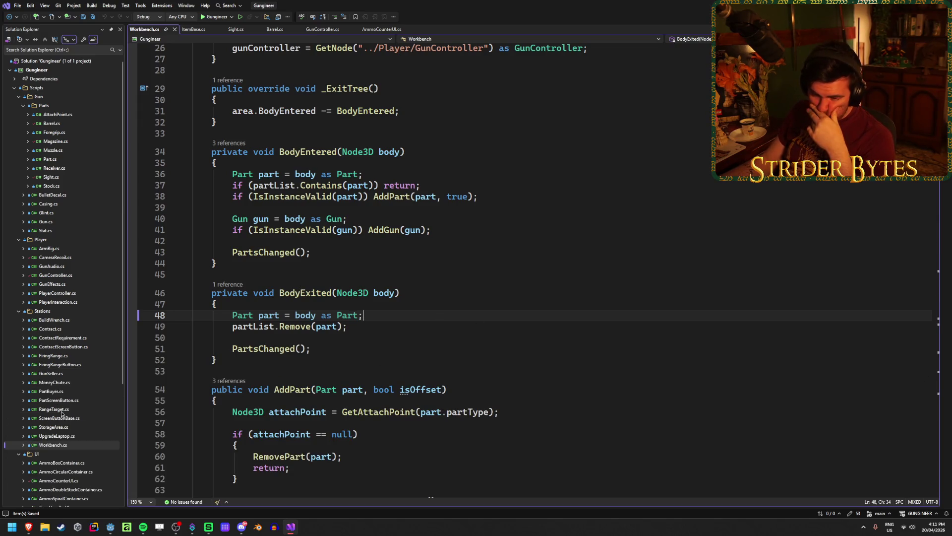
Step: Open PlayerInteraction.cs and review the Interact check on line 29
double_click(62, 301)
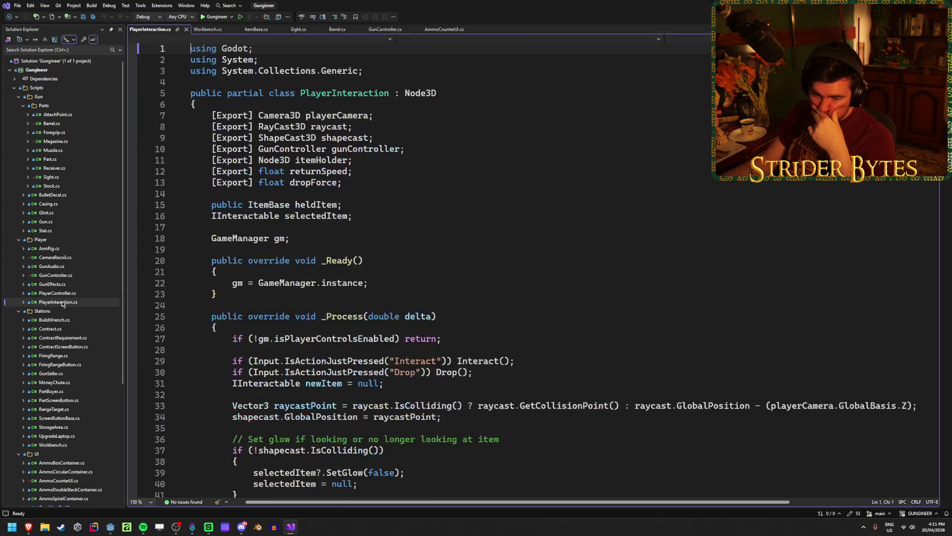
scroll(556, 240, down, 4)
click(555, 247)
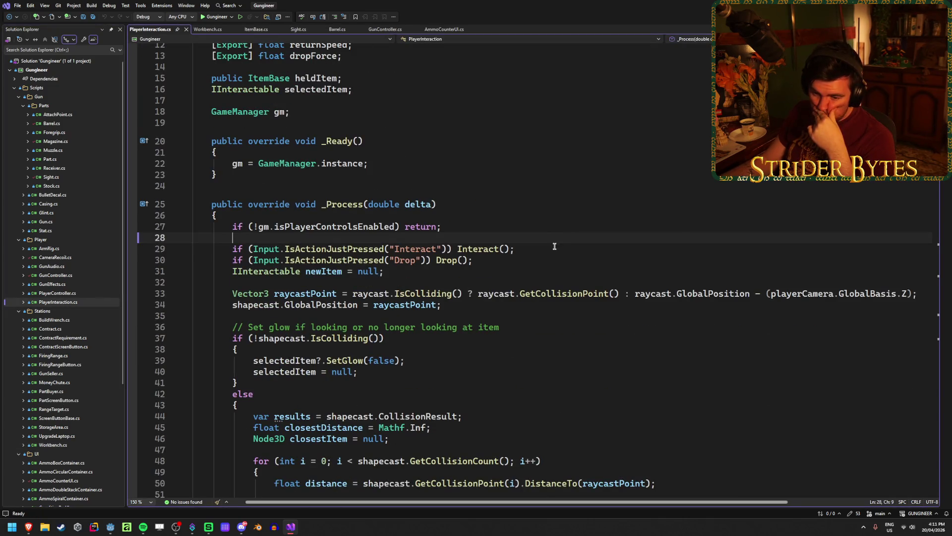
scroll(555, 247, down, 2)
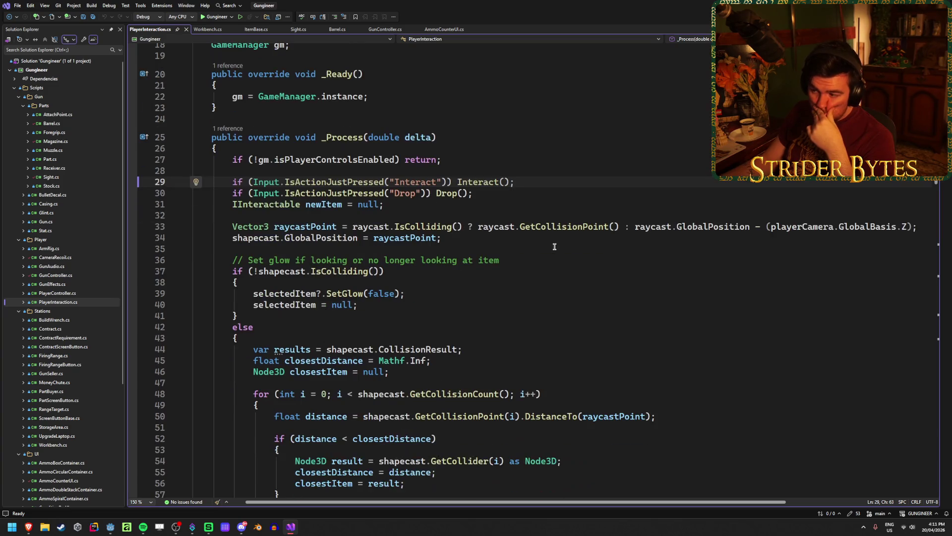
Step: Look at the debug launch profile settings, then dismiss them
click(231, 17)
click(237, 39)
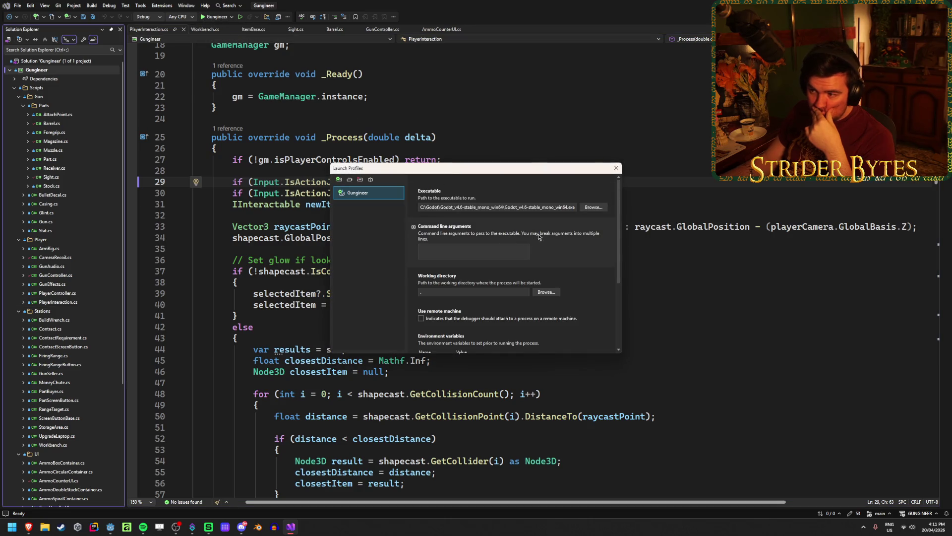
key(Escape)
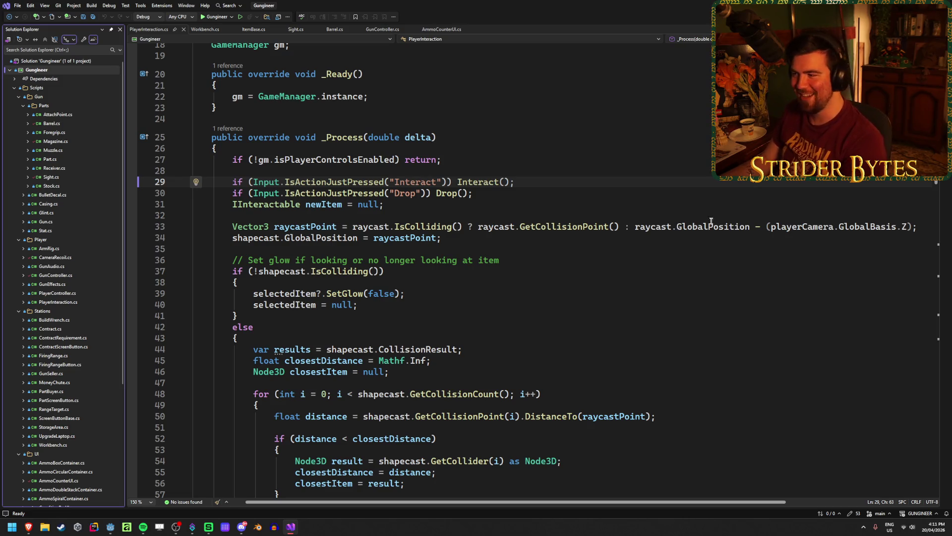
Step: Inspect the CollisionLayer assignment on line 90, then switch over to Godot
middle_click(683, 289)
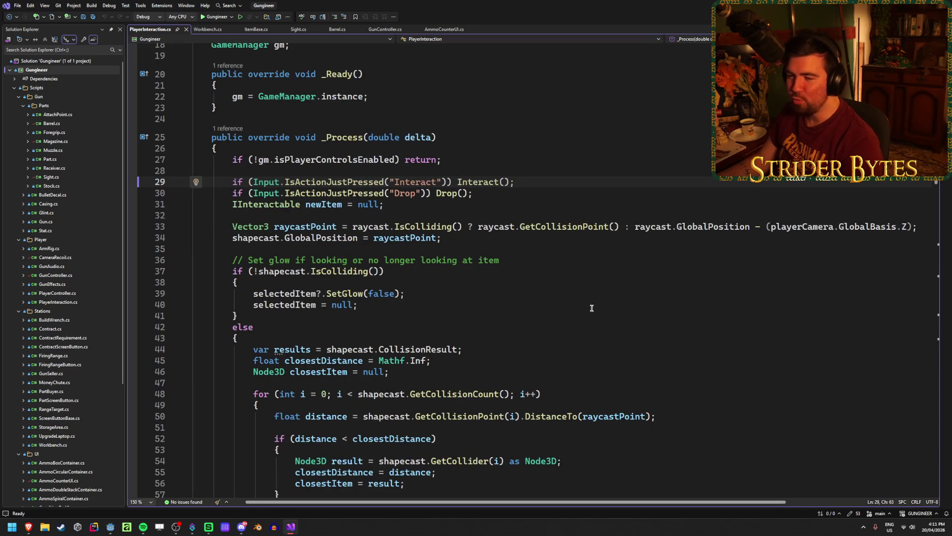
scroll(616, 285, down, 15)
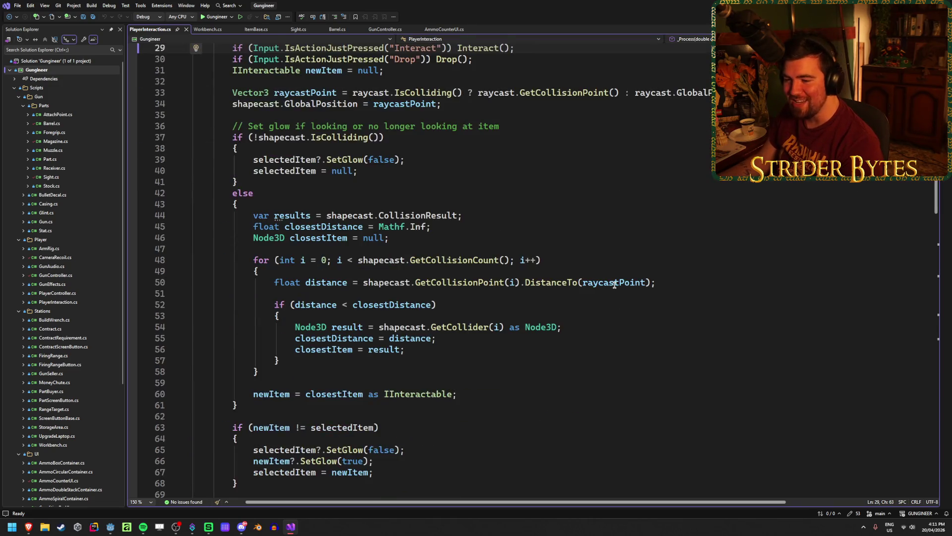
scroll(612, 285, down, 3)
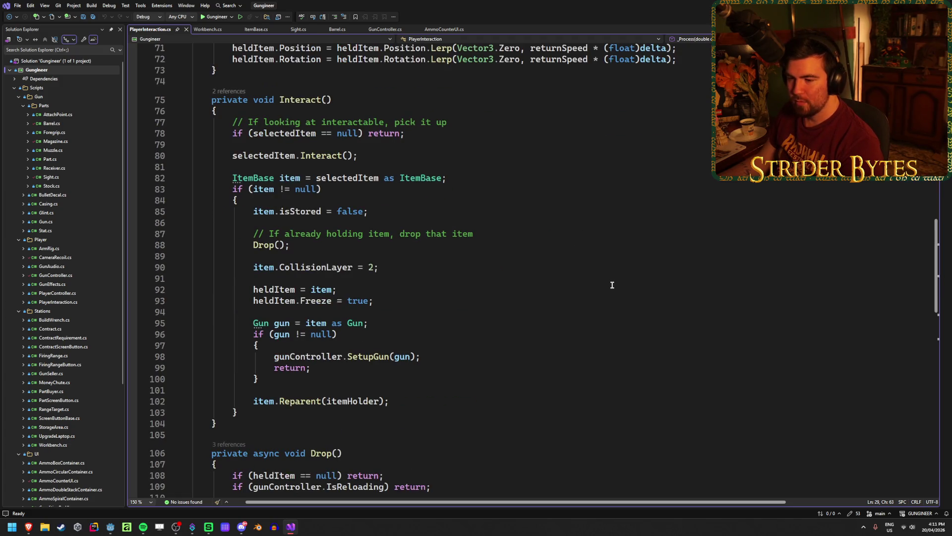
click(253, 267)
double_click(319, 267)
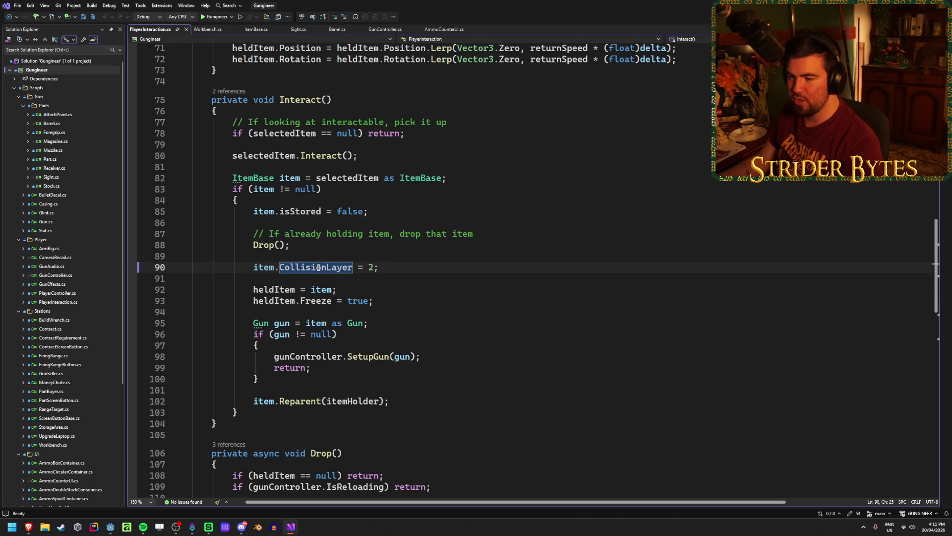
click(382, 267)
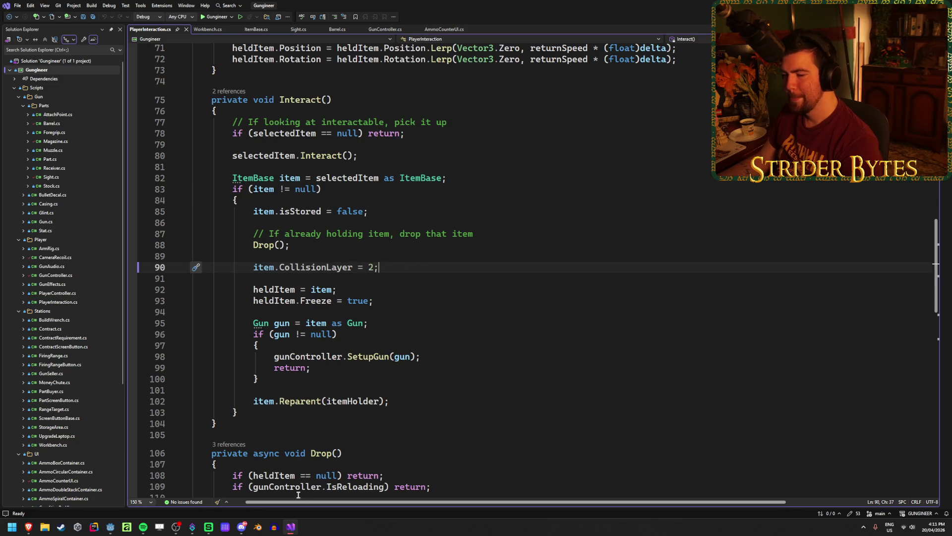
click(111, 526)
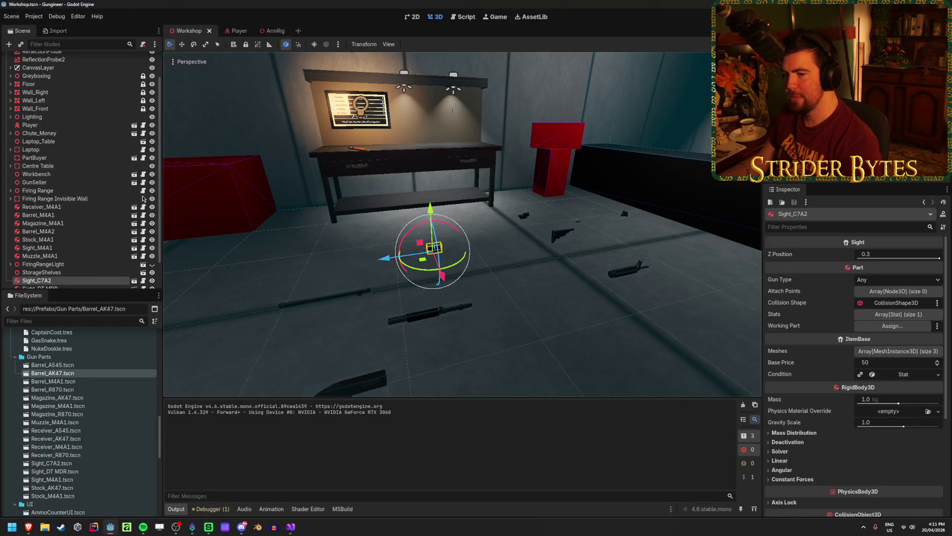
Step: Open Barrel_R870.tscn and check its root body's Collision layer and mask, then return to Visual Studio
scroll(143, 198, down, 2)
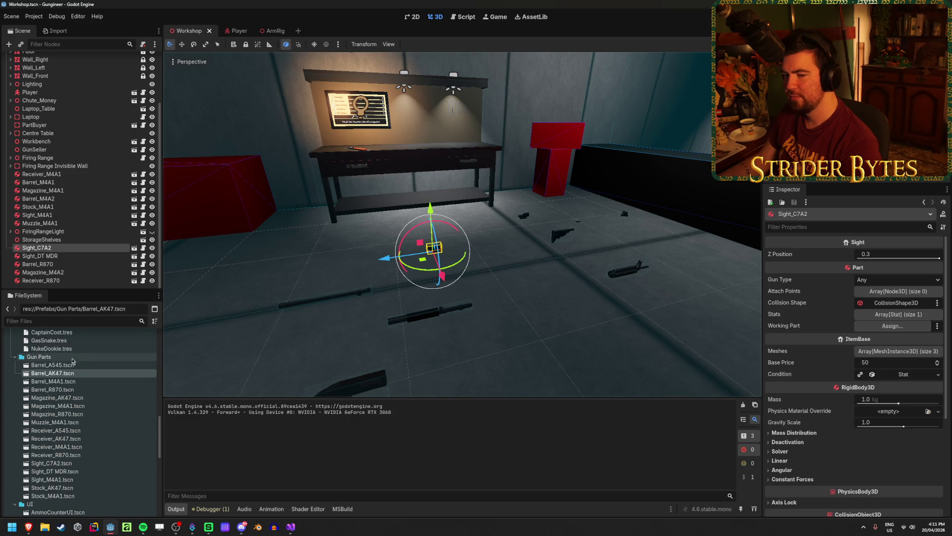
double_click(64, 390)
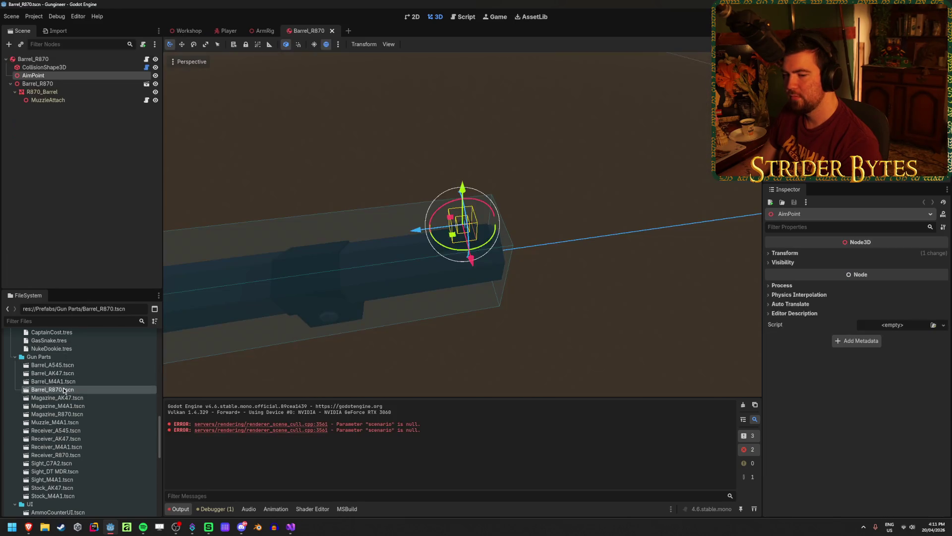
click(32, 59)
scroll(805, 322, up, 2)
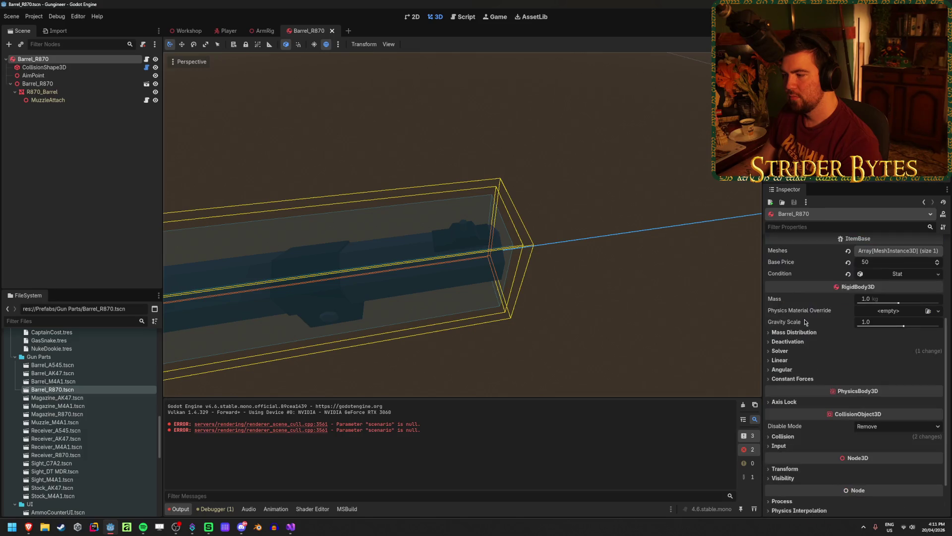
click(800, 437)
scroll(800, 437, down, 3)
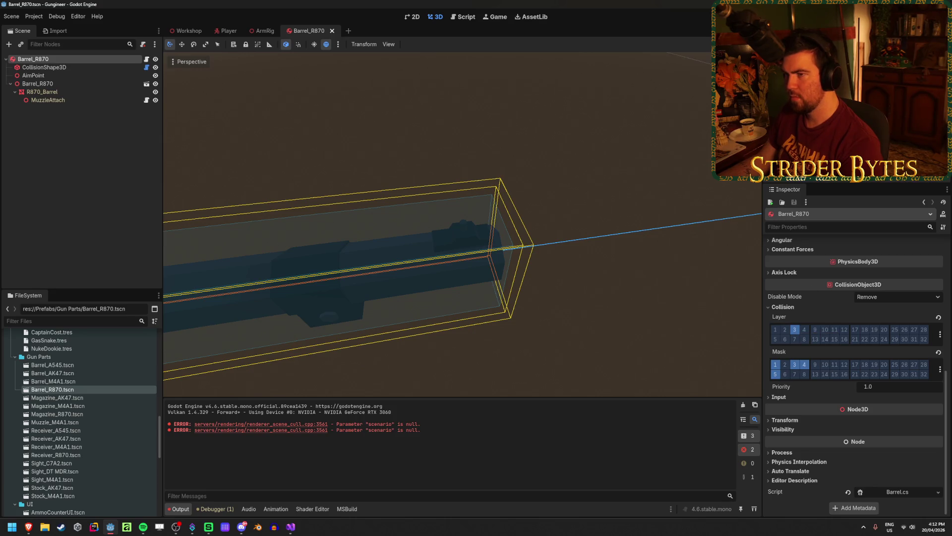
click(292, 530)
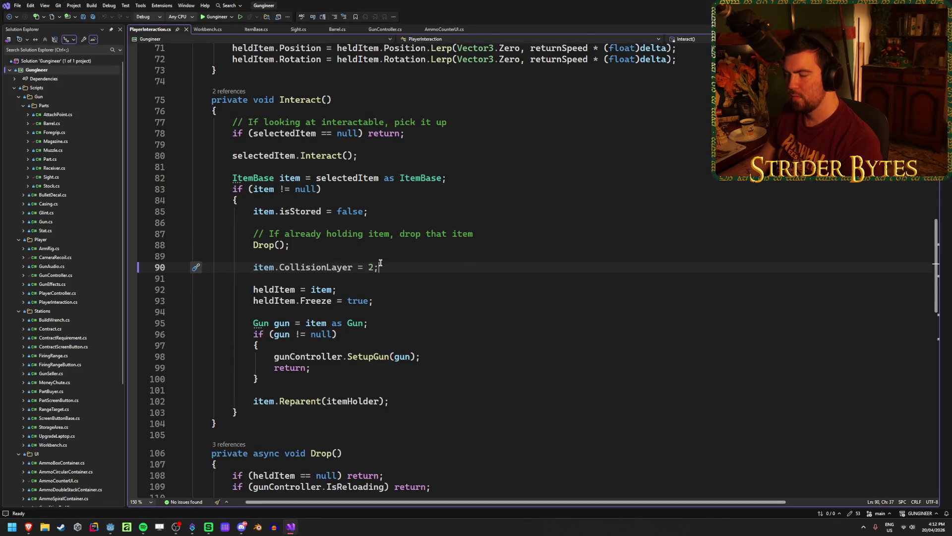
Step: Read through the BodyExited, AddPart and _Ready code in Workbench.cs
scroll(380, 263, up, 5)
click(206, 30)
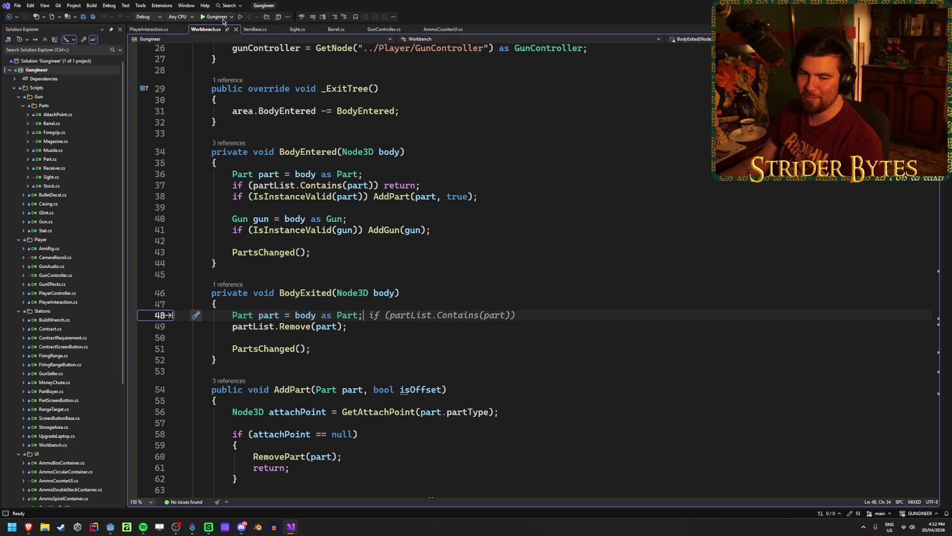
click(467, 337)
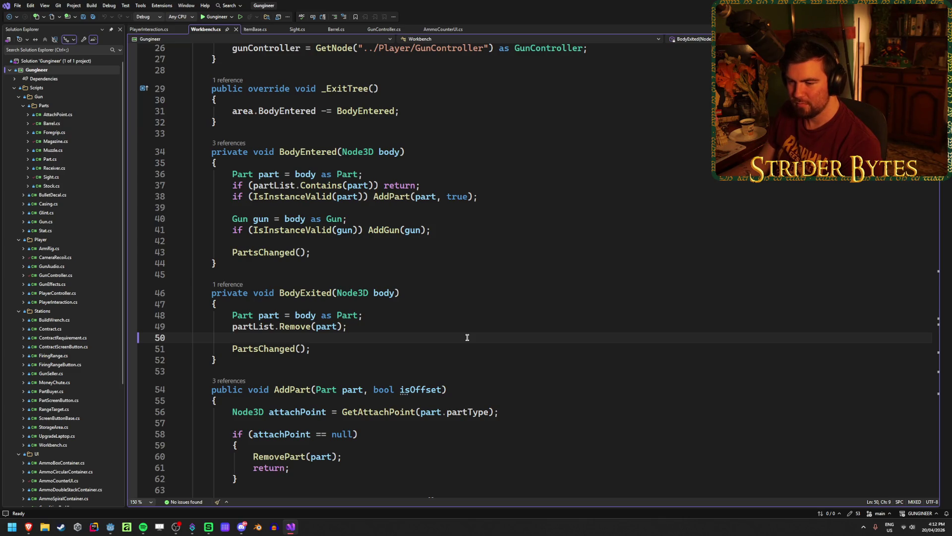
scroll(467, 338, down, 4)
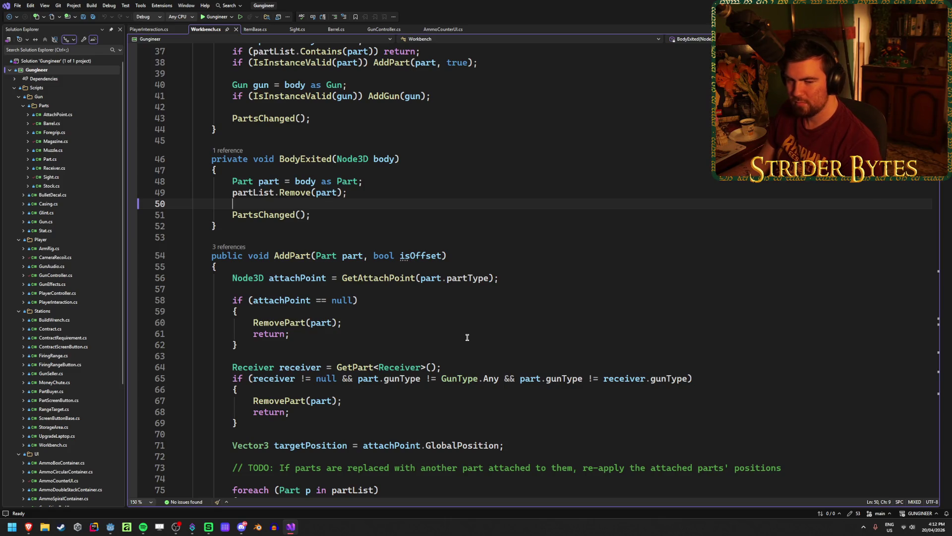
scroll(467, 337, down, 2)
scroll(467, 337, up, 4)
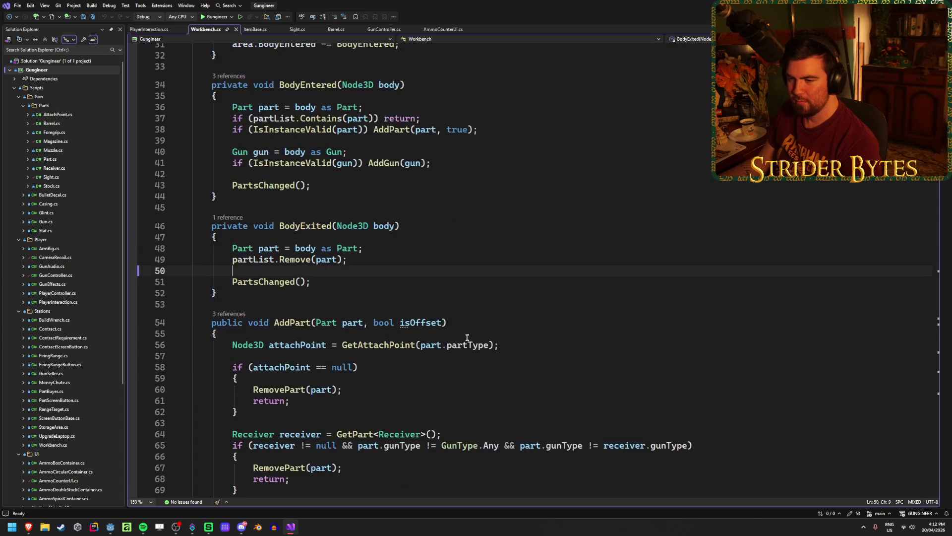
click(511, 345)
scroll(504, 347, up, 5)
click(501, 330)
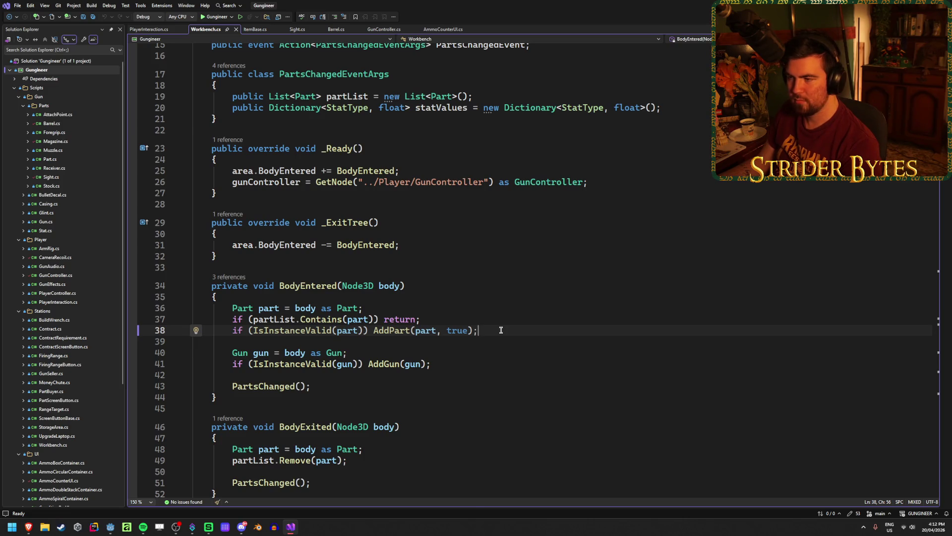
scroll(501, 330, up, 5)
click(481, 334)
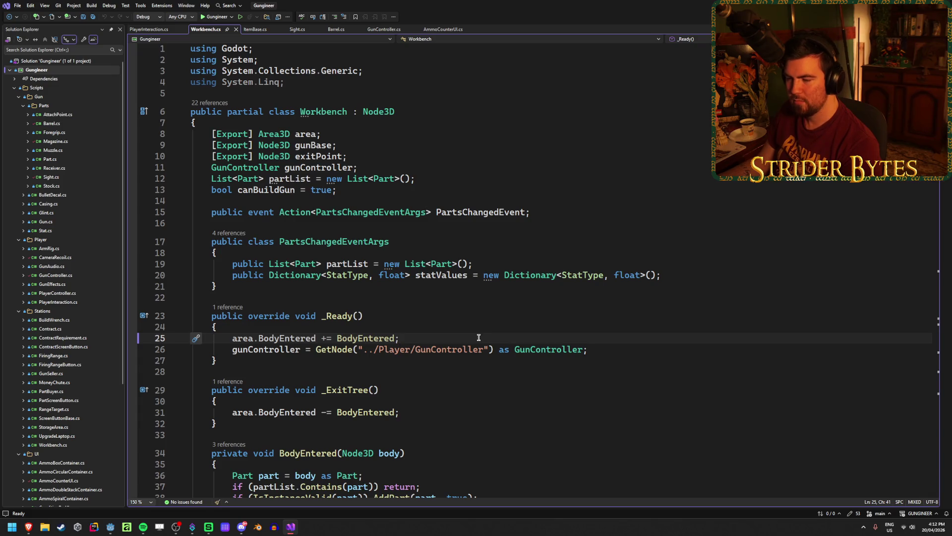
scroll(478, 337, down, 5)
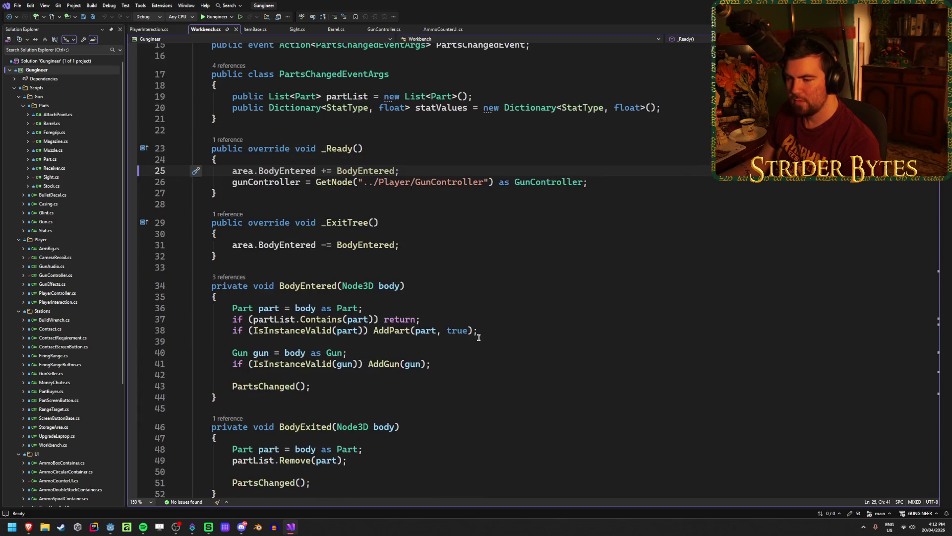
scroll(478, 338, up, 3)
scroll(479, 338, down, 4)
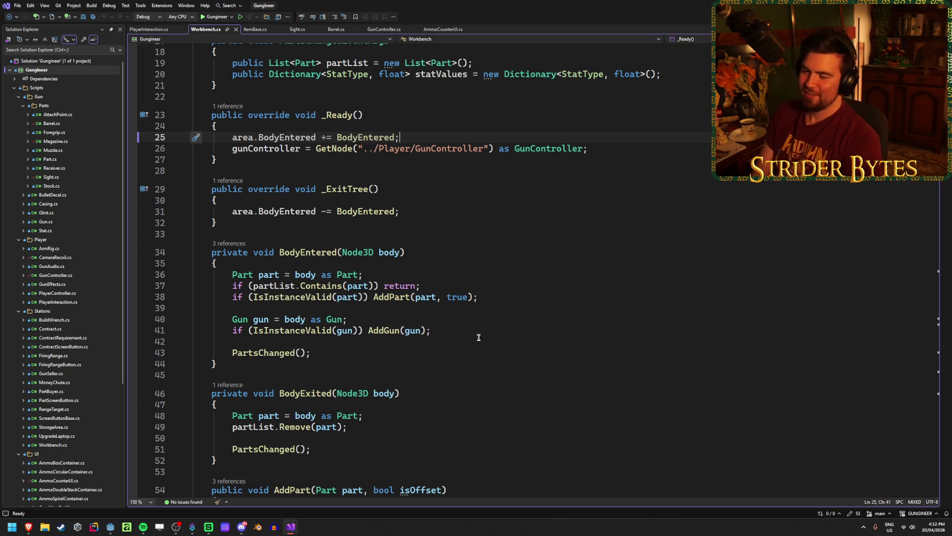
Step: Examine BodyEntered's AddPart, AddGun and Gun cast lines, then return to Godot
click(492, 298)
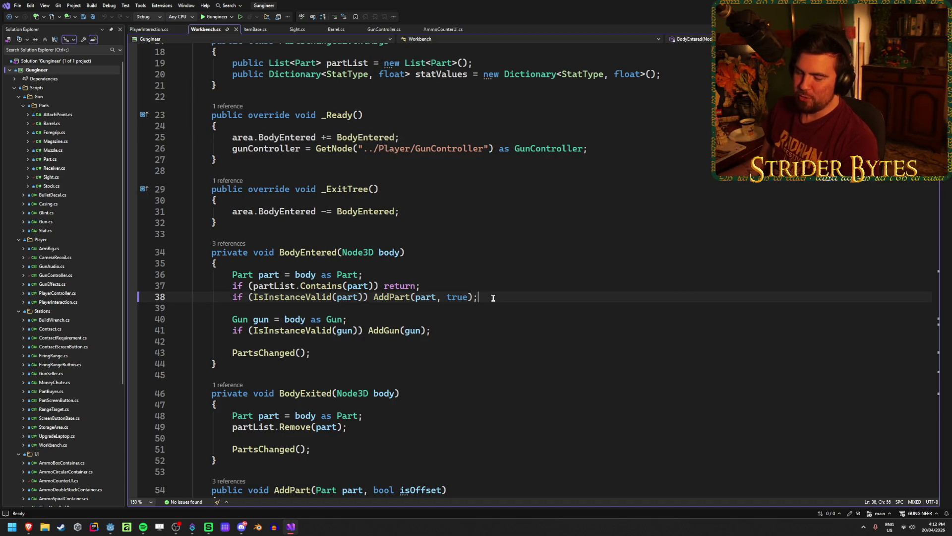
click(450, 323)
click(453, 330)
click(447, 317)
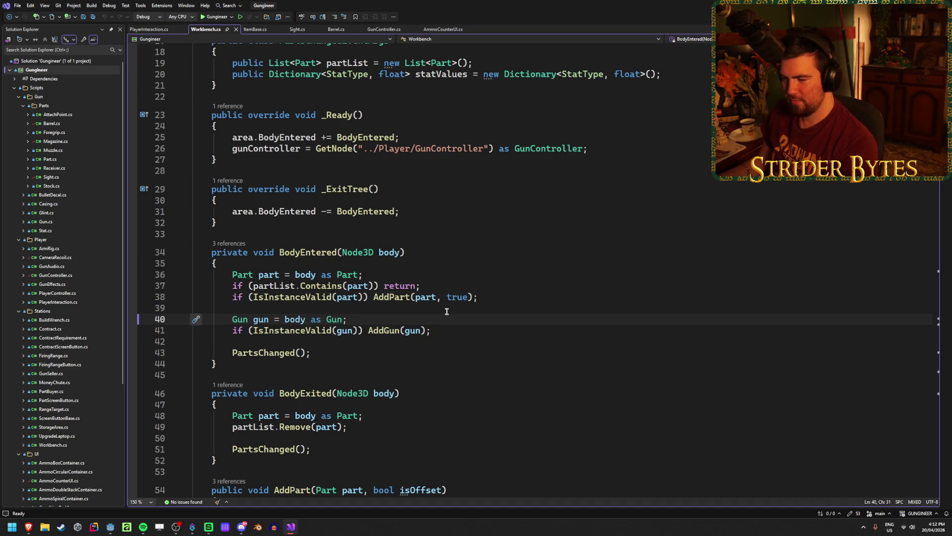
scroll(447, 310, down, 4)
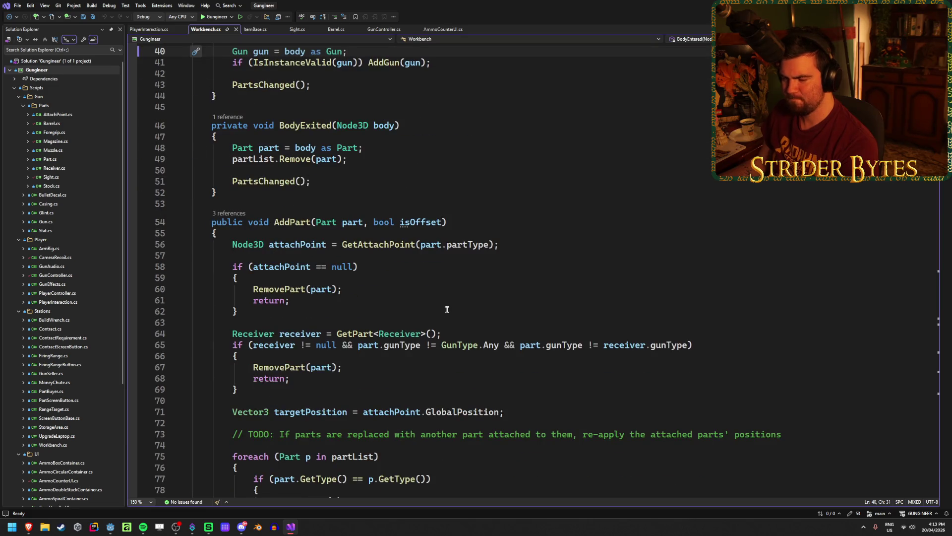
scroll(447, 310, up, 5)
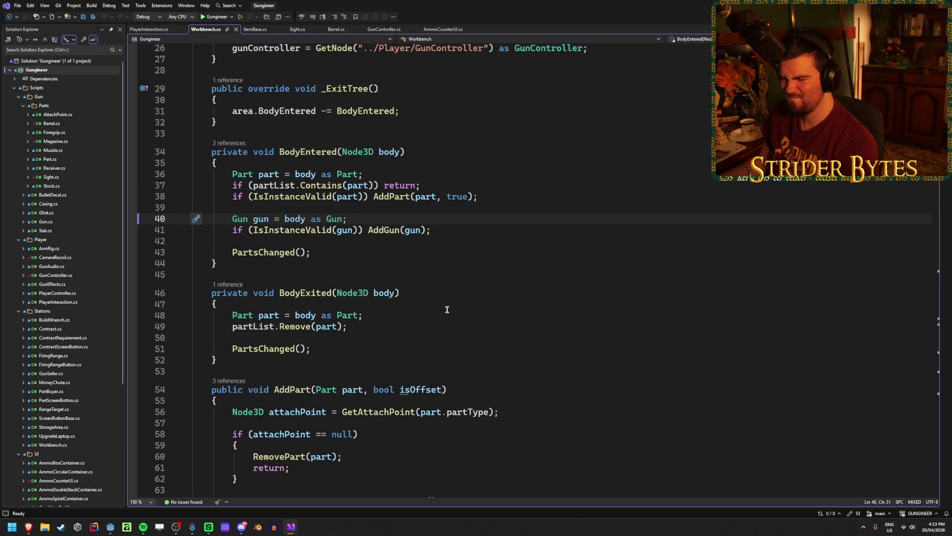
scroll(441, 309, up, 5)
key(alt+Tab)
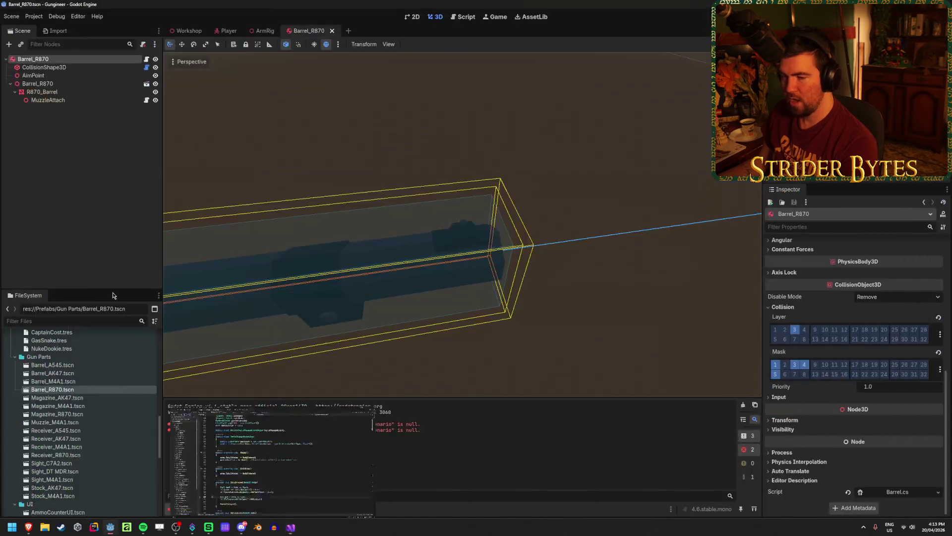
Step: Open the Workbench scene and inspect its Area3D node's collision layer and mask
click(191, 32)
scroll(76, 417, down, 5)
scroll(75, 416, down, 3)
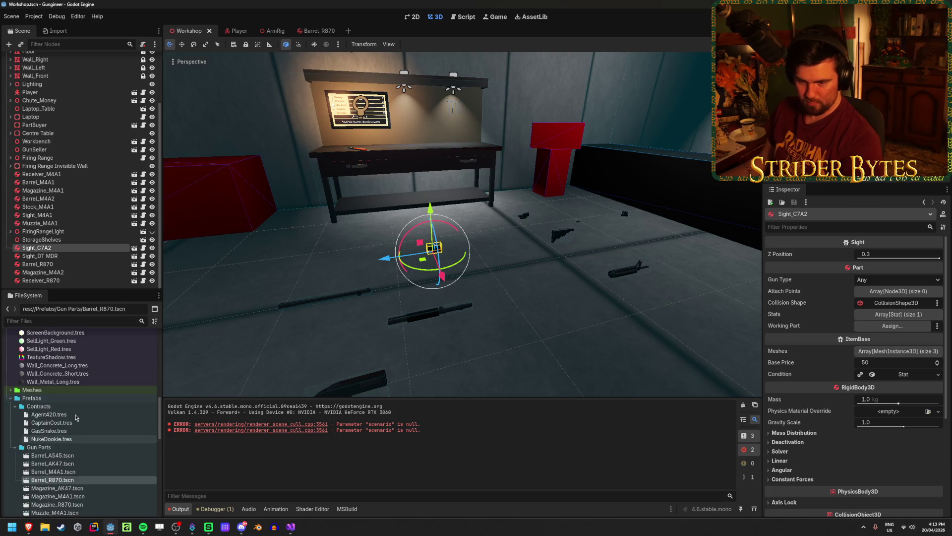
scroll(75, 418, down, 5)
double_click(46, 469)
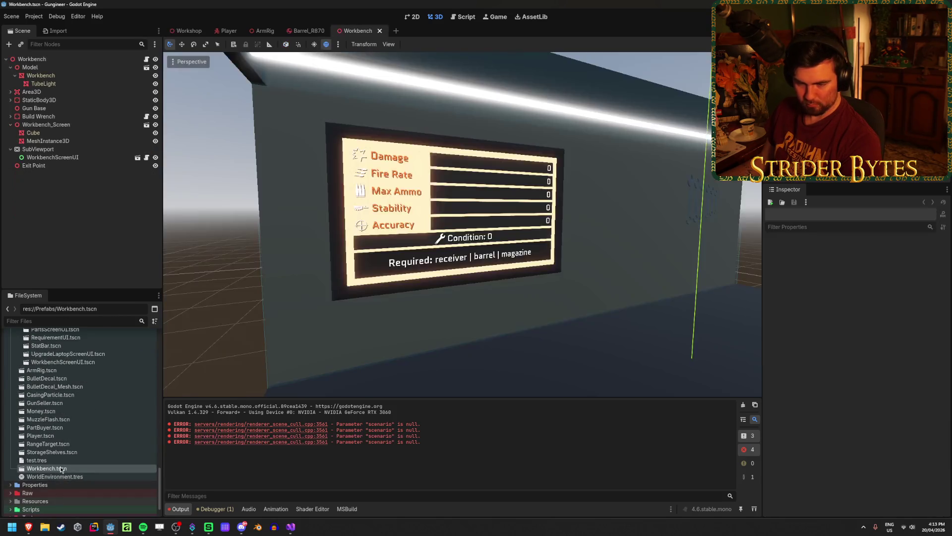
click(31, 92)
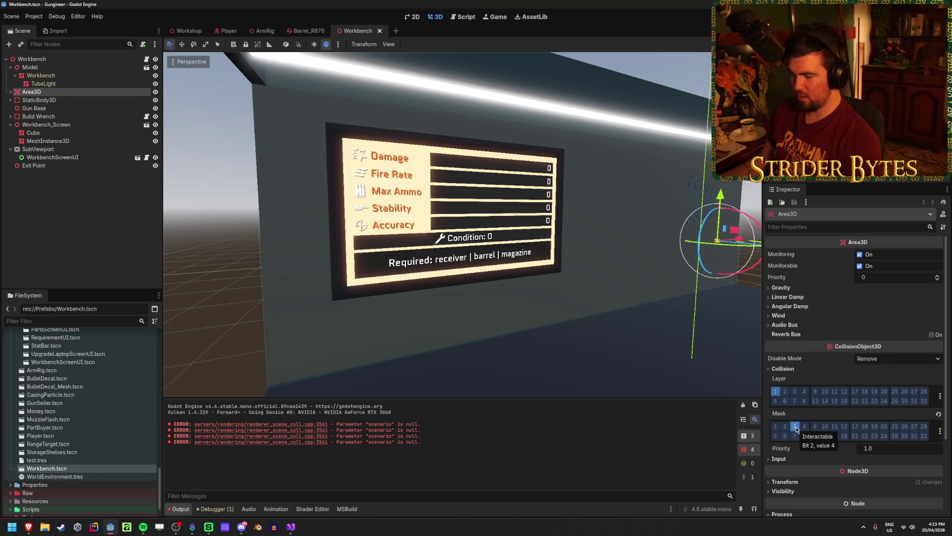
click(645, 75)
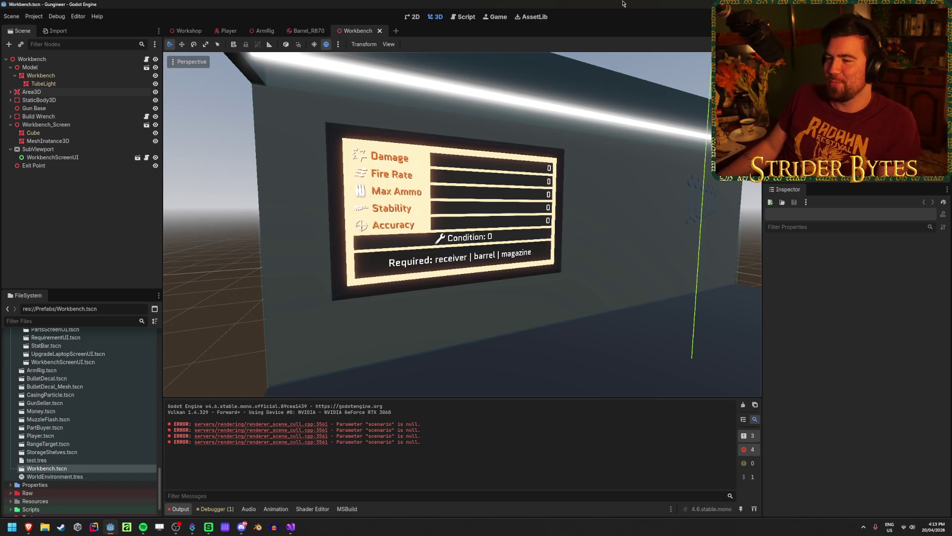
Step: Close the Workbench and Barrel_R870 tabs, save the Workshop scene, and go back to Visual Studio
middle_click(338, 30)
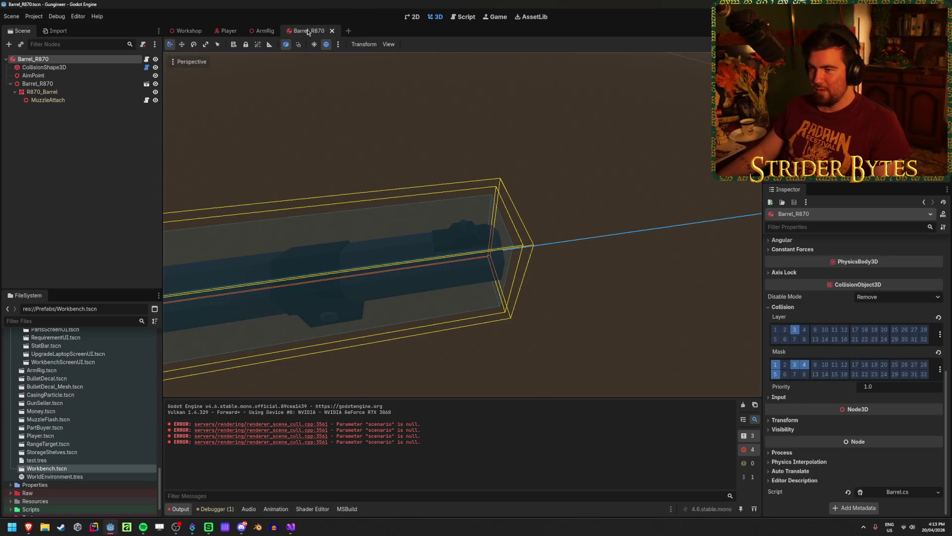
middle_click(308, 31)
click(189, 31)
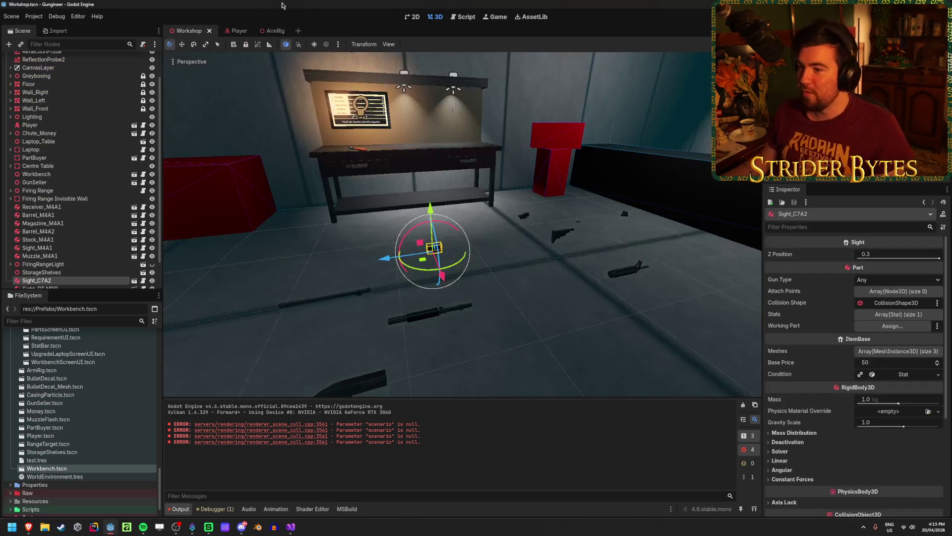
click(281, 273)
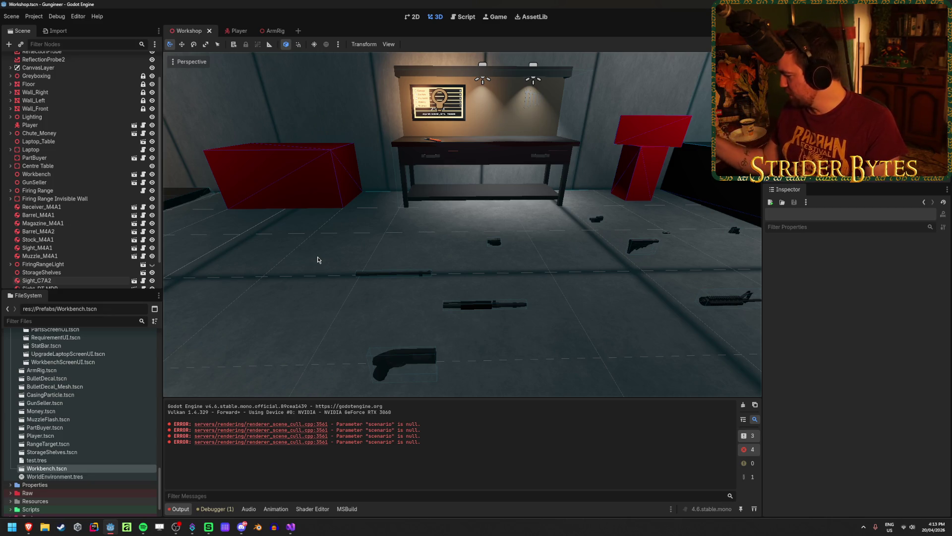
key(ctrl+s)
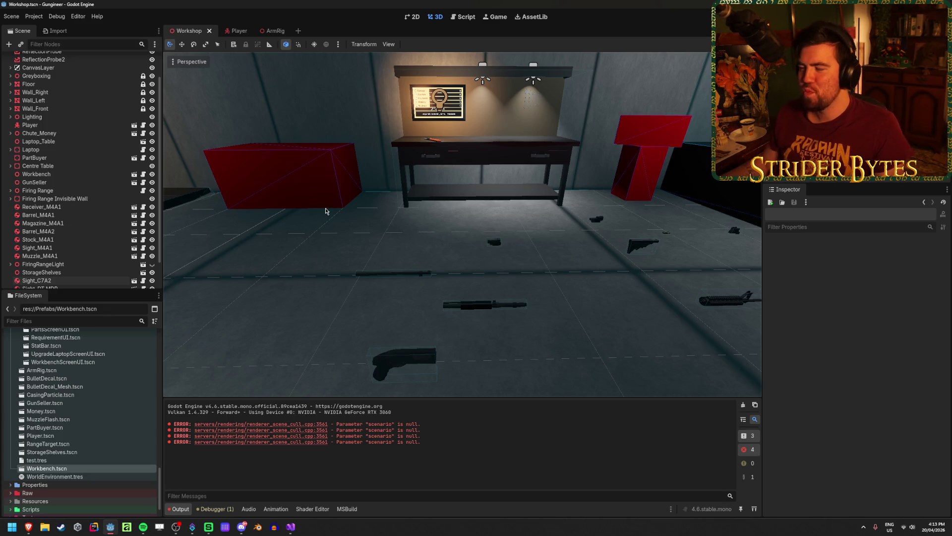
scroll(82, 213, down, 2)
click(292, 530)
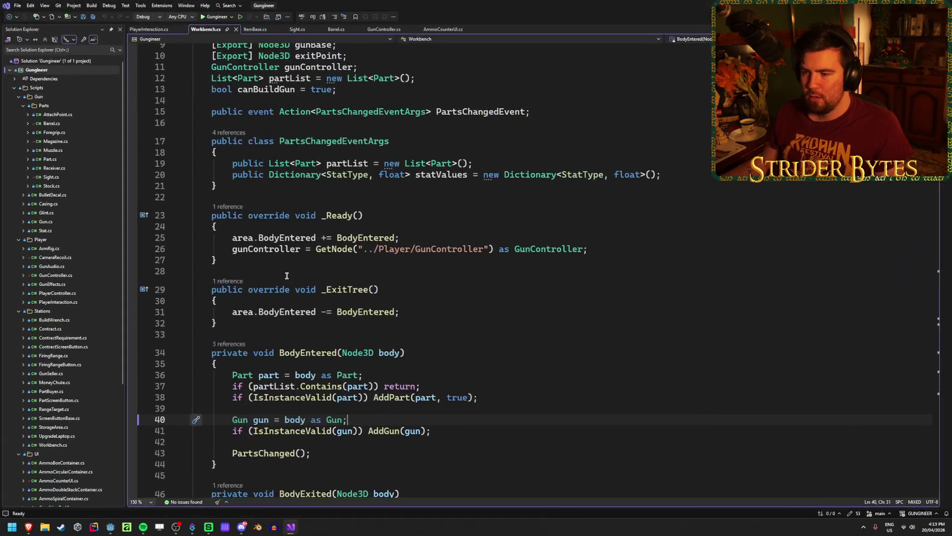
Step: Review Workbench.cs's _Ready and BodyEntered early-return code, save it, and switch to PlayerInteraction.cs
click(595, 249)
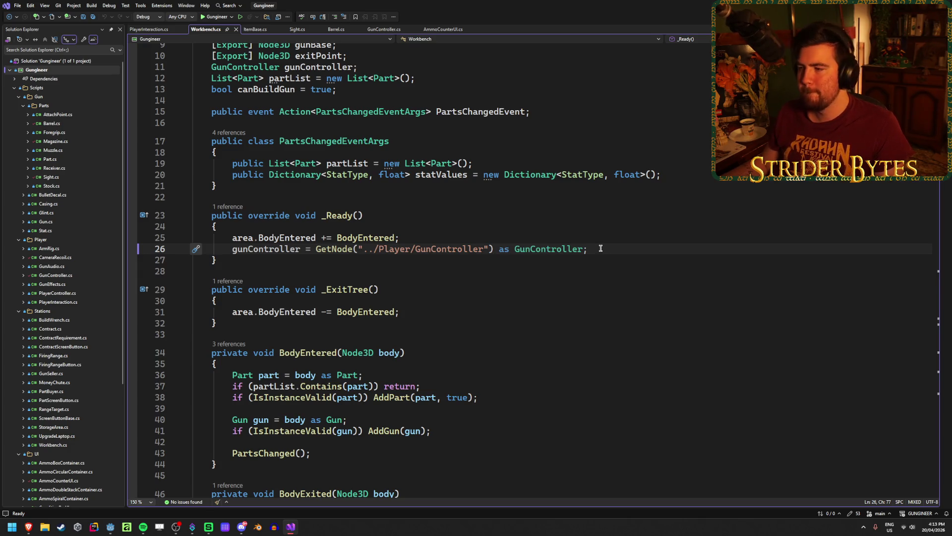
scroll(597, 251, down, 3)
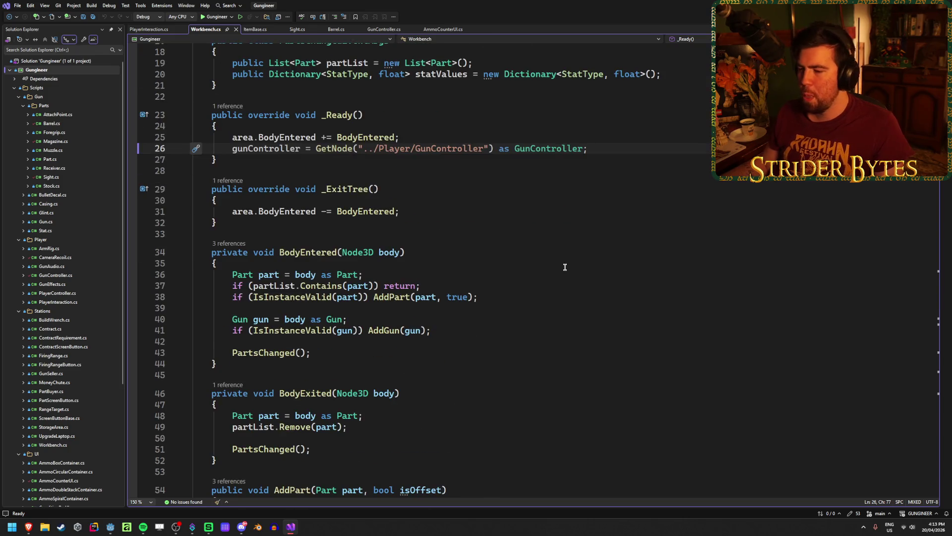
scroll(568, 253, down, 5)
scroll(570, 254, down, 4)
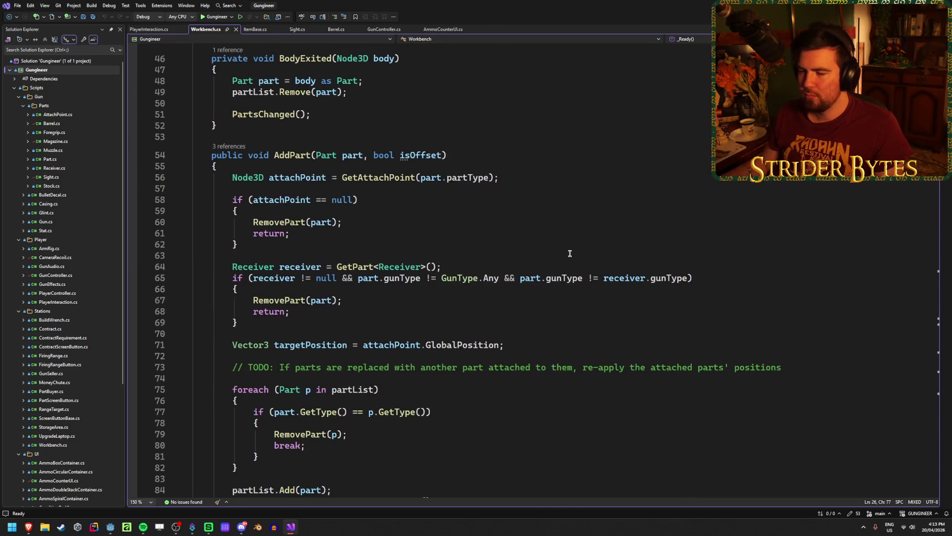
scroll(569, 253, down, 4)
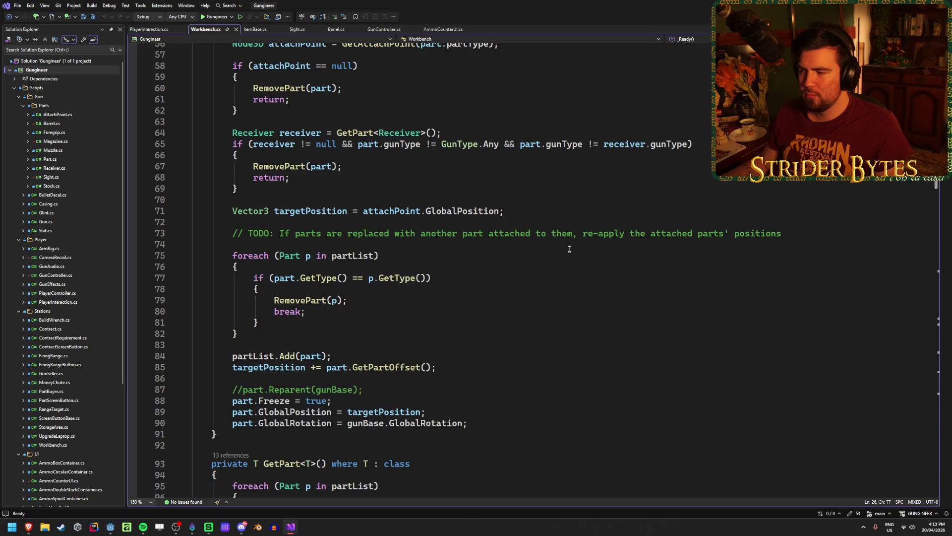
scroll(569, 249, up, 12)
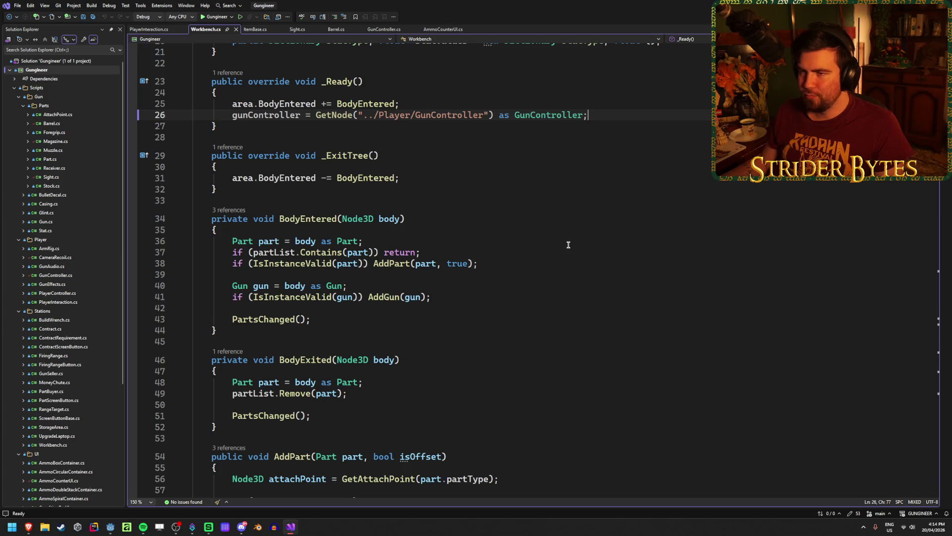
click(506, 262)
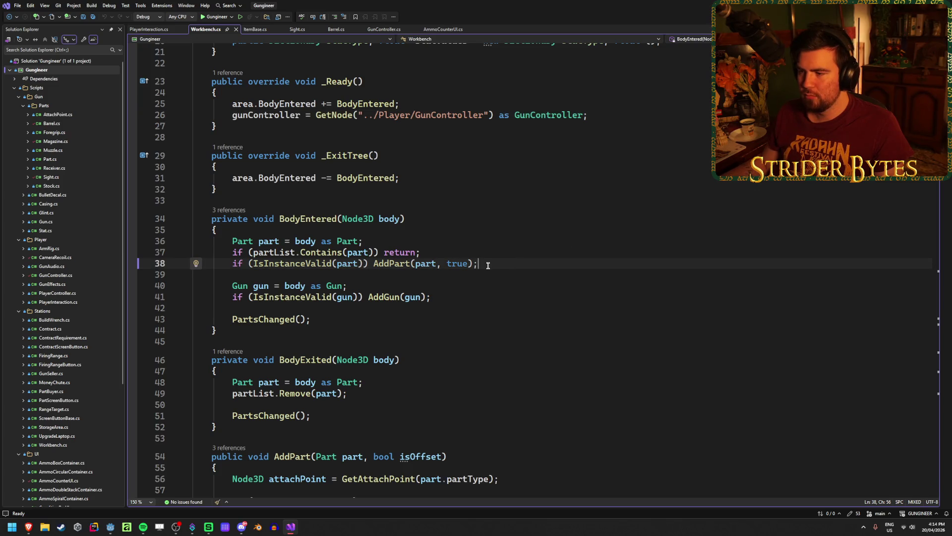
click(494, 249)
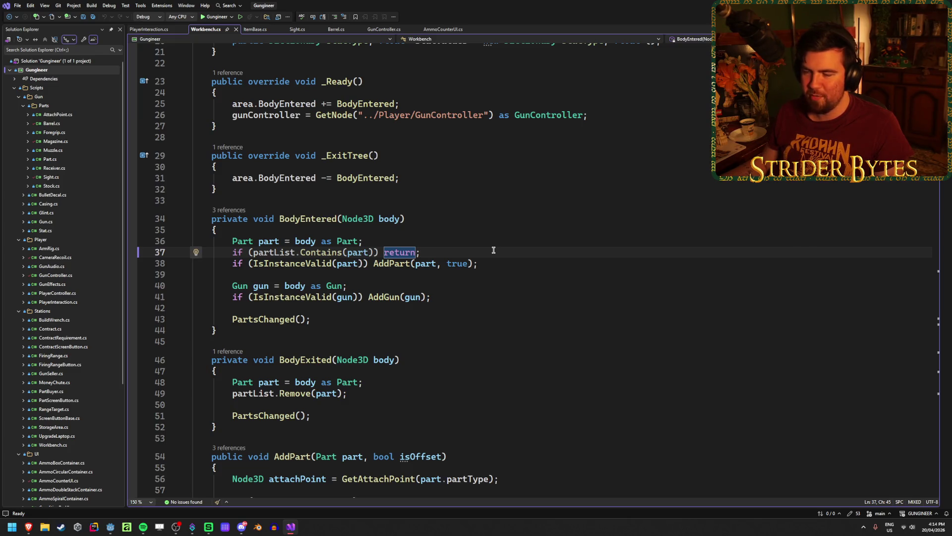
key(ctrl+s)
key(ctrl+Tab)
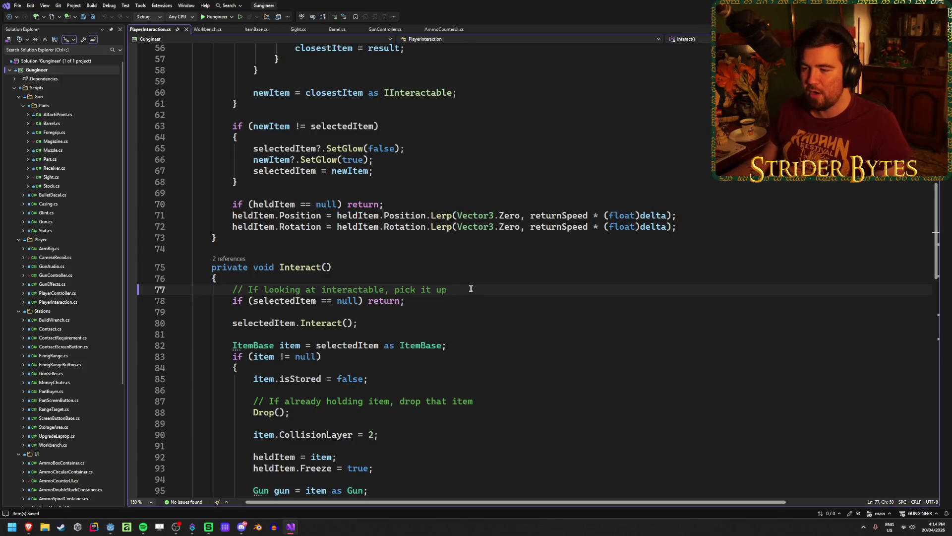
click(693, 225)
click(694, 213)
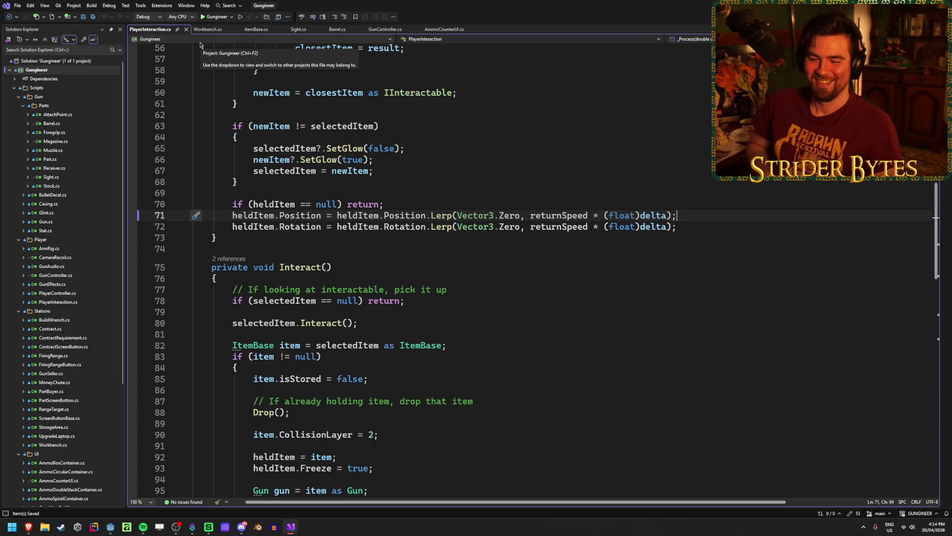
click(485, 308)
click(485, 302)
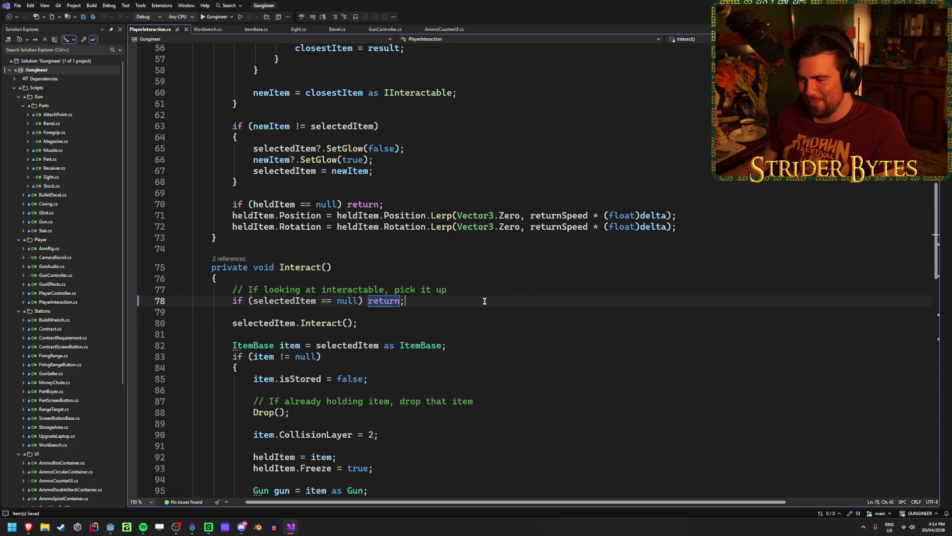
scroll(484, 301, down, 4)
click(412, 334)
click(417, 301)
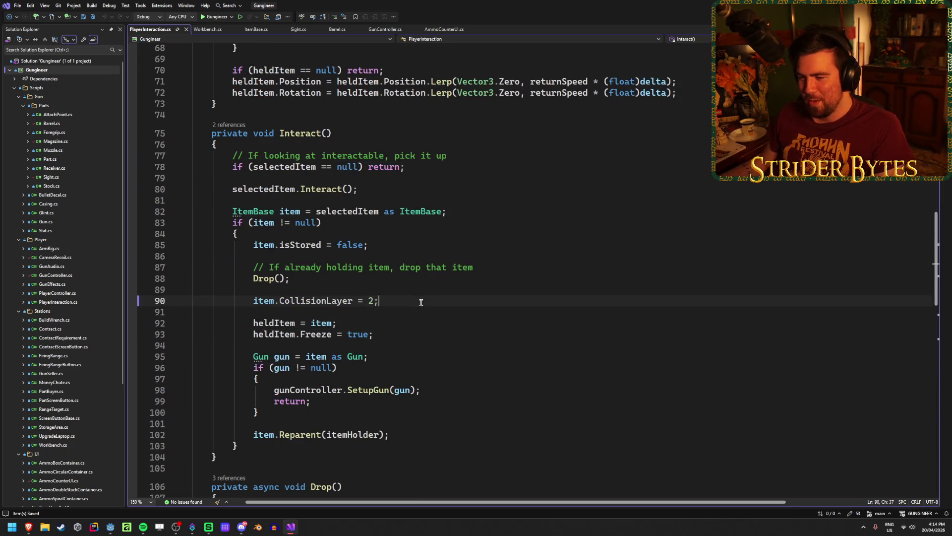
click(399, 325)
click(400, 298)
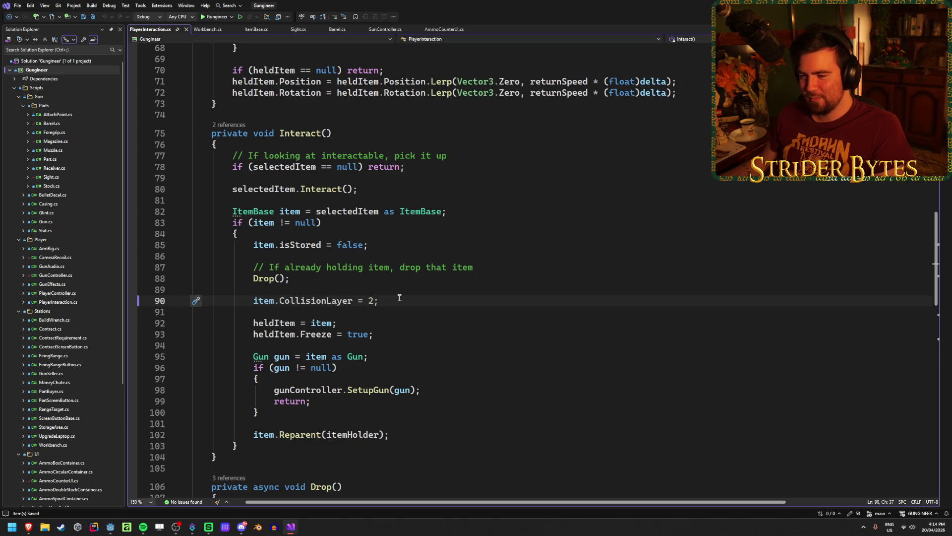
scroll(399, 296, down, 8)
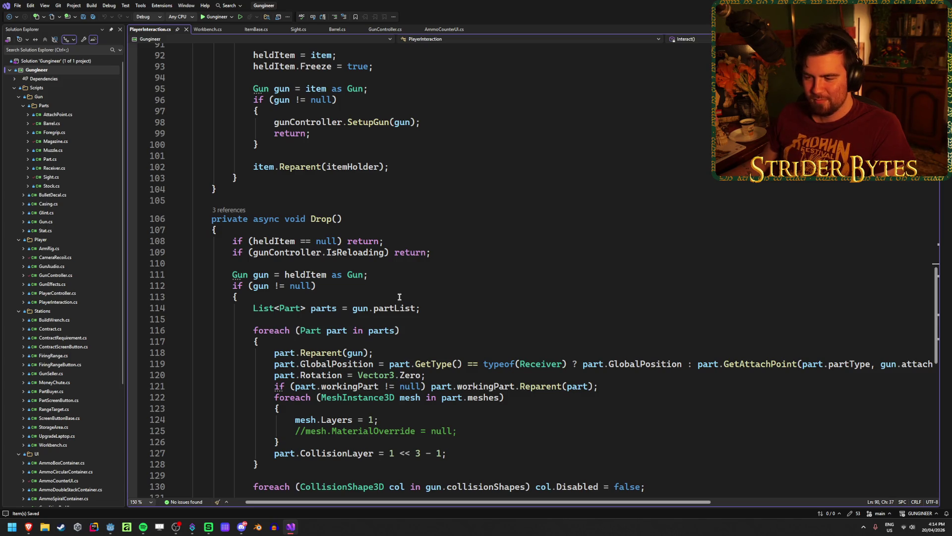
scroll(399, 297, down, 4)
scroll(400, 297, down, 2)
scroll(399, 296, up, 3)
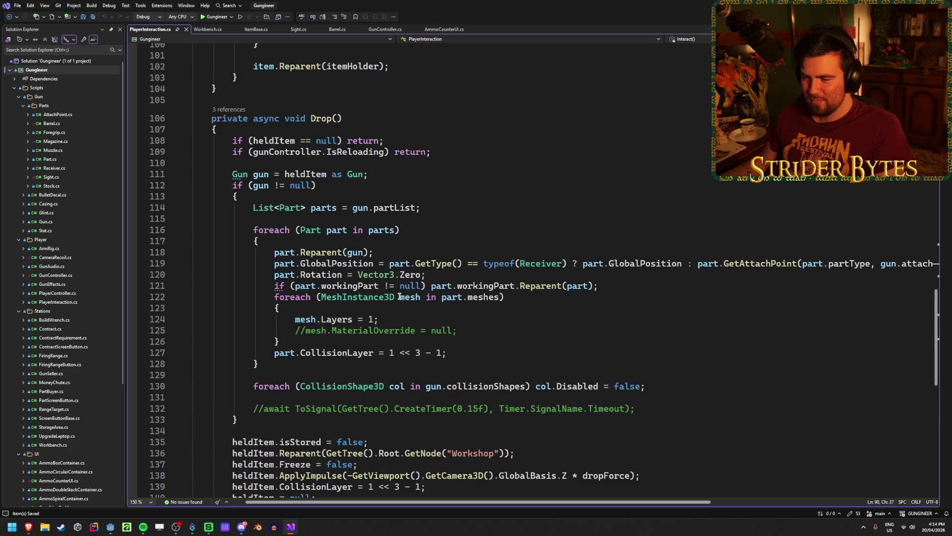
scroll(399, 296, up, 9)
scroll(399, 293, up, 4)
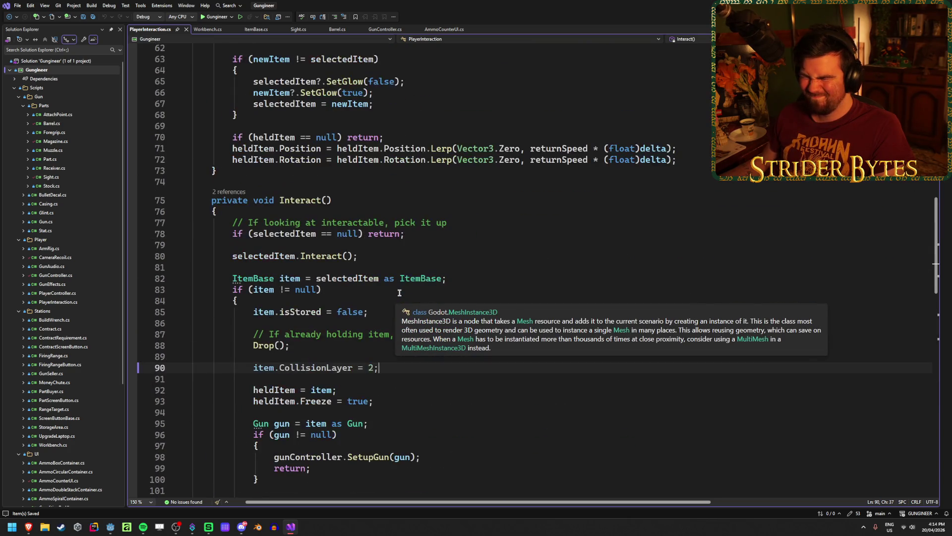
click(490, 277)
scroll(490, 277, up, 8)
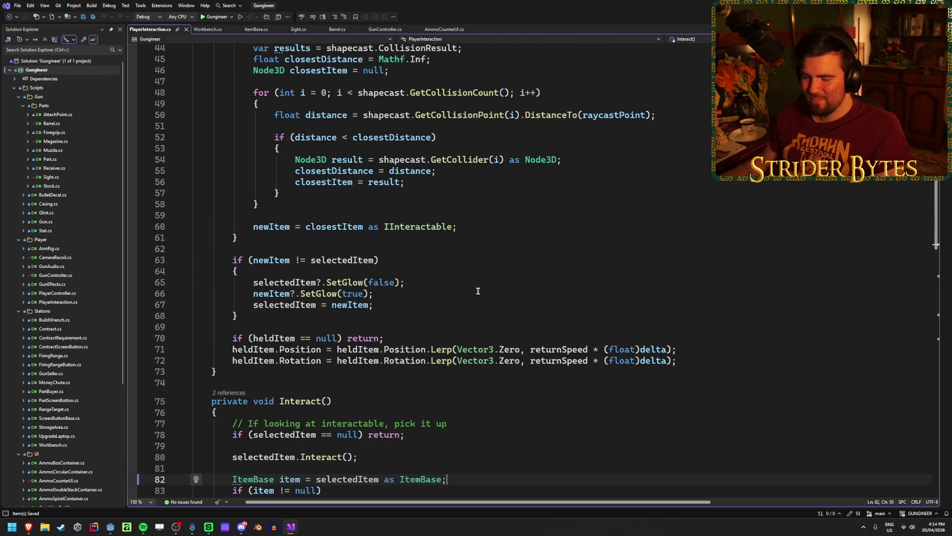
scroll(475, 283, up, 2)
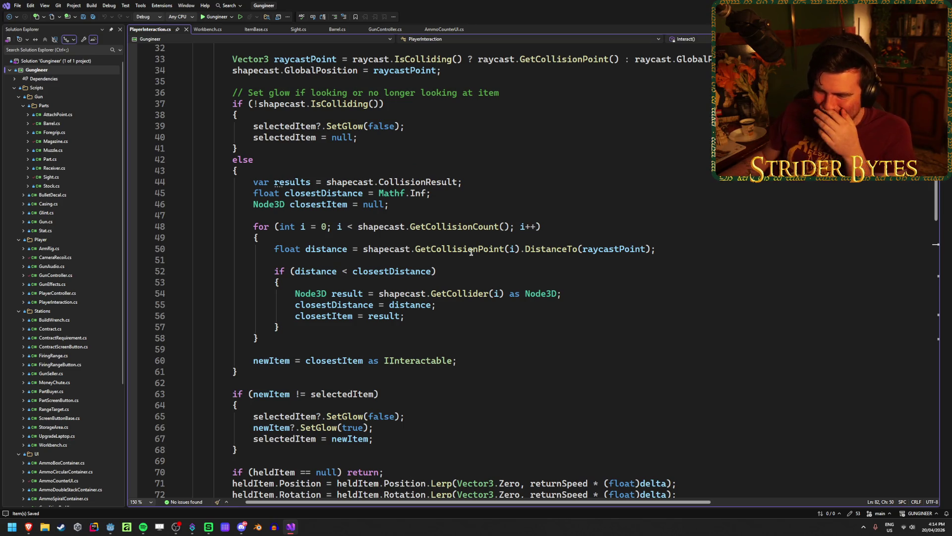
click(689, 247)
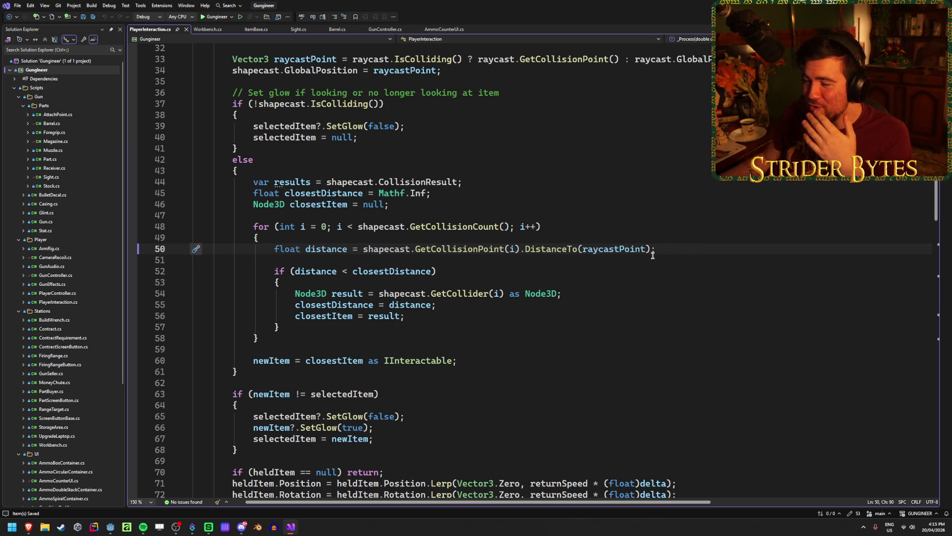
Step: Review the _Process collision loop, shapecast and newItem lines, and Interact's CollisionLayer assignment
click(528, 226)
scroll(525, 228, up, 4)
click(515, 231)
click(517, 203)
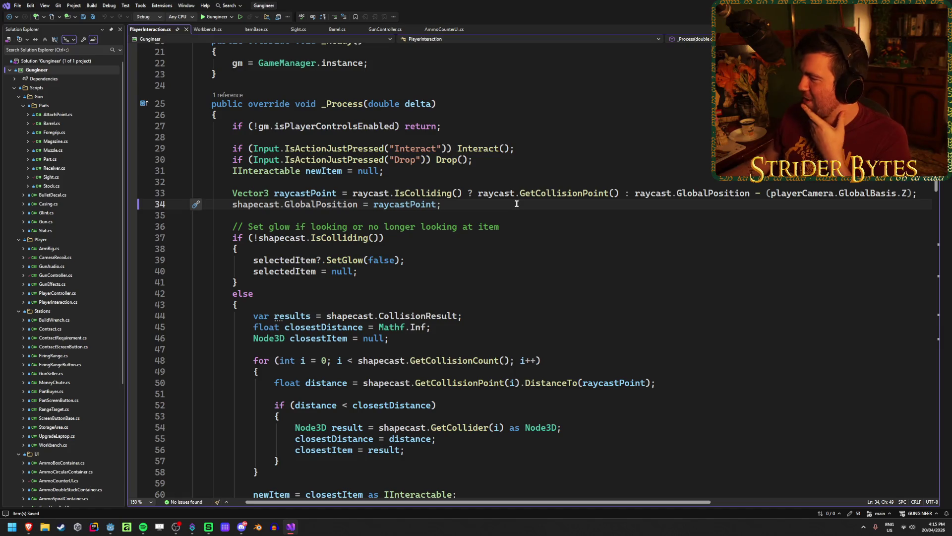
click(568, 165)
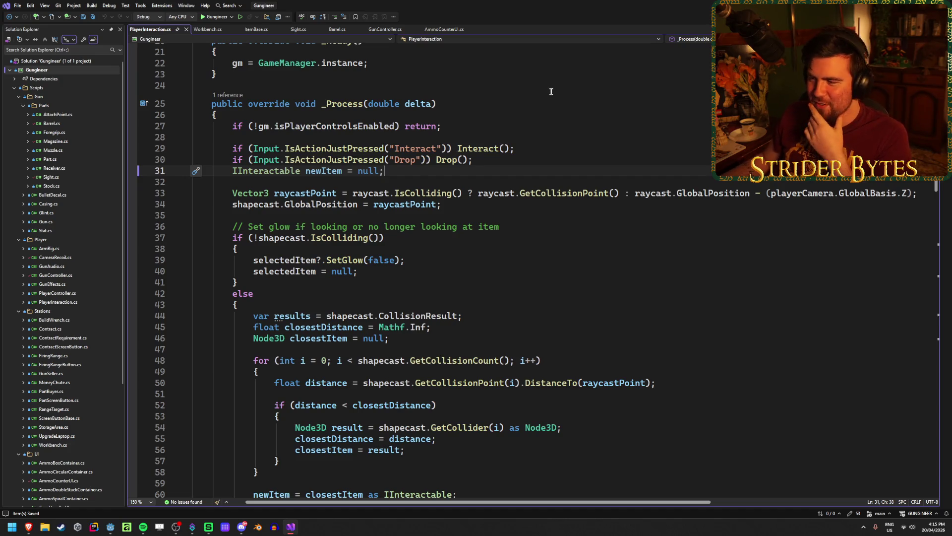
click(515, 161)
key(Down)
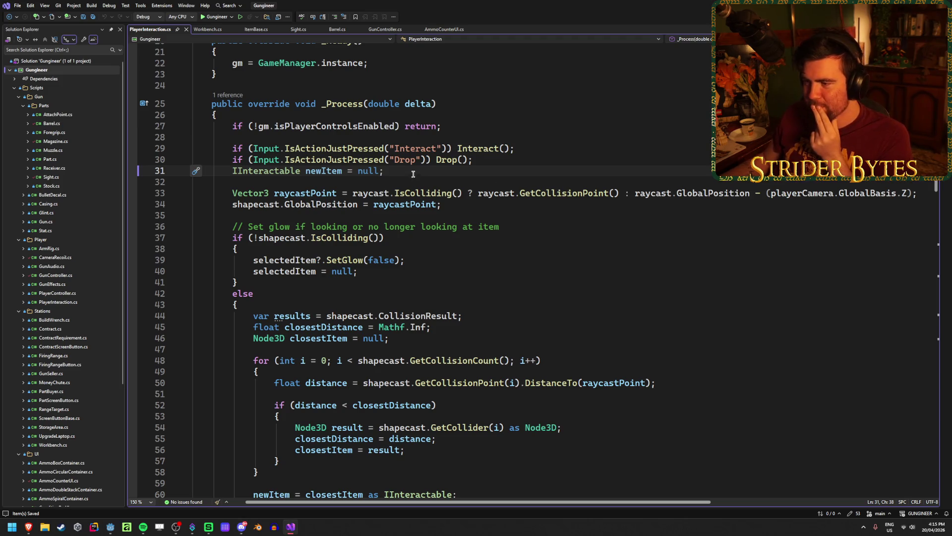
scroll(425, 357, up, 4)
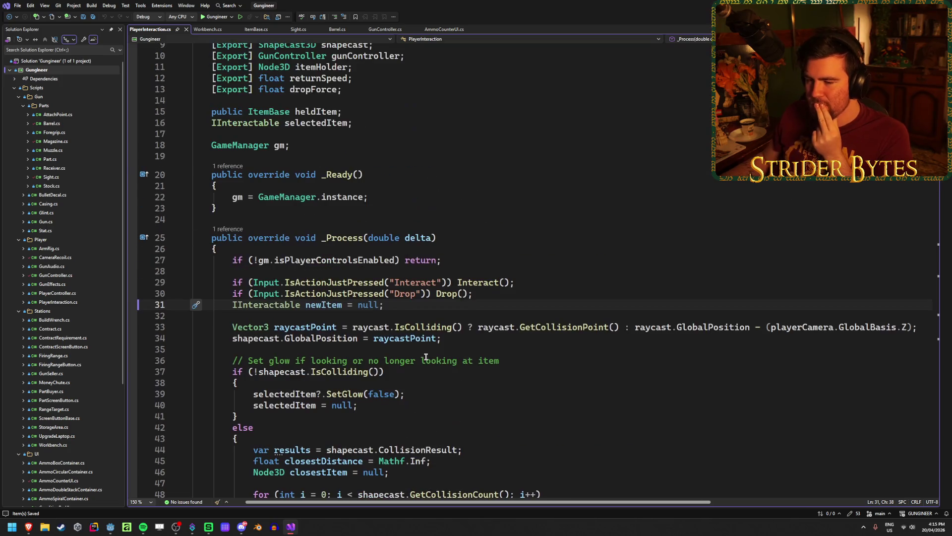
scroll(426, 357, down, 18)
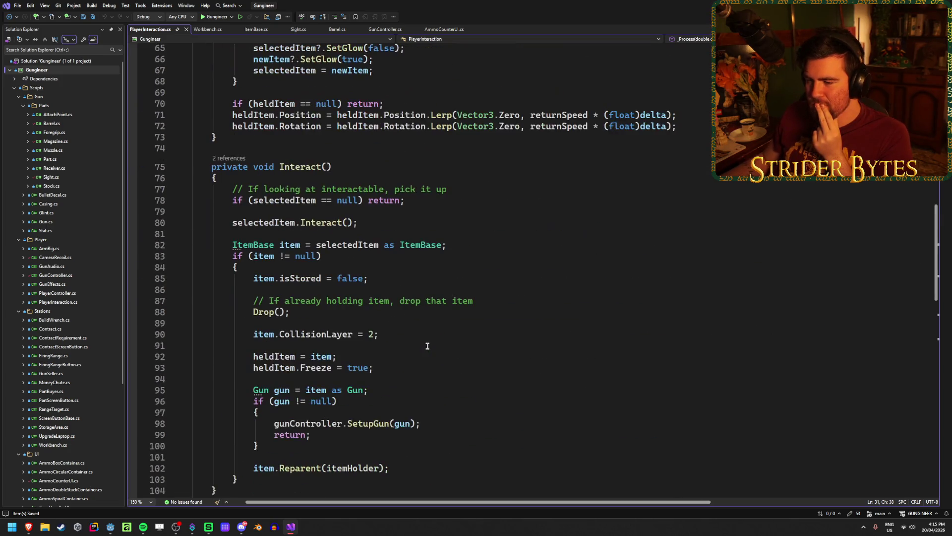
click(431, 335)
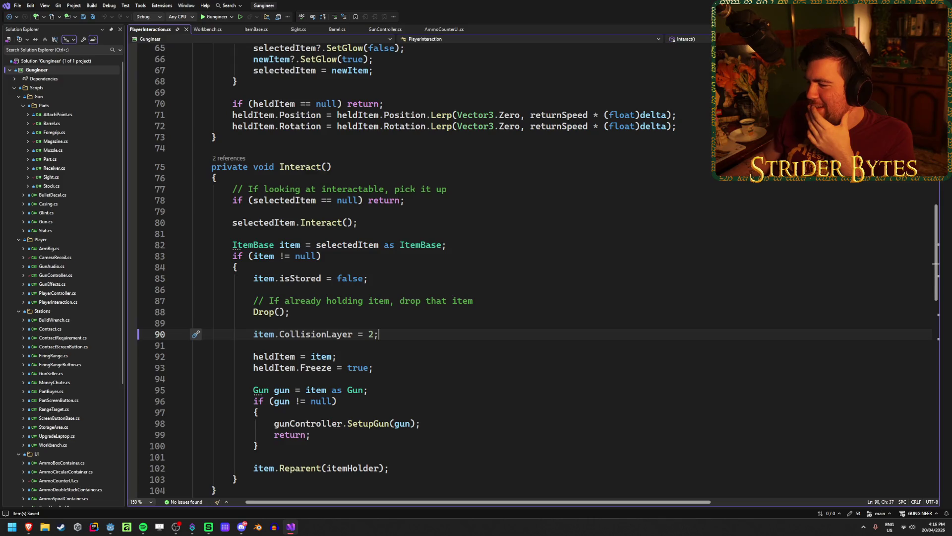
Step: Clear the error messages from Godot's Output panel and return to Visual Studio
key(alt+Tab)
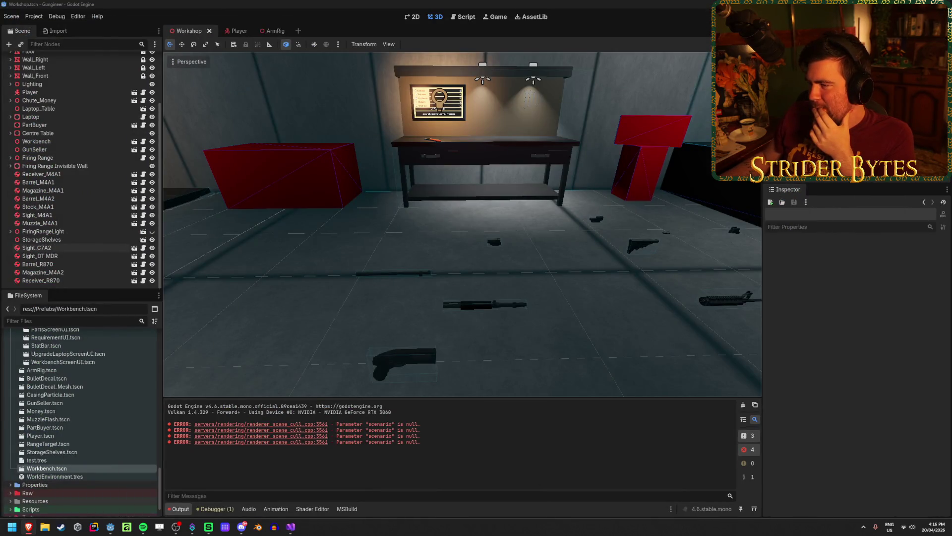
click(743, 405)
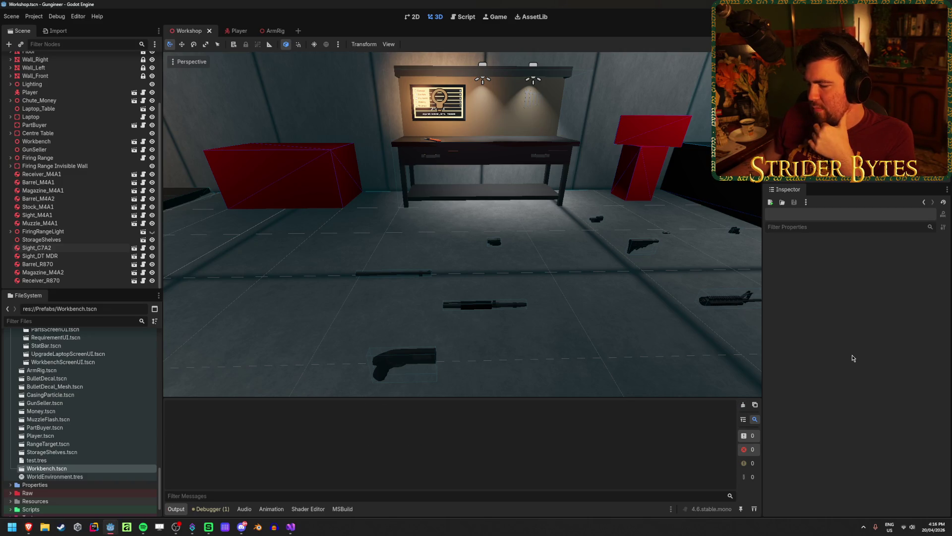
key(alt+Tab)
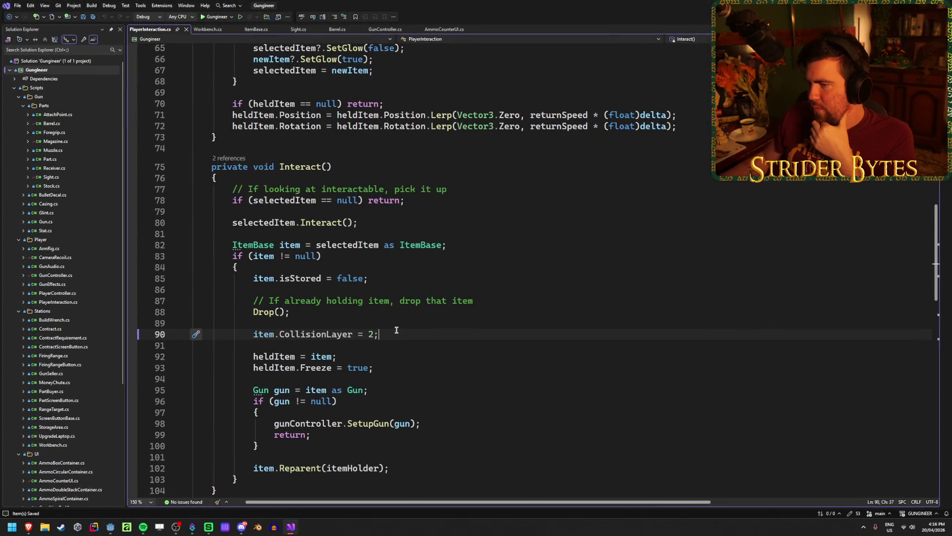
scroll(397, 330, up, 3)
click(456, 298)
click(458, 292)
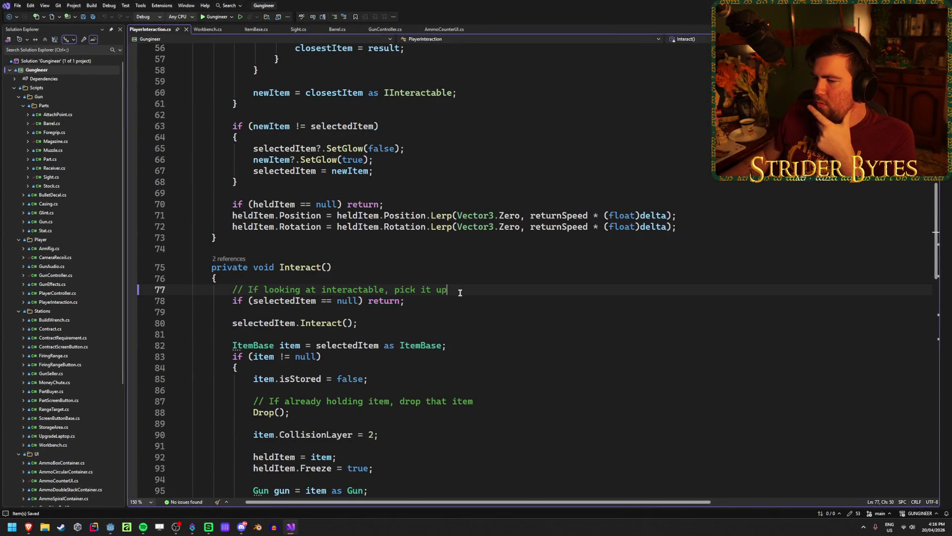
scroll(459, 296, down, 2)
scroll(456, 304, up, 2)
scroll(446, 297, down, 3)
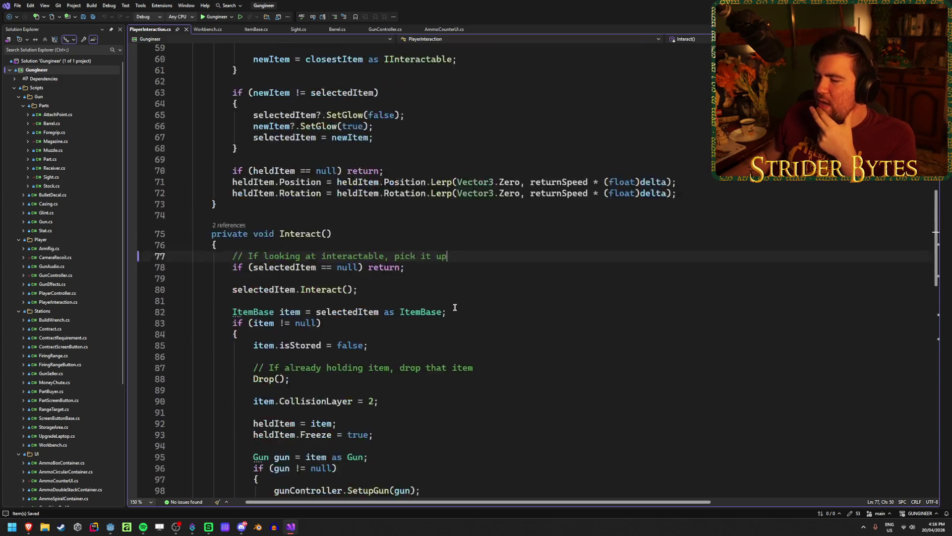
click(316, 221)
click(335, 220)
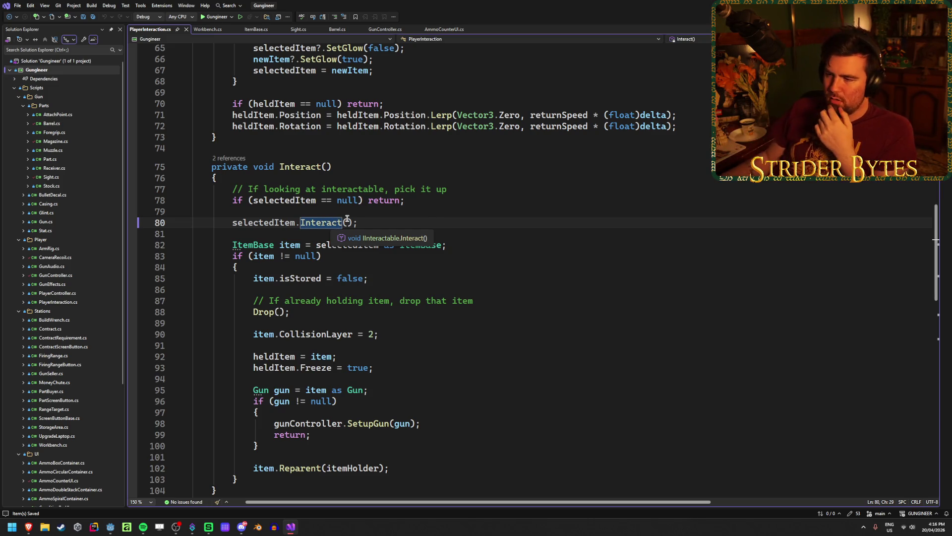
click(400, 227)
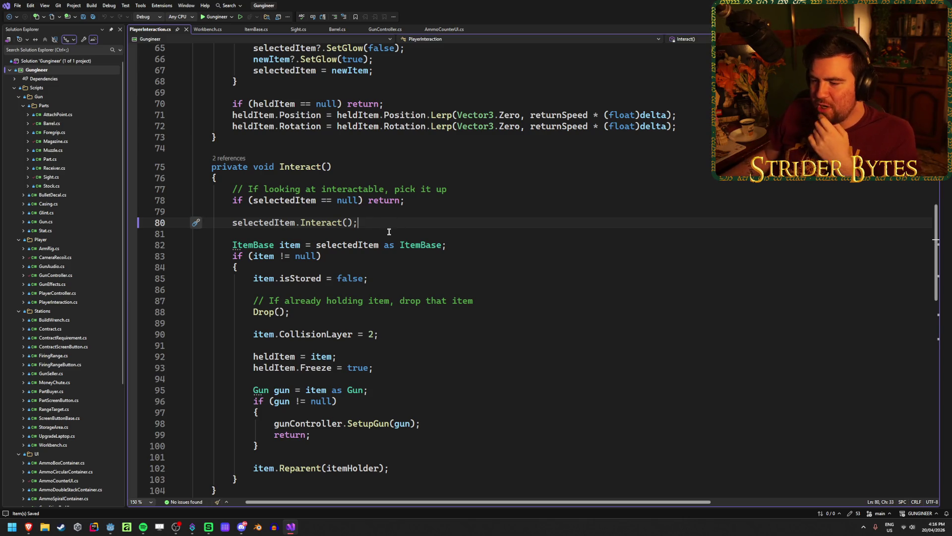
scroll(390, 228, down, 4)
scroll(347, 267, up, 5)
scroll(347, 293, up, 6)
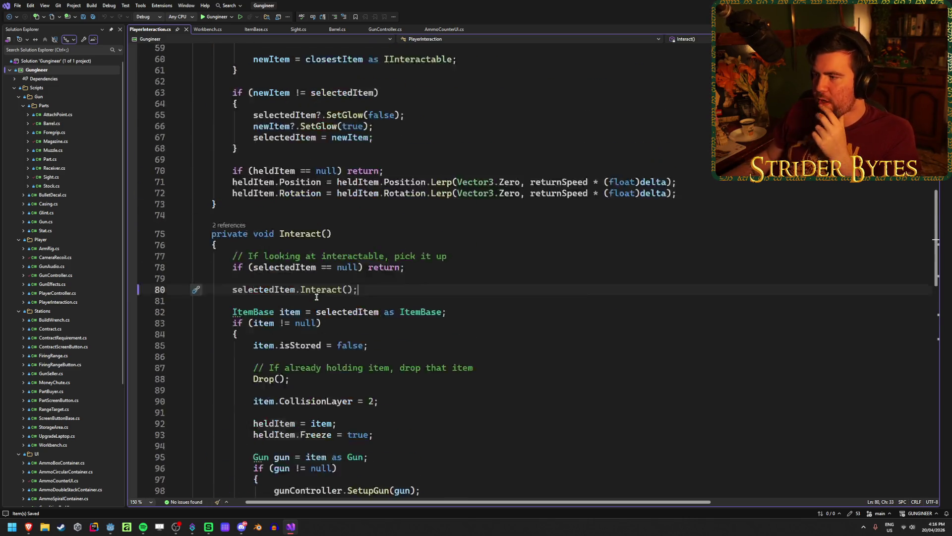
click(430, 283)
key(Down)
key(Down)
key(Up)
key(Up)
key(Down)
key(Down)
key(Down)
key(Up)
key(Up)
key(Up)
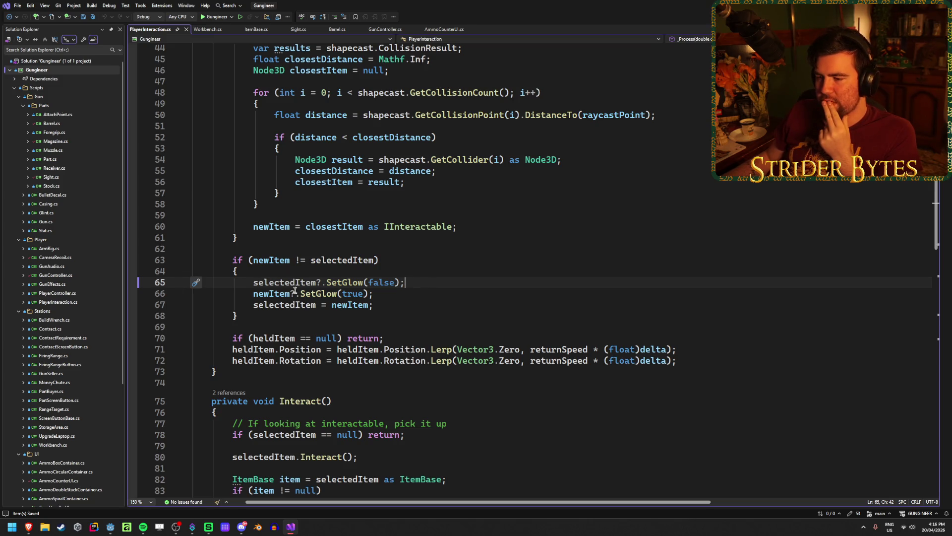
scroll(464, 296, up, 5)
scroll(464, 296, up, 9)
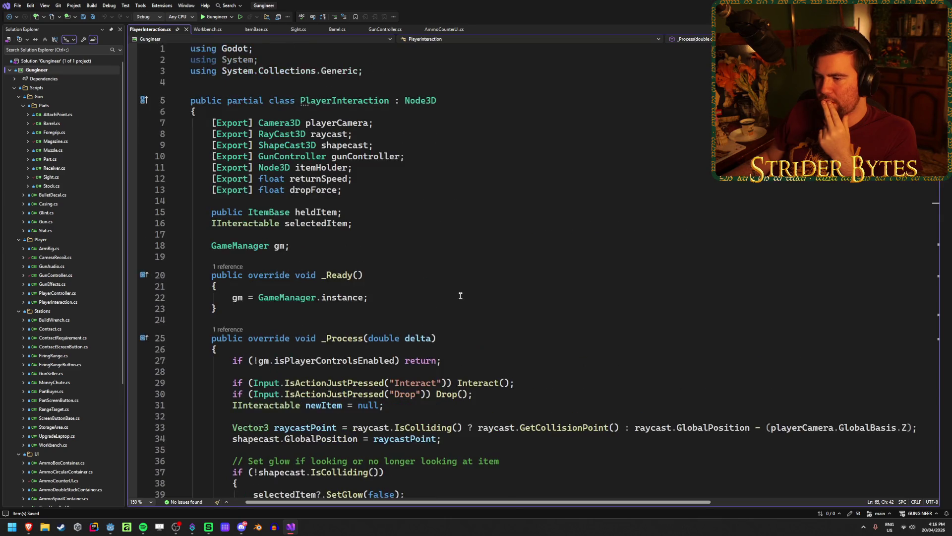
scroll(460, 296, down, 19)
scroll(460, 295, down, 11)
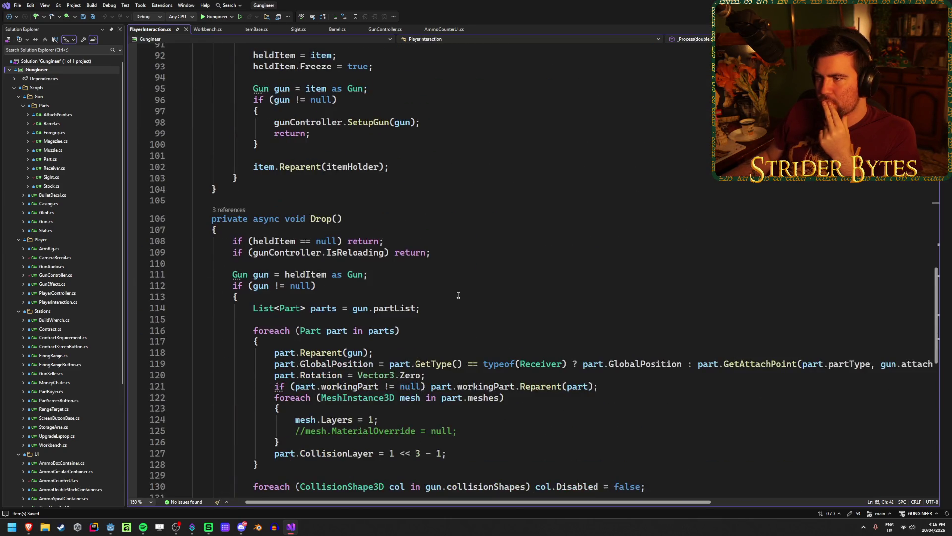
click(207, 29)
Step: Look over the BodyExited method in Workbench.cs
scroll(413, 253, up, 4)
scroll(412, 253, down, 4)
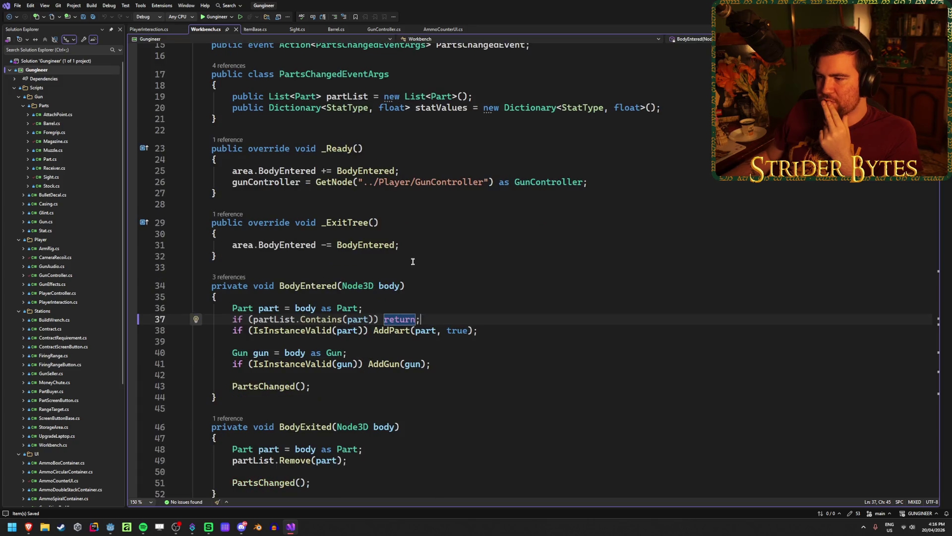
scroll(412, 253, down, 1)
mouse_move(219, 394)
mouse_down()
mouse_move(157, 366)
mouse_move(102, 324)
mouse_up()
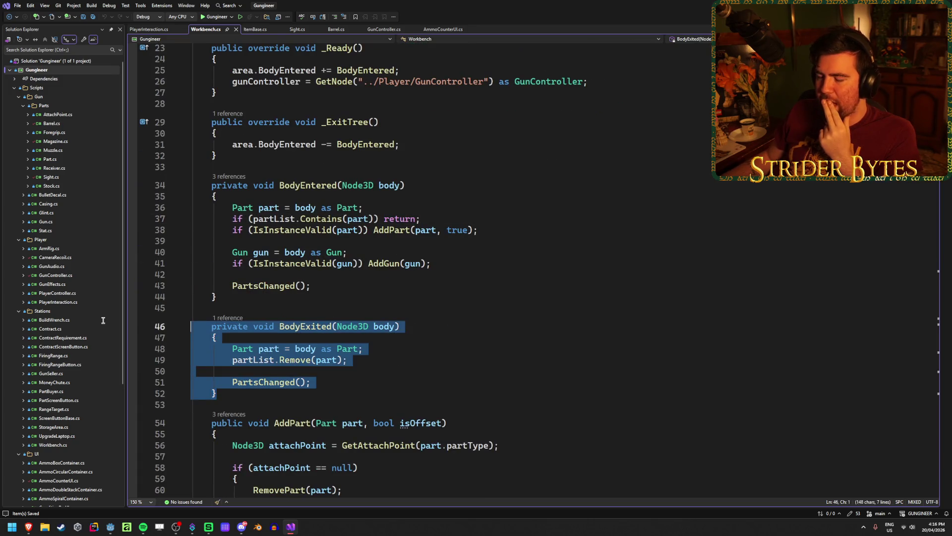
click(240, 393)
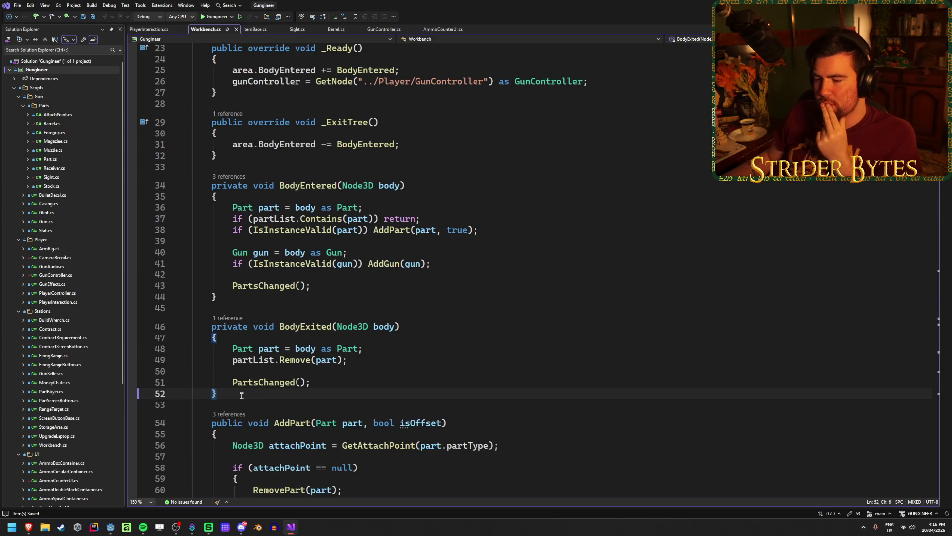
scroll(243, 393, down, 3)
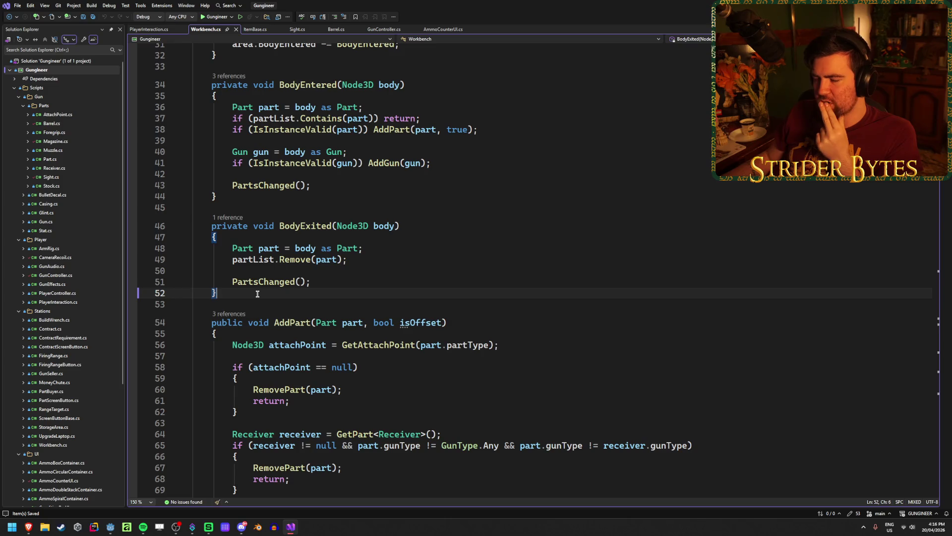
scroll(360, 297, up, 4)
Step: Check BodyEntered's AddGun, AddPart and PartsChanged calls for valid parts and guns
click(444, 298)
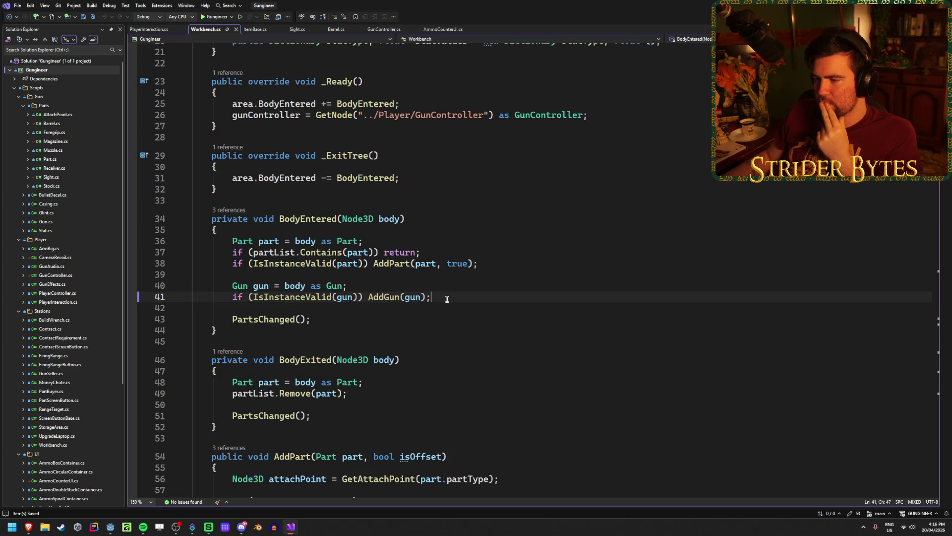
click(315, 319)
click(469, 297)
click(477, 263)
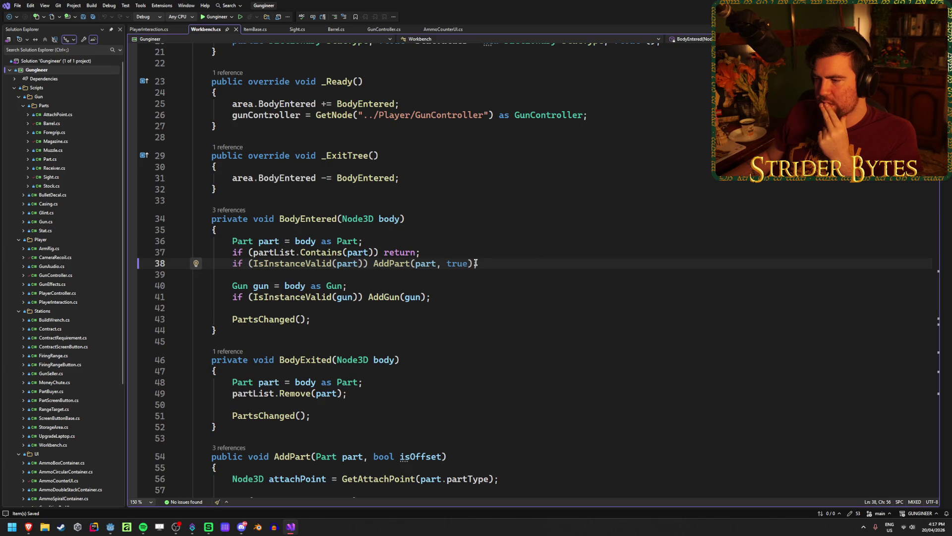
click(446, 295)
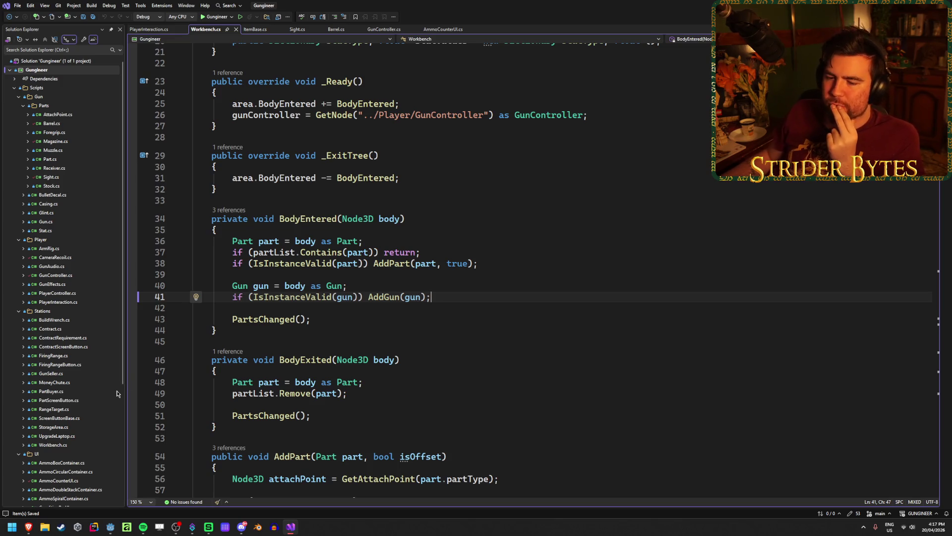
scroll(99, 397, down, 6)
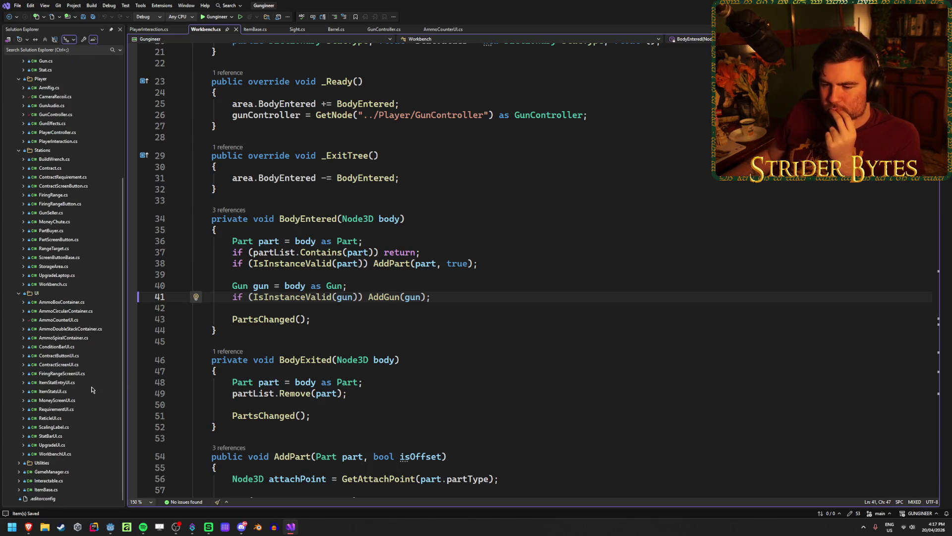
double_click(49, 480)
Step: Inspect Interactable's empty Interact method and move to the end of the meshes field
click(400, 280)
click(270, 313)
click(393, 281)
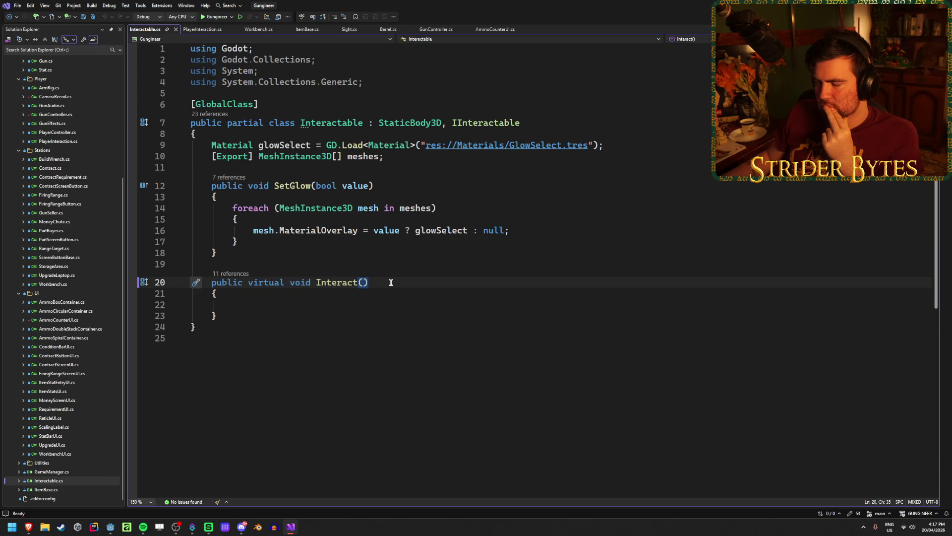
click(398, 155)
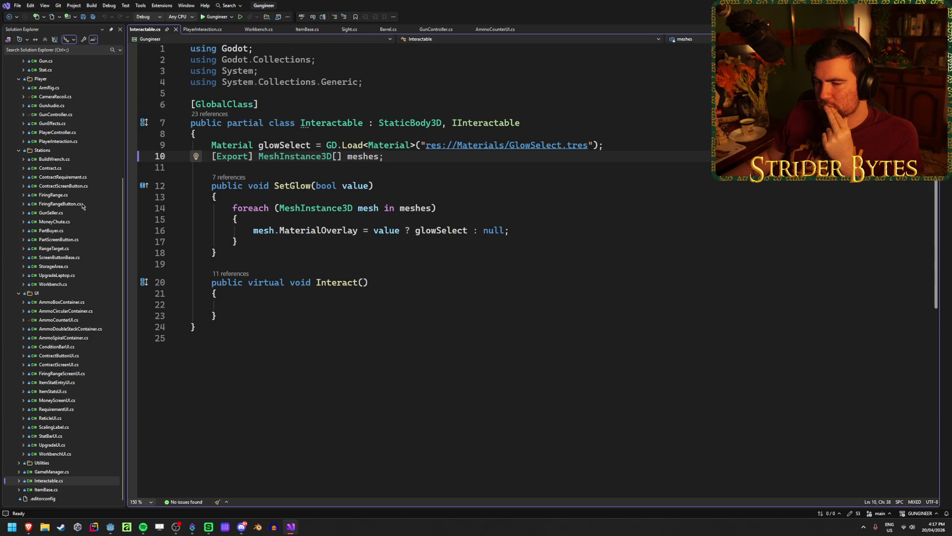
scroll(70, 288, up, 6)
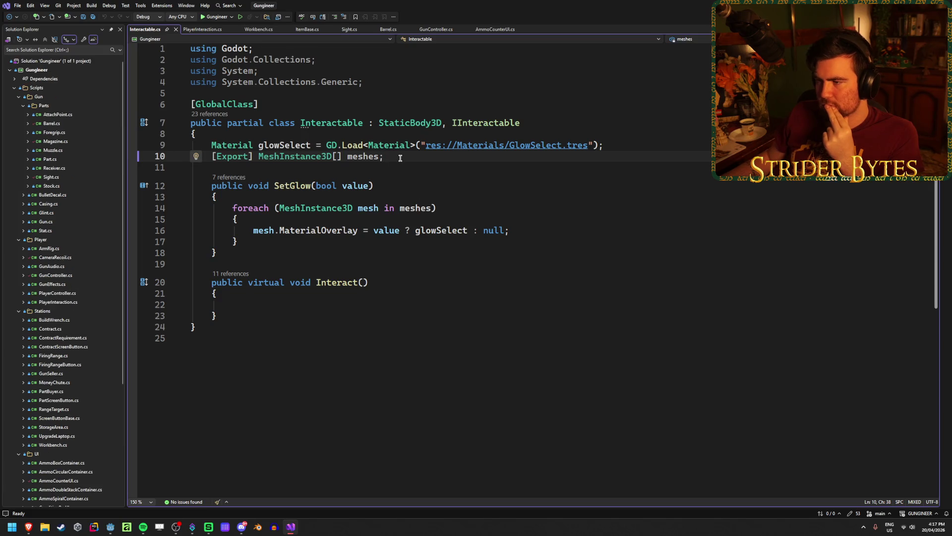
Step: Add 'public event Action InteractedEvent;' below the meshes field and save Interactable.cs
key(Return)
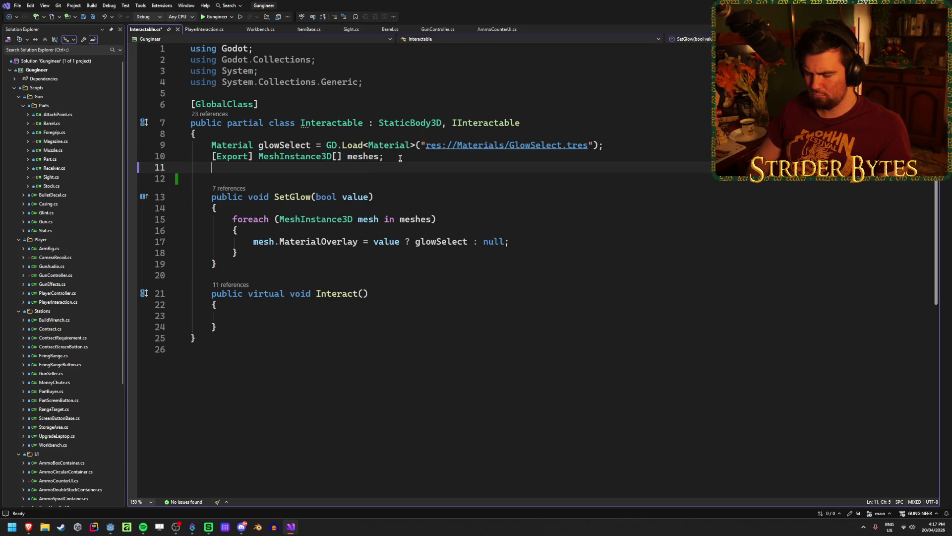
text(public event Action)
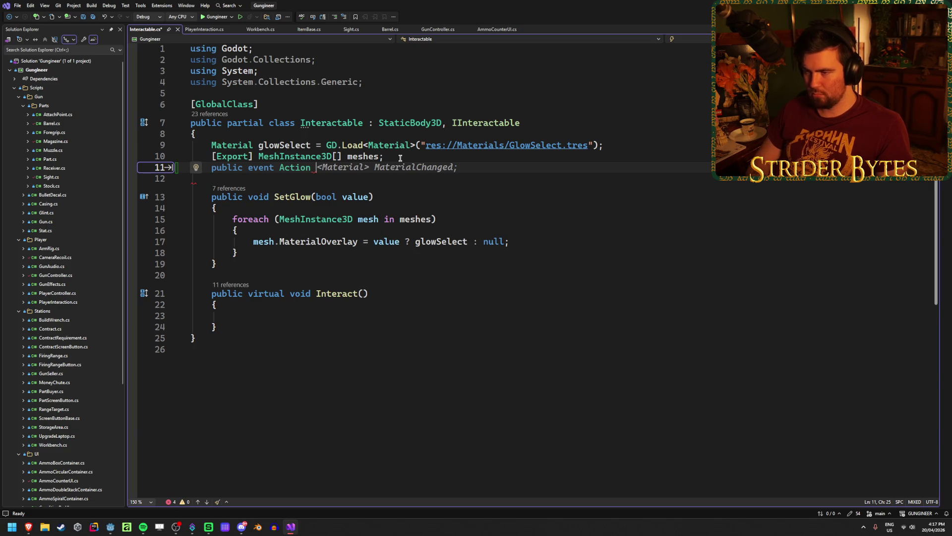
key(Escape)
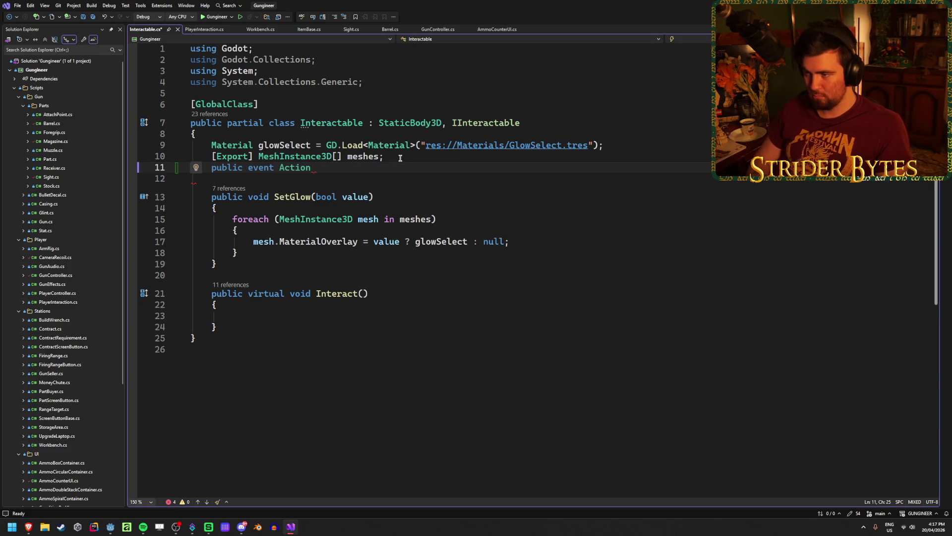
text(Interact)
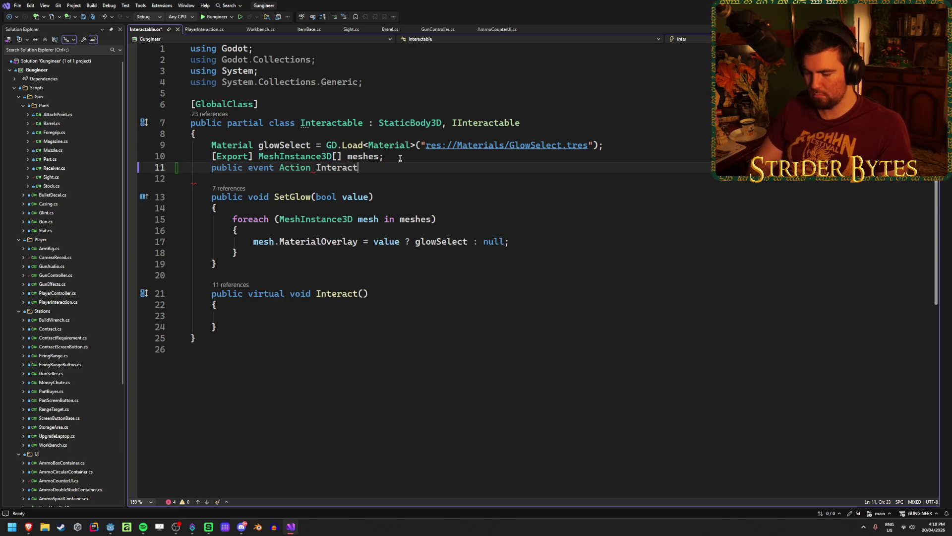
text(edEvent;)
key(ctrl+s)
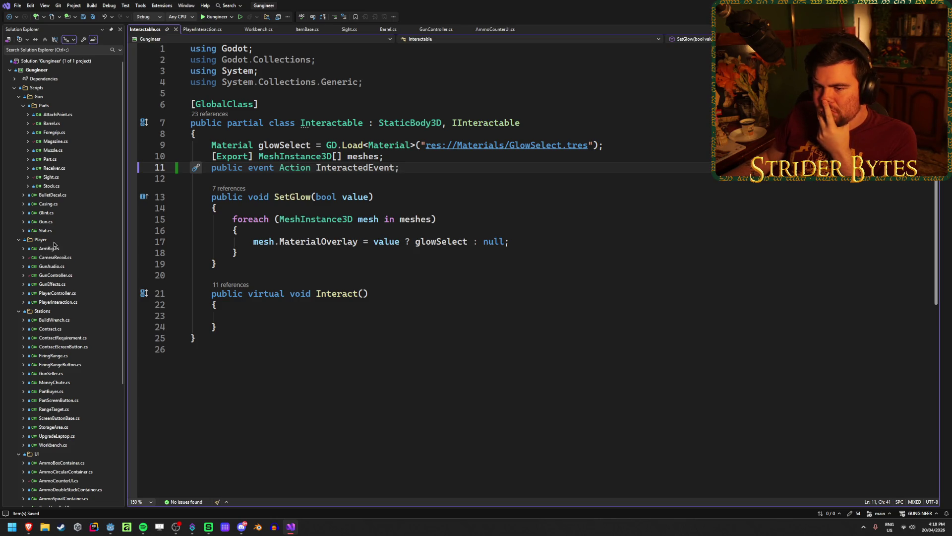
click(51, 222)
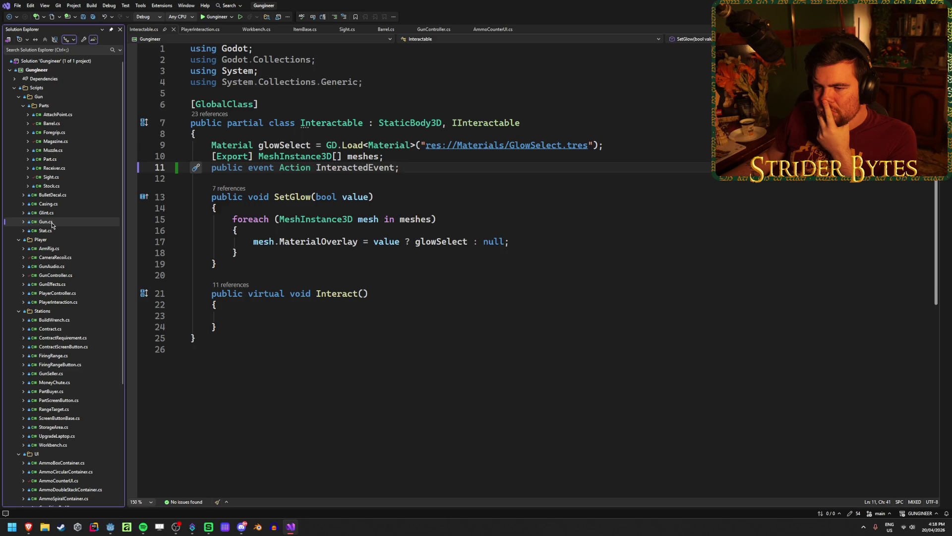
Step: Browse Part.cs and ItemBase.cs, including ItemBase's empty Interact method
click(50, 159)
scroll(392, 213, down, 5)
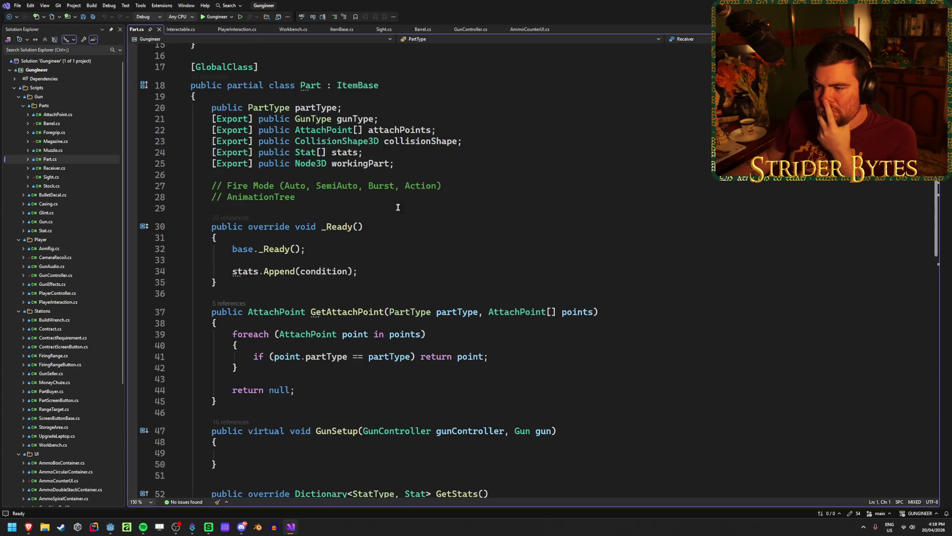
scroll(406, 203, down, 7)
scroll(416, 199, up, 12)
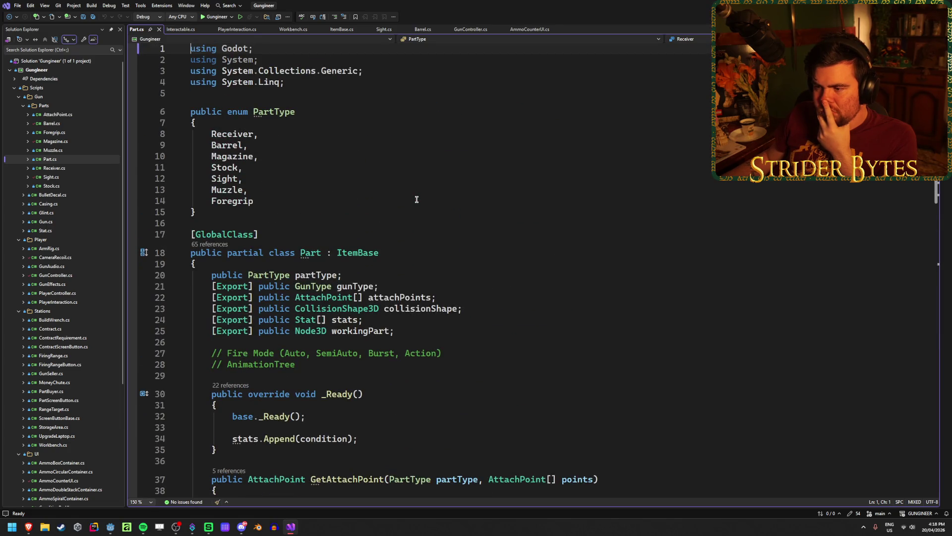
scroll(417, 198, down, 6)
scroll(79, 238, down, 6)
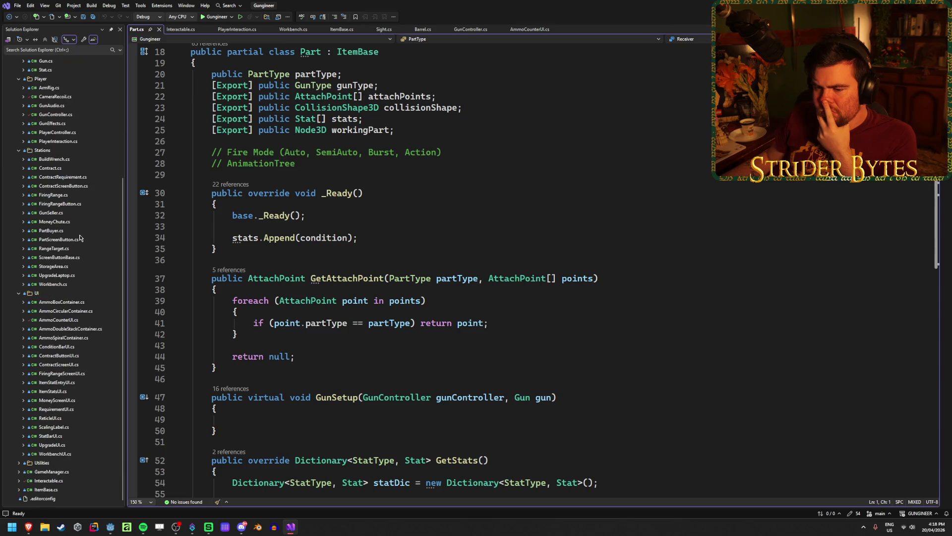
double_click(54, 490)
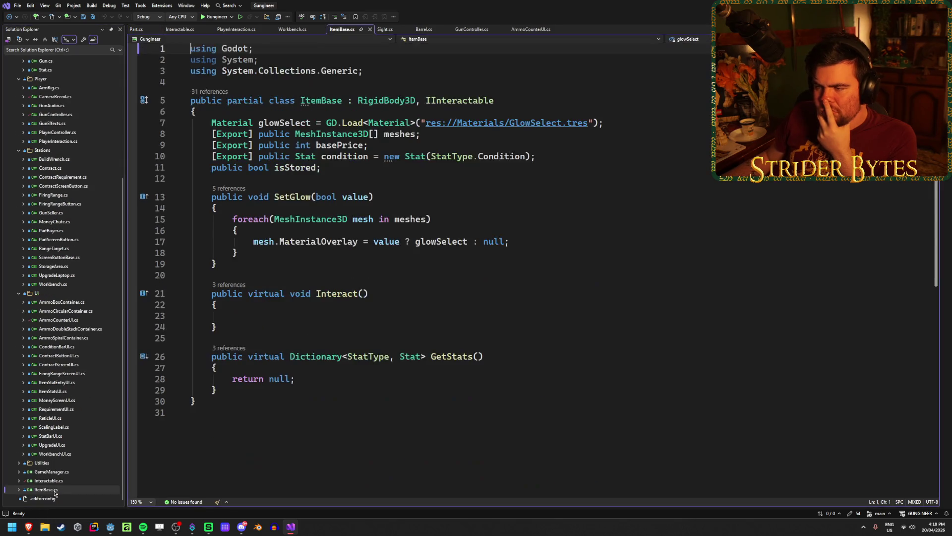
click(257, 314)
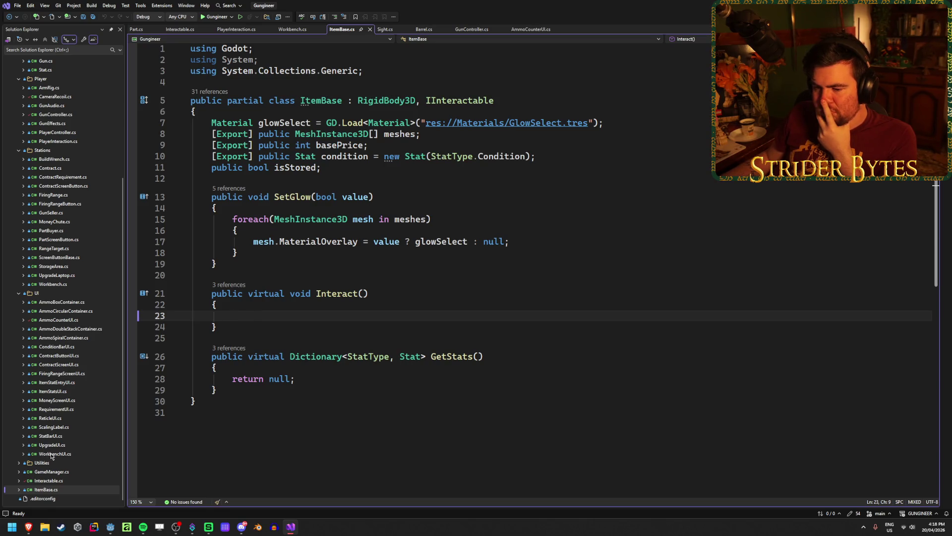
scroll(55, 460, up, 5)
scroll(54, 461, up, 1)
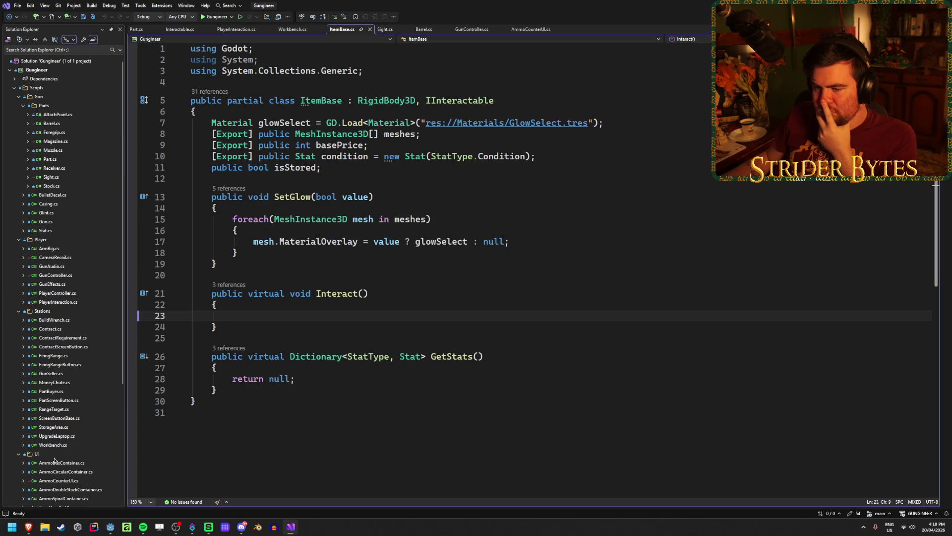
Step: Review Gun.cs again, then bring up PlayerInteraction.cs at its Interact method
double_click(45, 221)
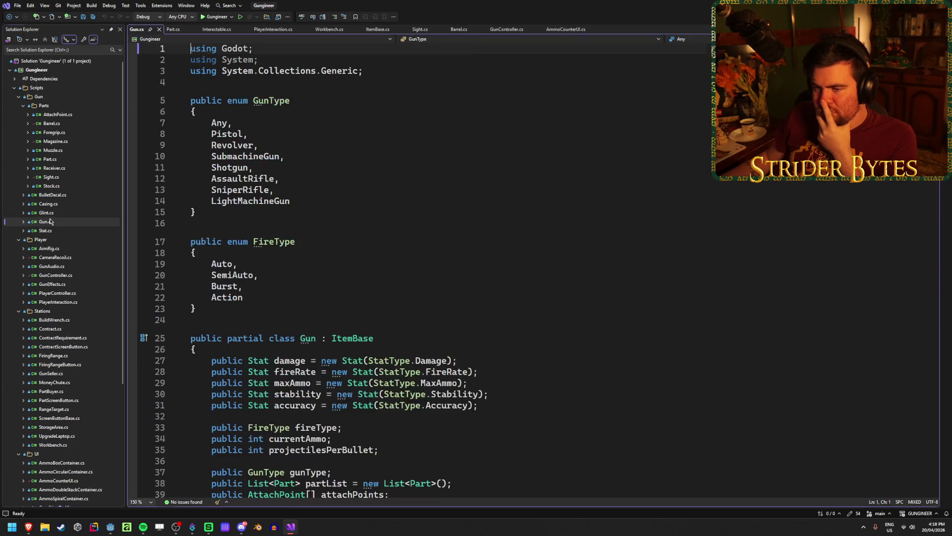
scroll(310, 306, down, 6)
scroll(476, 248, down, 18)
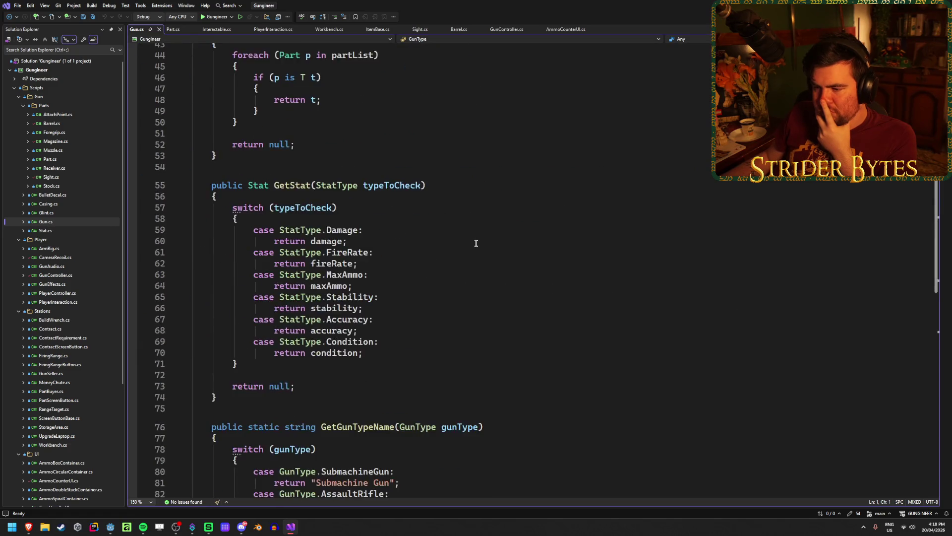
scroll(476, 242, down, 1)
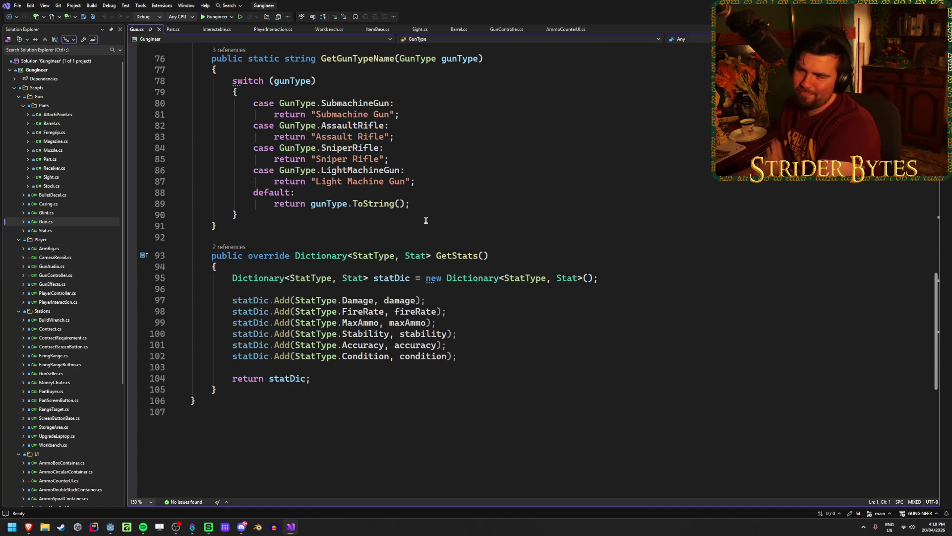
scroll(426, 220, up, 7)
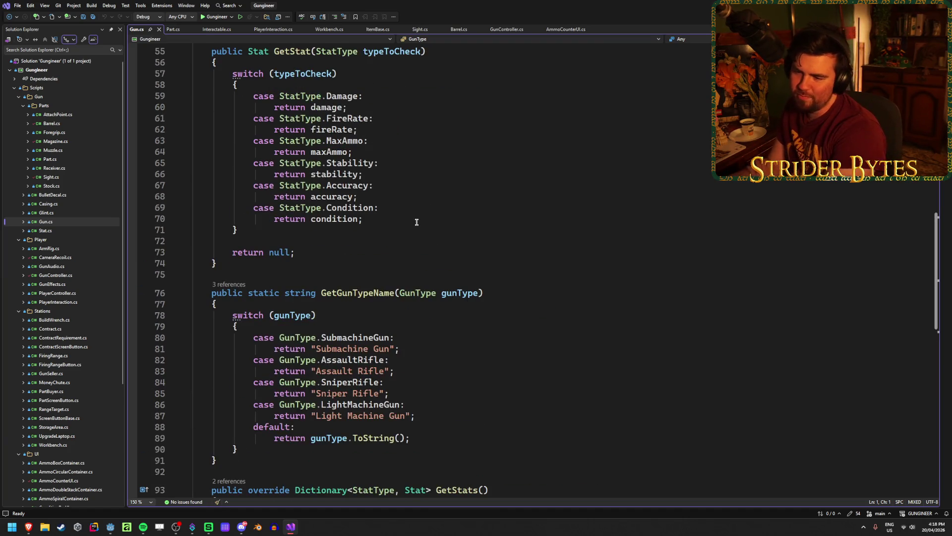
scroll(417, 222, up, 10)
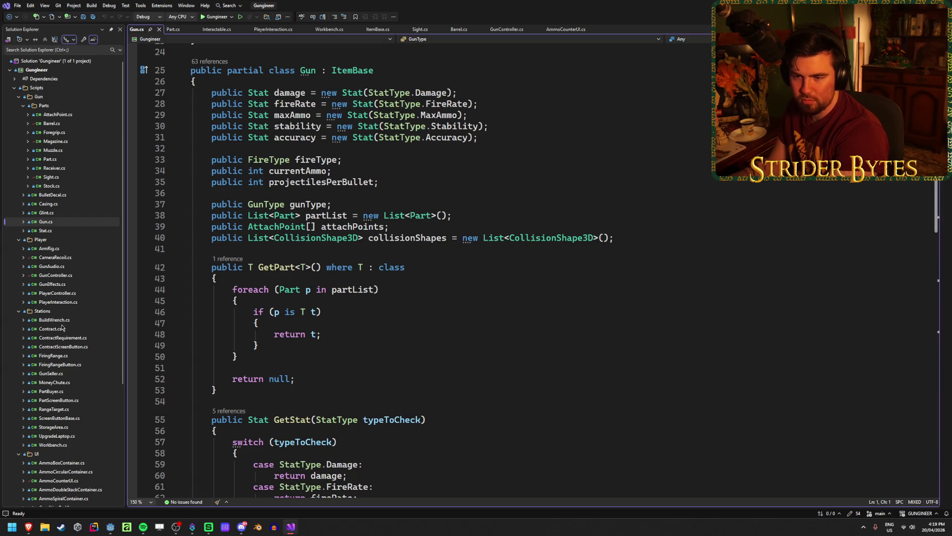
double_click(80, 304)
scroll(443, 306, up, 9)
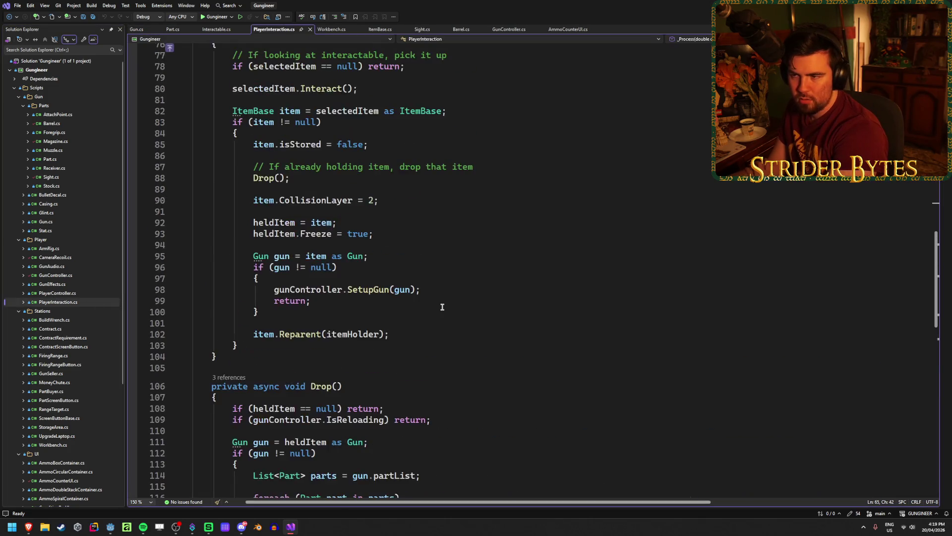
scroll(443, 307, down, 2)
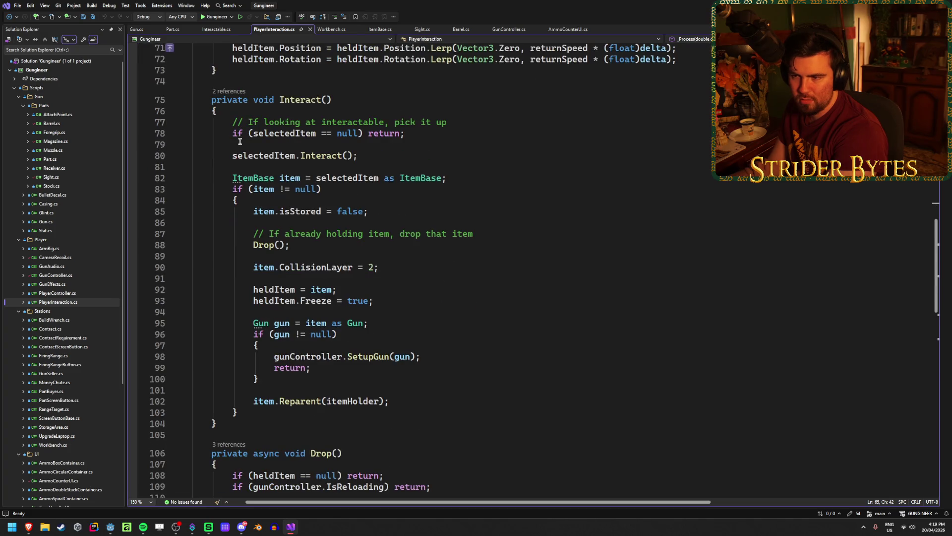
mouse_move(230, 119)
mouse_down()
mouse_move(358, 155)
mouse_move(229, 155)
mouse_up()
click(398, 159)
drag(406, 132, 232, 133)
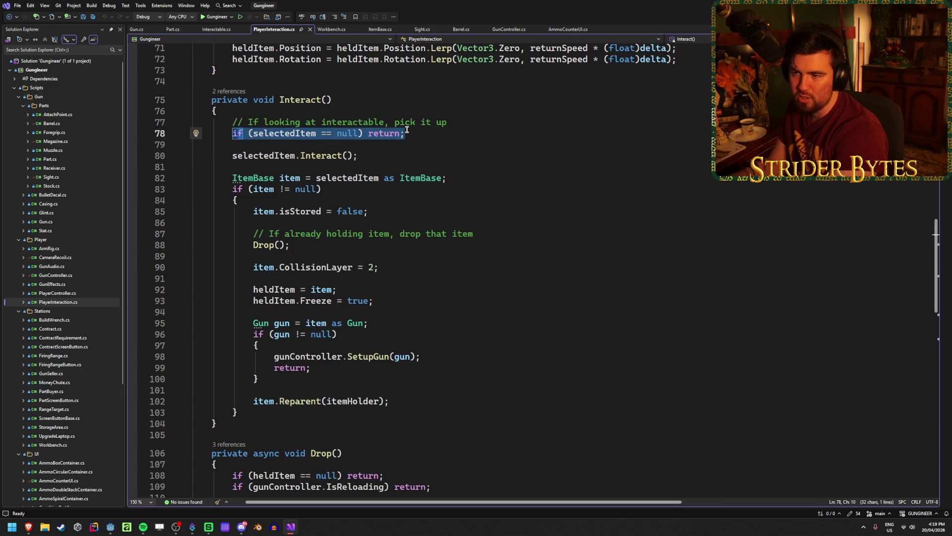
click(440, 133)
drag(447, 178, 232, 178)
click(405, 212)
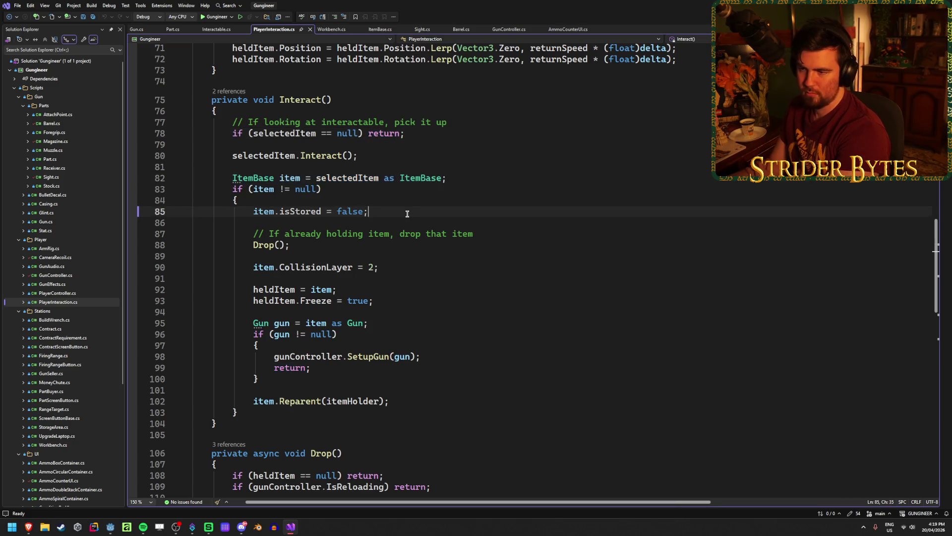
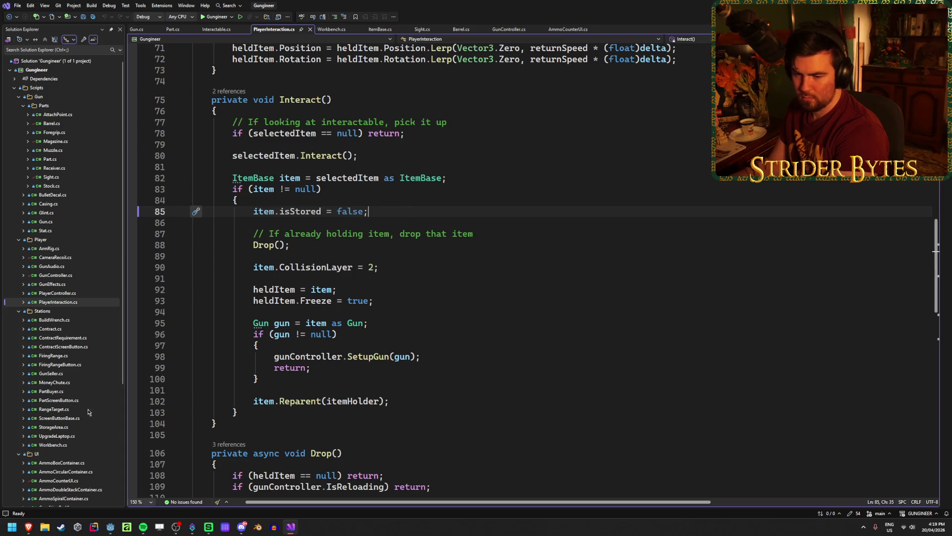
Step: Browse the script folders in Solution Explorer, including Utilities, then bring up Godot's Workshop scene
scroll(65, 395, down, 6)
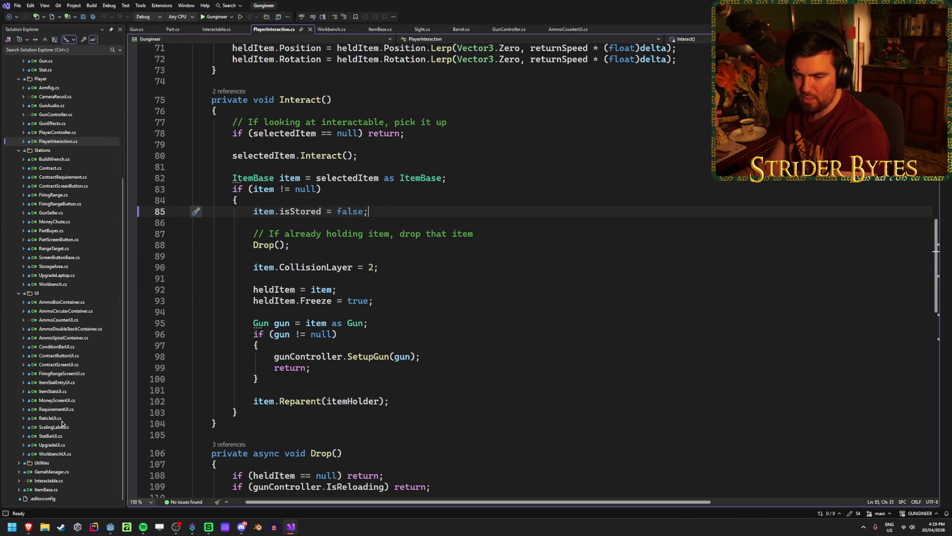
scroll(68, 403, up, 6)
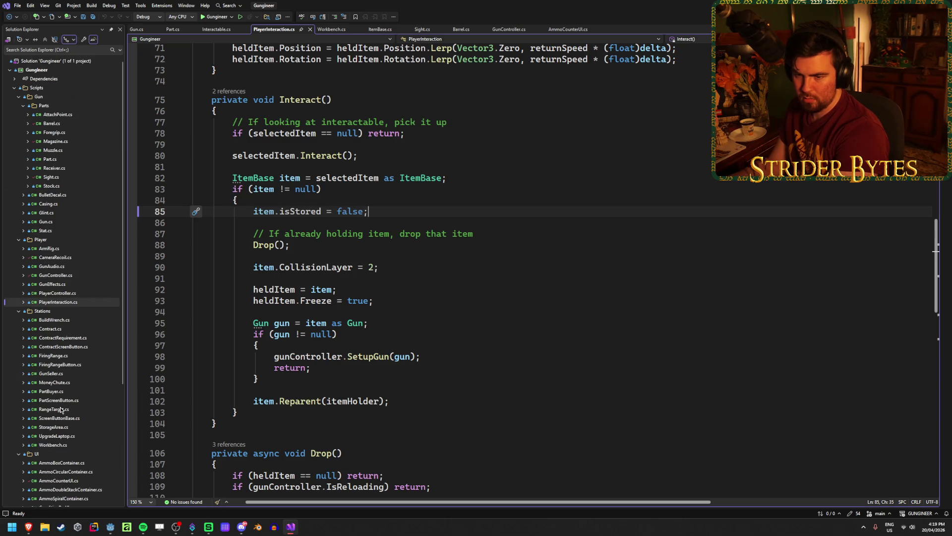
scroll(60, 410, down, 6)
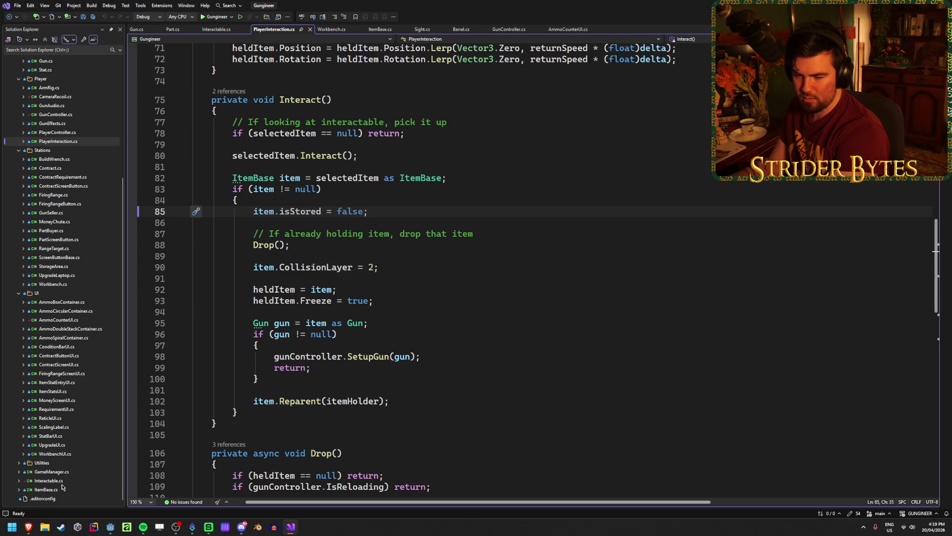
click(20, 463)
click(20, 463)
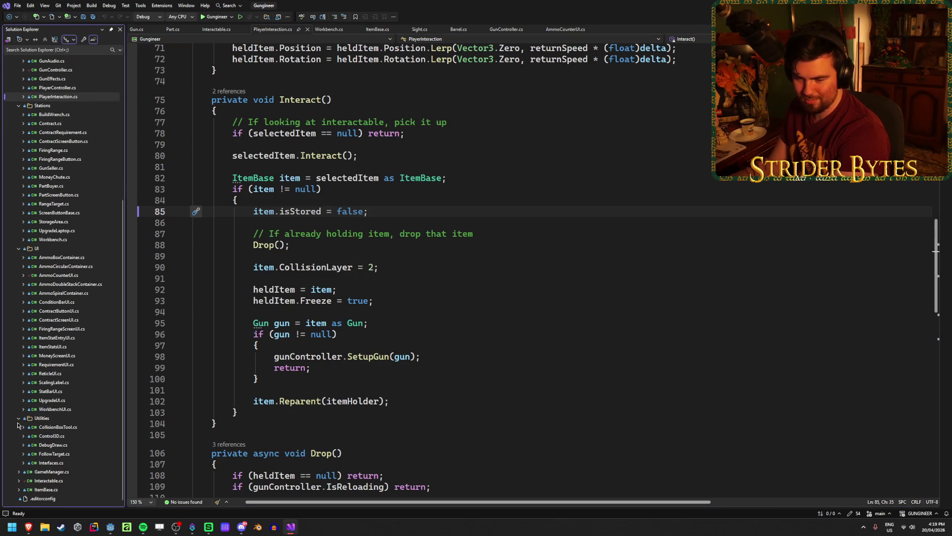
scroll(78, 458, up, 6)
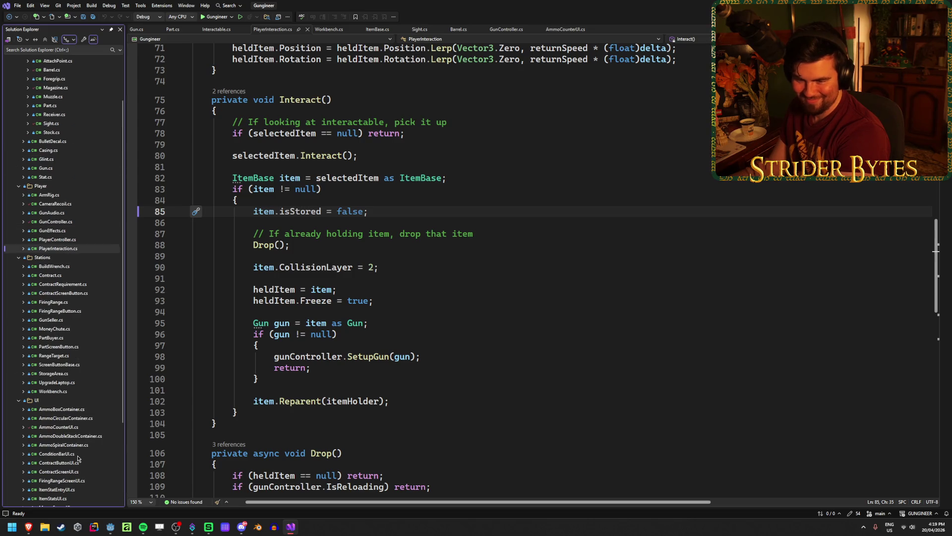
scroll(78, 458, down, 6)
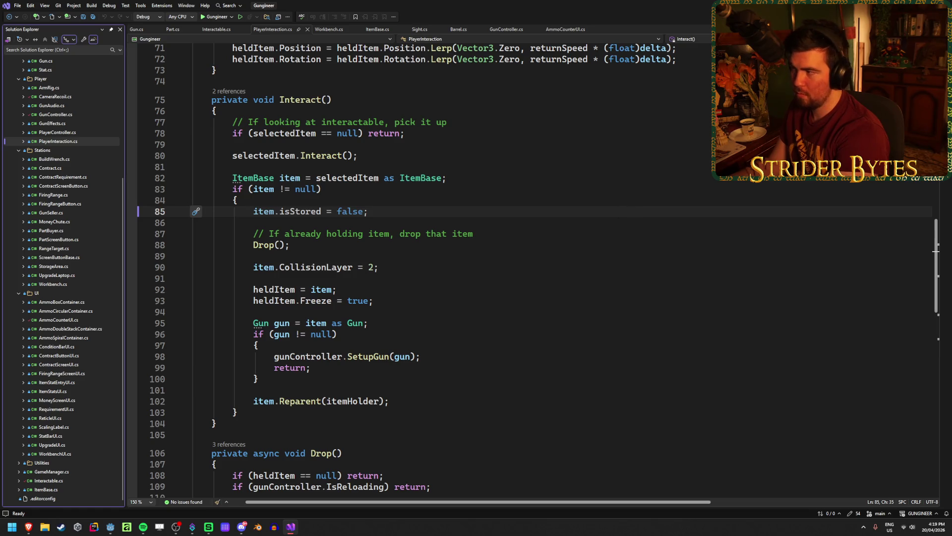
key(alt+Tab)
scroll(72, 411, up, 3)
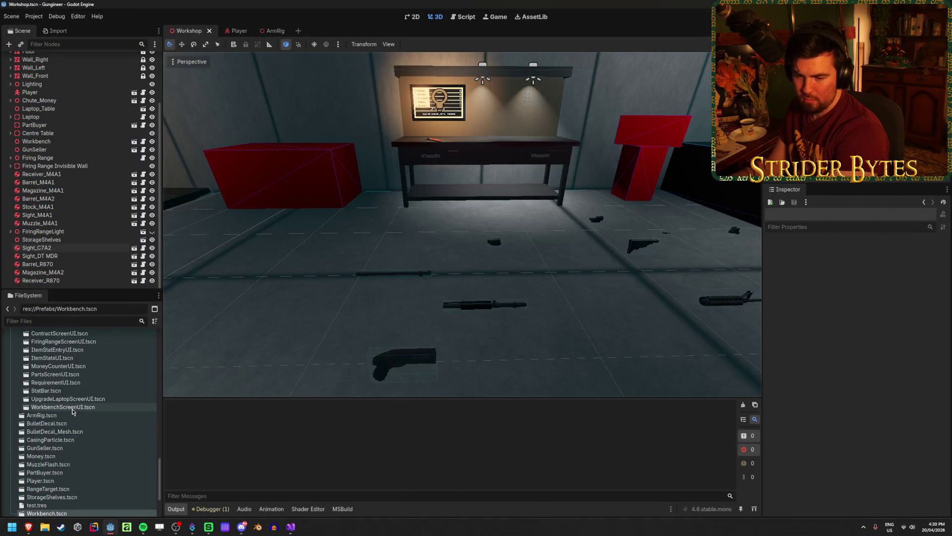
Step: Open Money.tscn in Godot, then return to Interactable.cs in Visual Studio
double_click(60, 456)
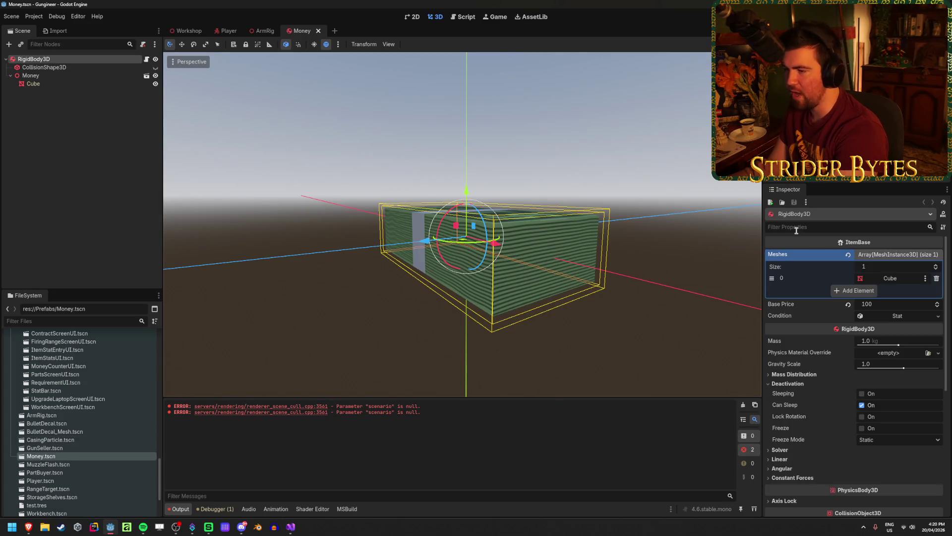
key(super+d)
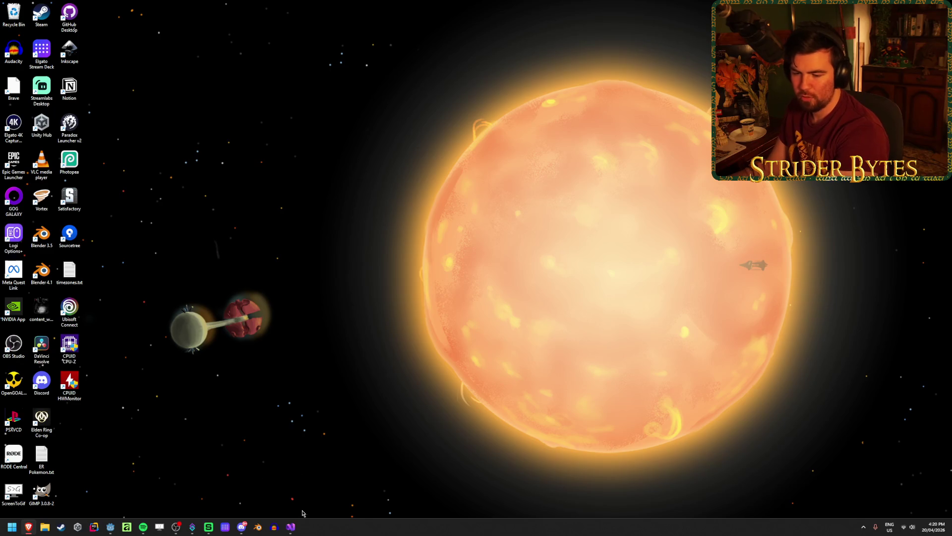
click(293, 528)
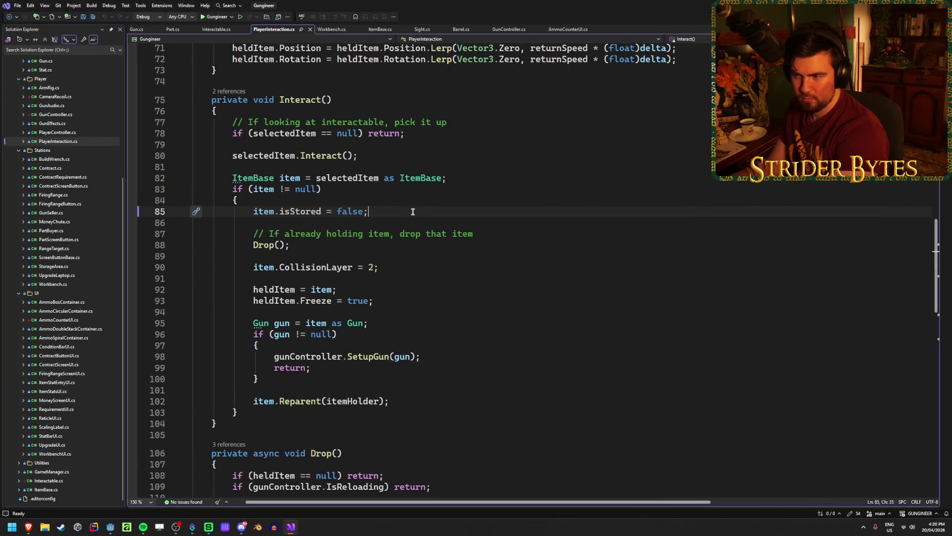
click(223, 30)
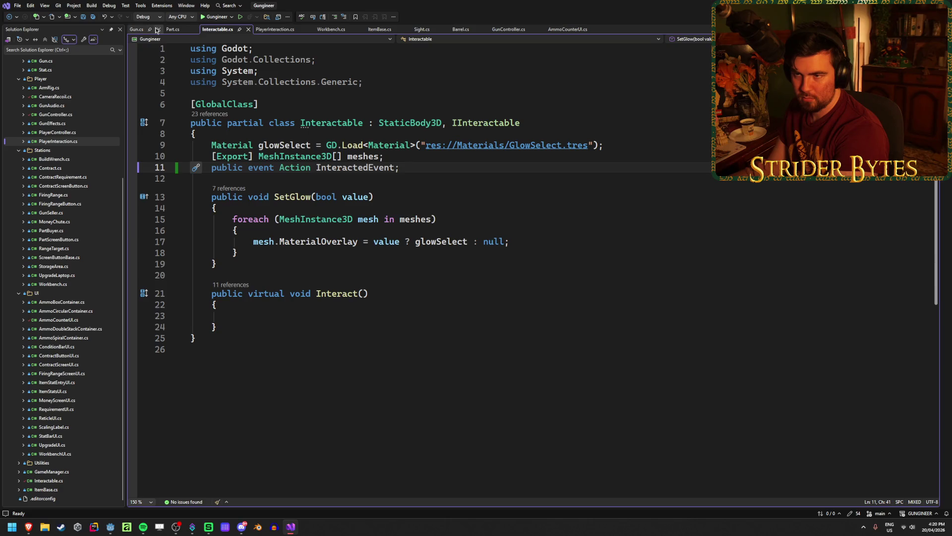
Step: Cut the InteractedEvent declaration out of Interactable.cs and save it
click(379, 30)
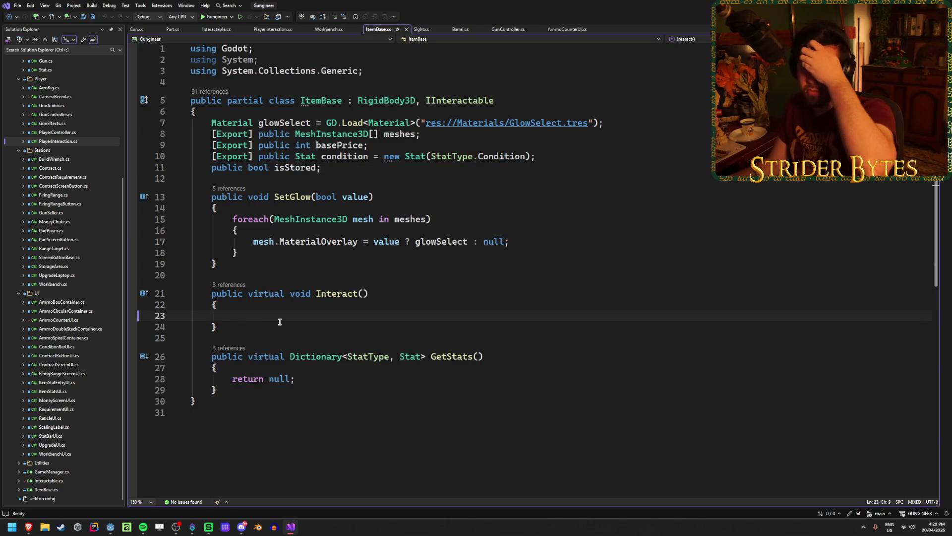
click(418, 298)
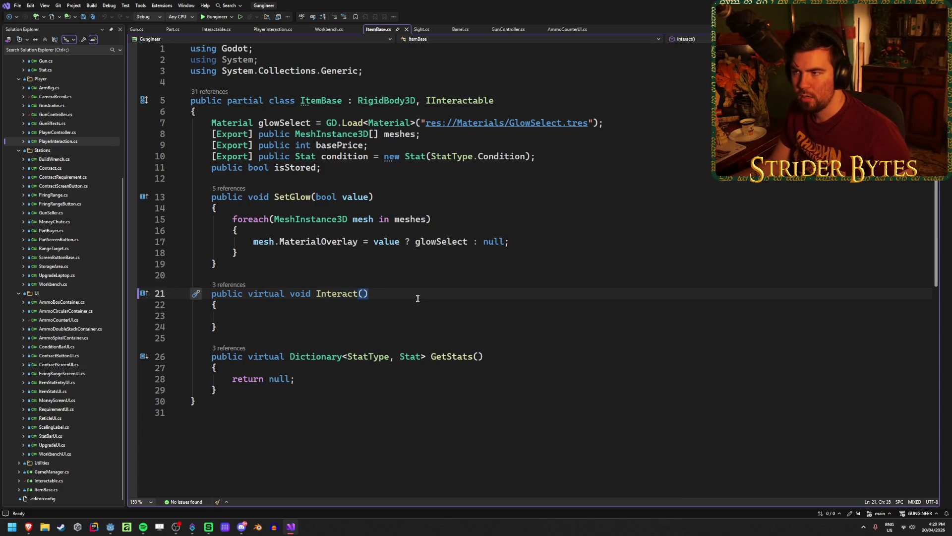
scroll(70, 238, up, 6)
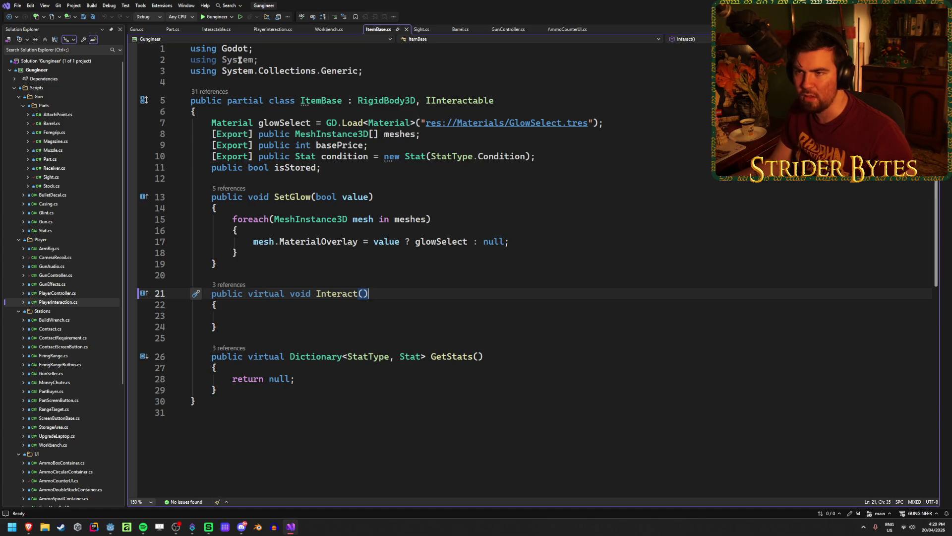
click(215, 30)
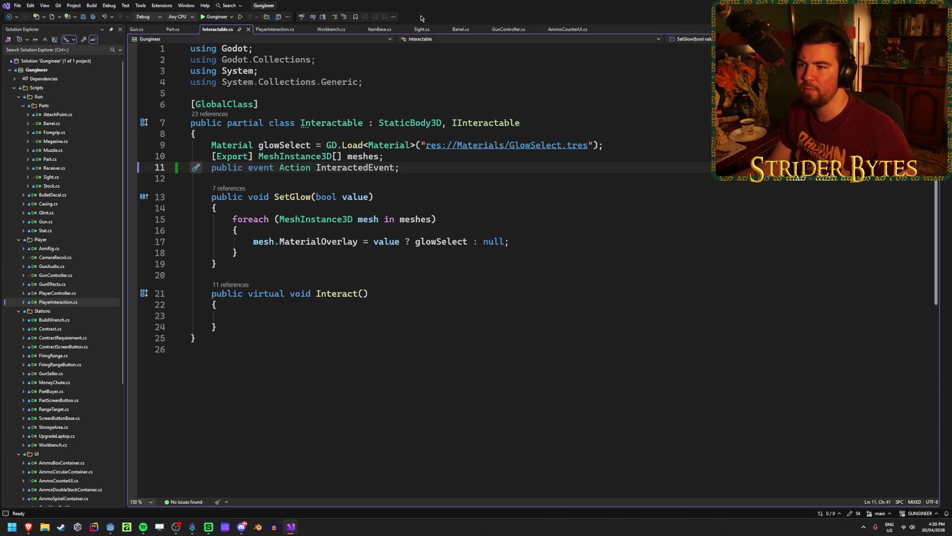
key(ctrl+x)
key(ctrl+s)
Step: Paste InteractedEvent below isStored in ItemBase.cs and add InteractedEvent?.Invoke(); inside Interact()
click(380, 30)
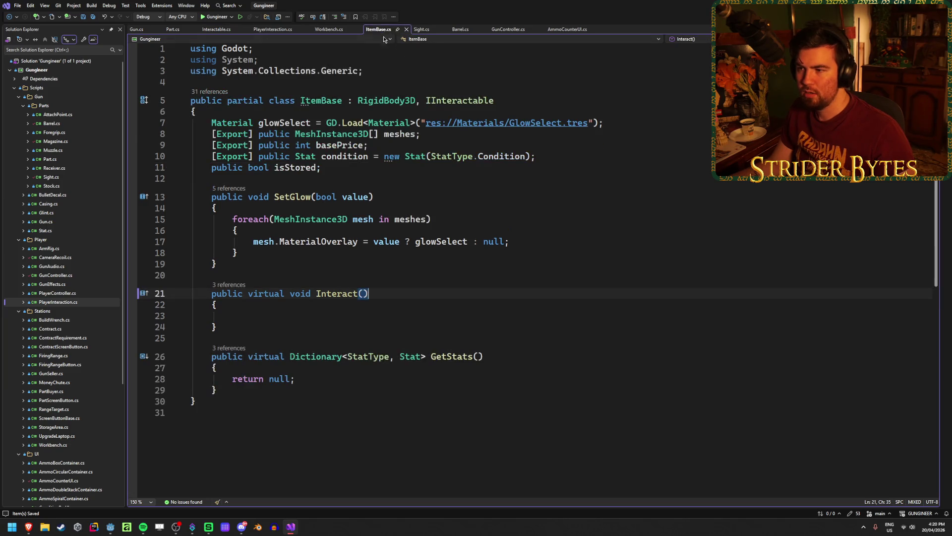
click(289, 315)
key(ctrl+v)
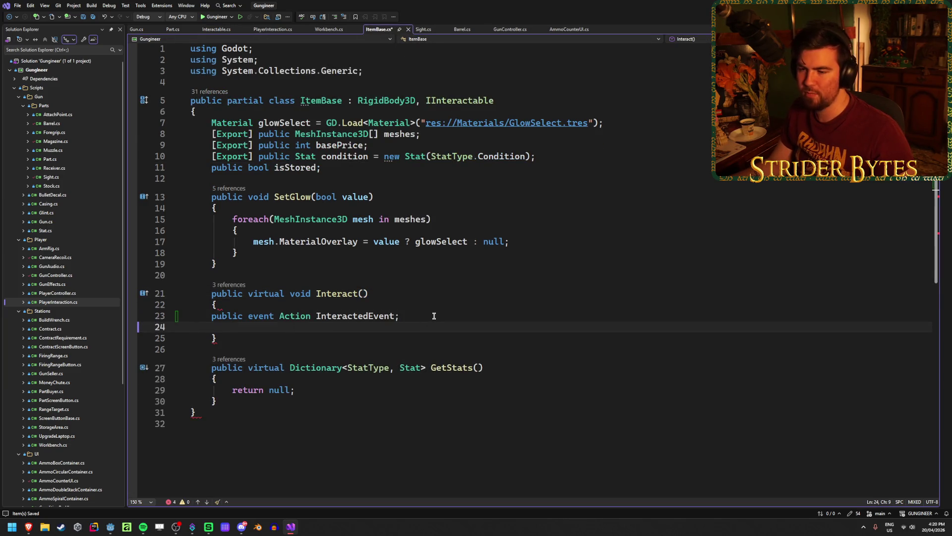
key(ctrl+z)
click(348, 169)
key(Return)
key(ctrl+v)
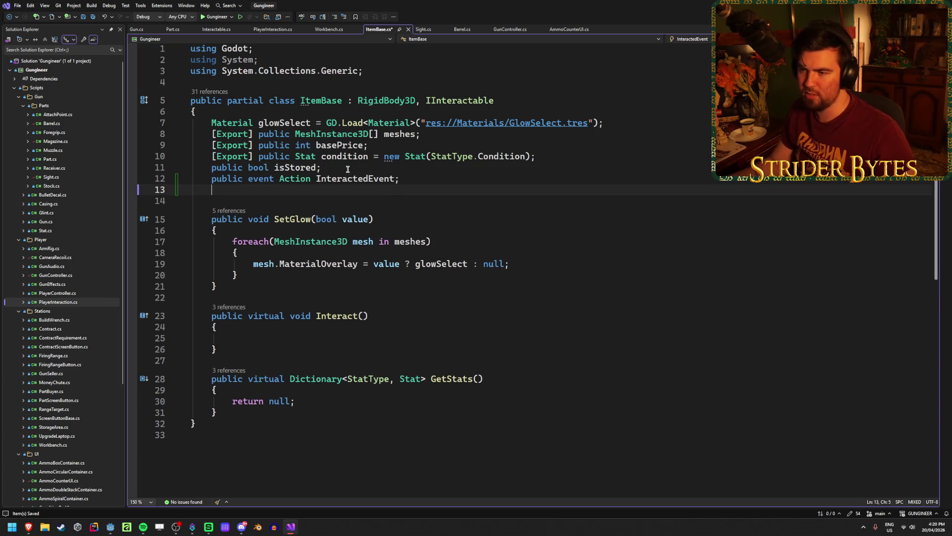
click(290, 339)
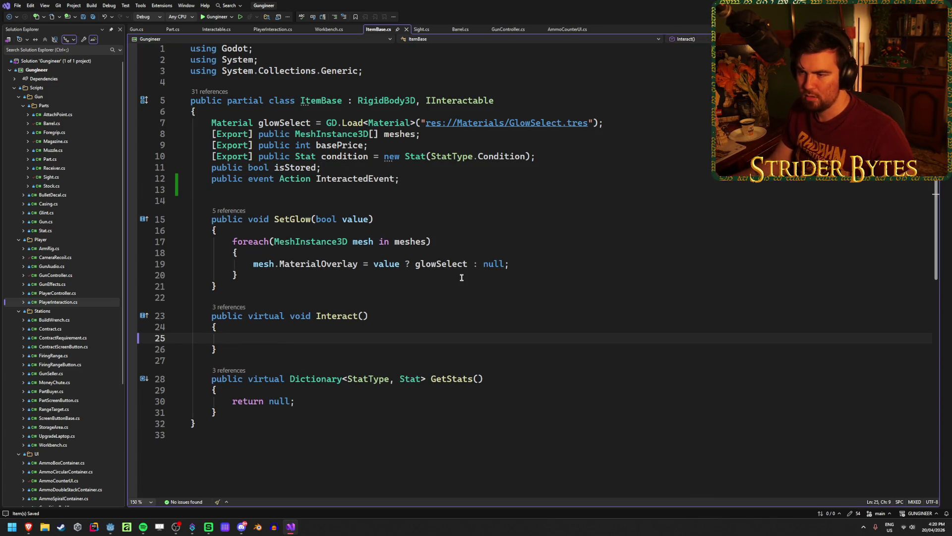
text(Inter)
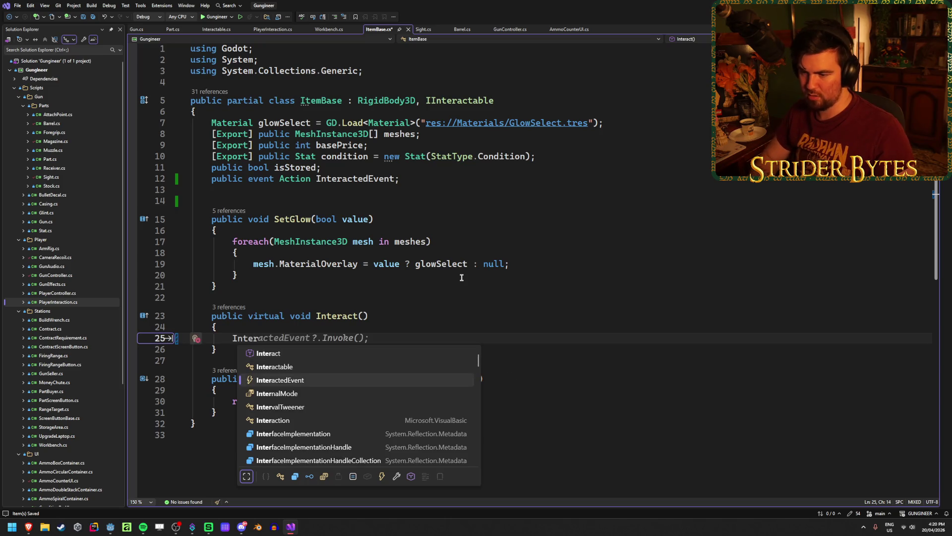
key(Tab)
key(Tab)
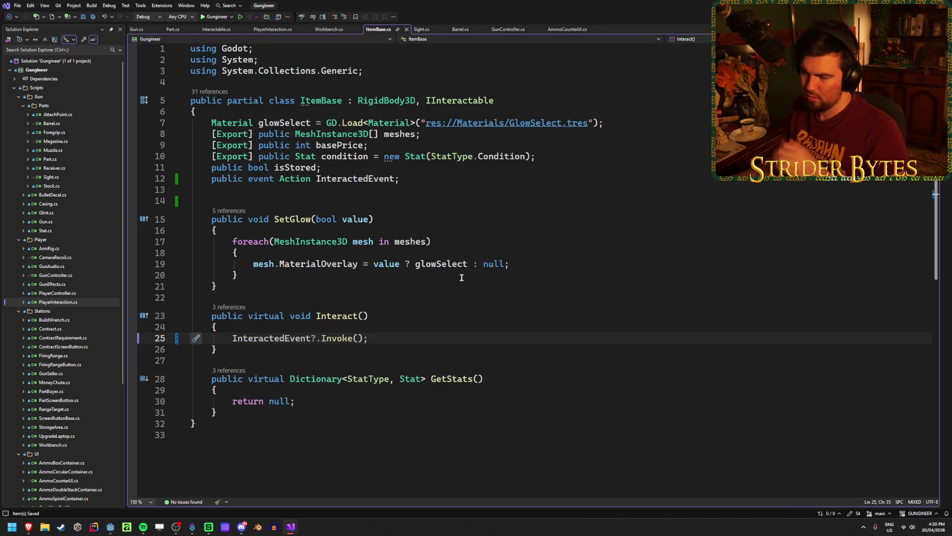
Step: Review Workbench.cs, then switch over to the Godot editor
click(342, 28)
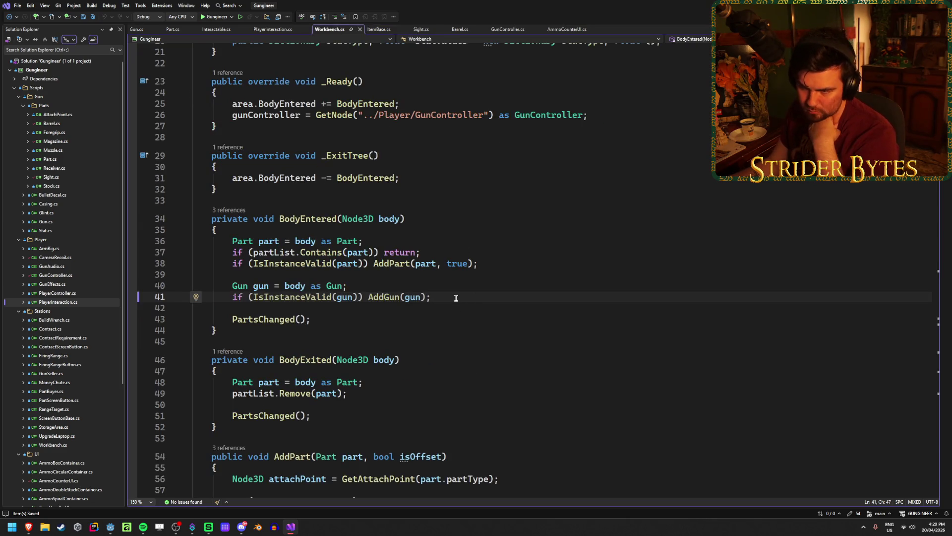
scroll(452, 290, down, 14)
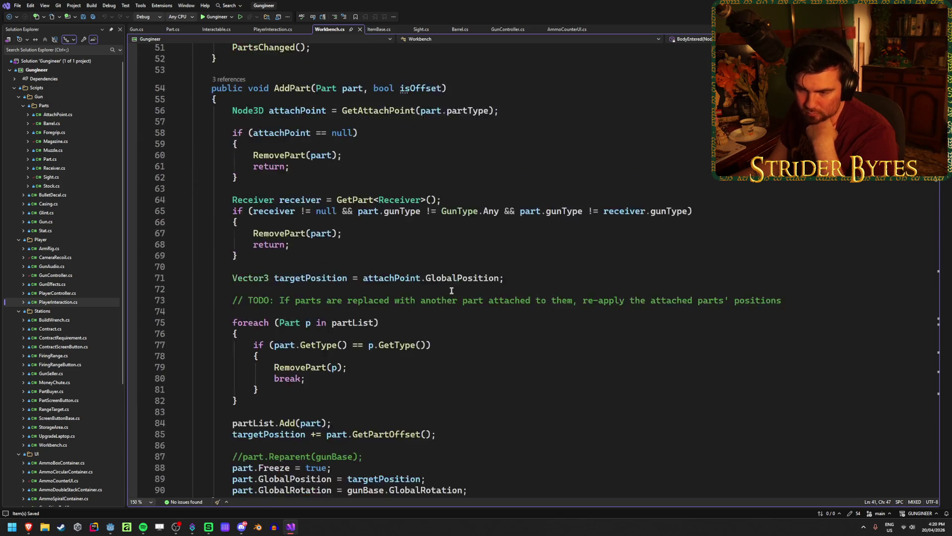
scroll(452, 290, down, 2)
scroll(451, 290, up, 4)
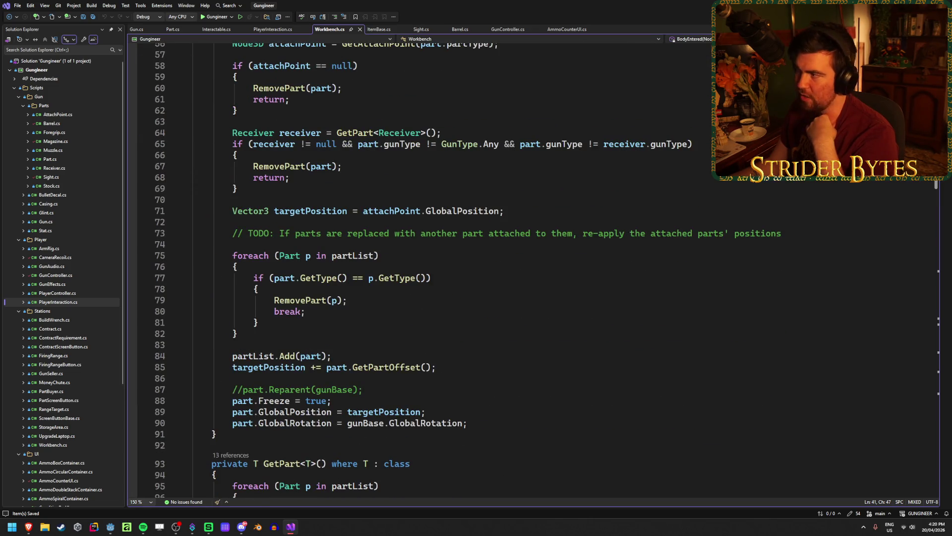
key(super+d)
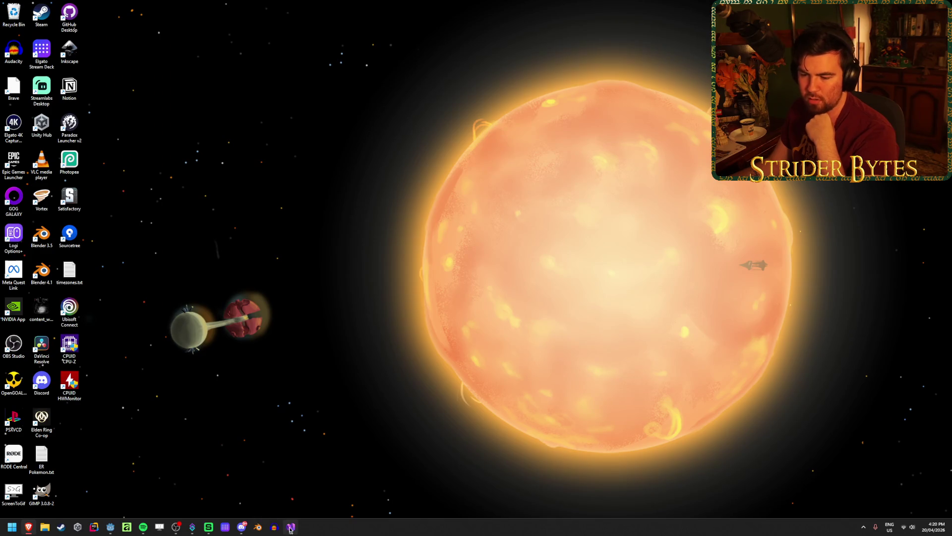
click(291, 527)
click(110, 526)
Step: Build and playtest the game, close the Money scene, retest the workbench, then return to Visual Studio
key(alt+b)
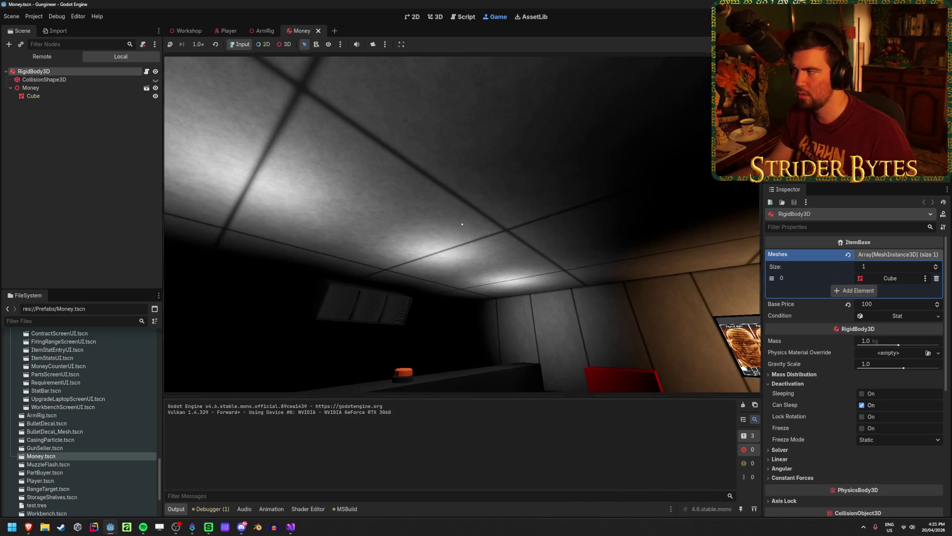
key(F8)
key(ctrl+shift+w)
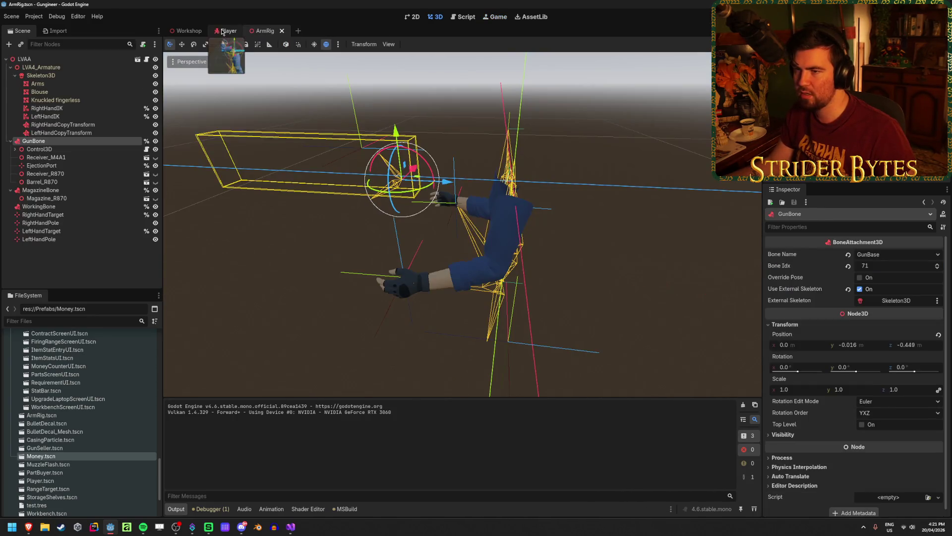
key(ctrl+Tab)
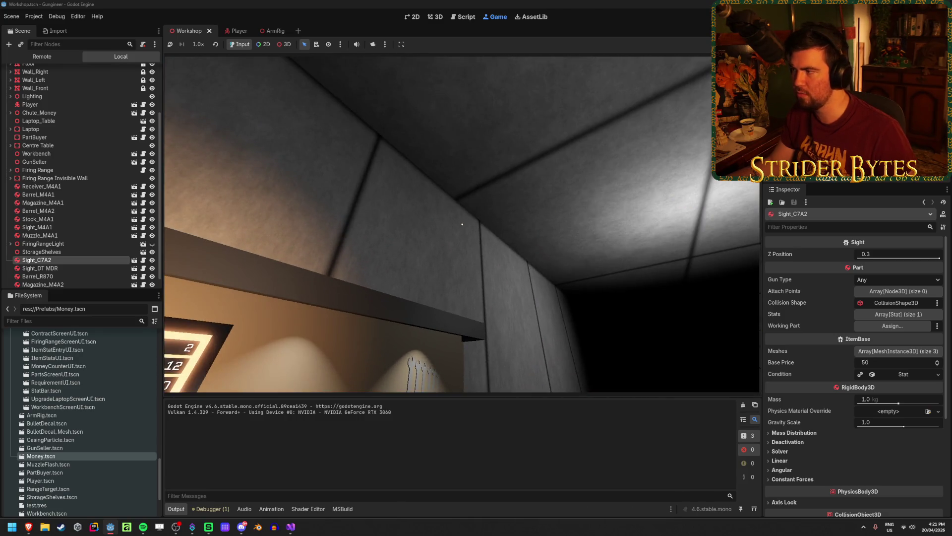
key(F8)
click(295, 529)
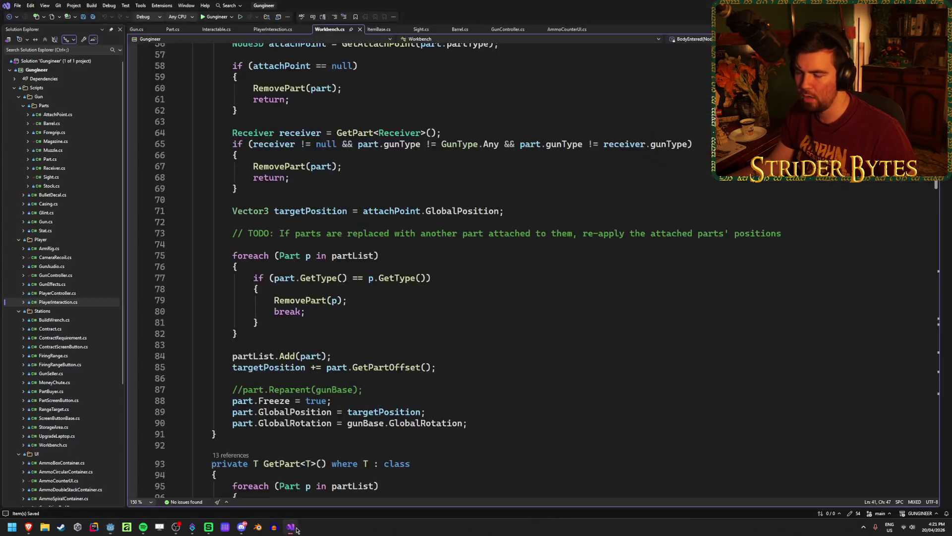
Step: Delete the BodyExited method from Workbench.cs
scroll(404, 302, up, 11)
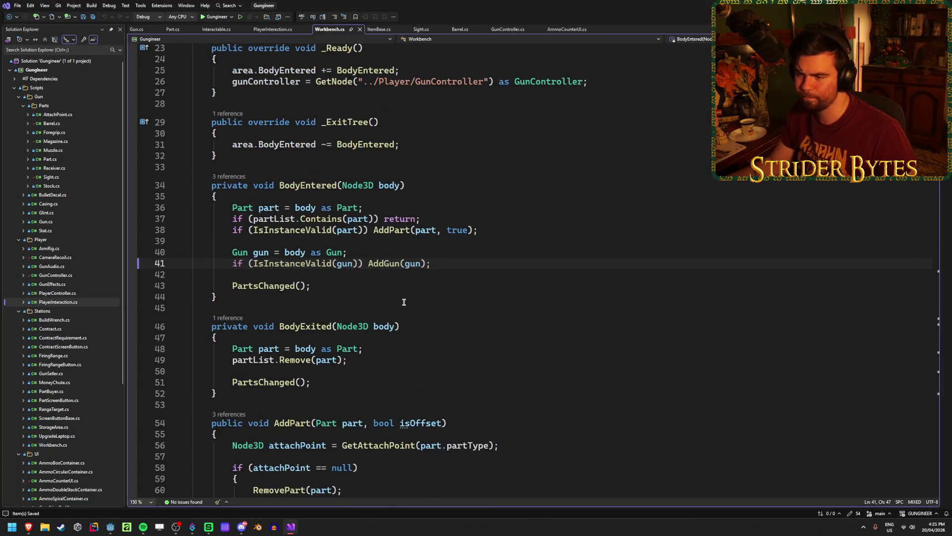
scroll(403, 300, up, 6)
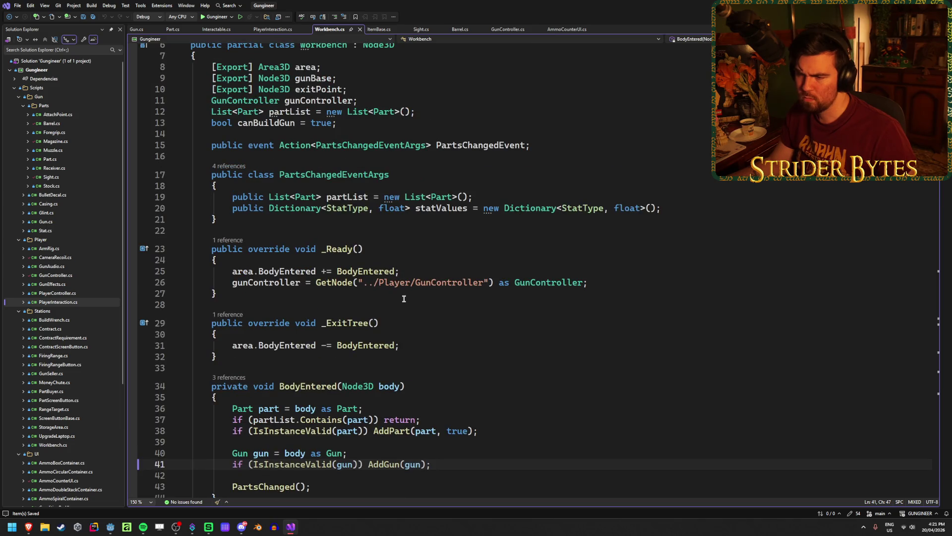
scroll(404, 299, down, 8)
click(330, 281)
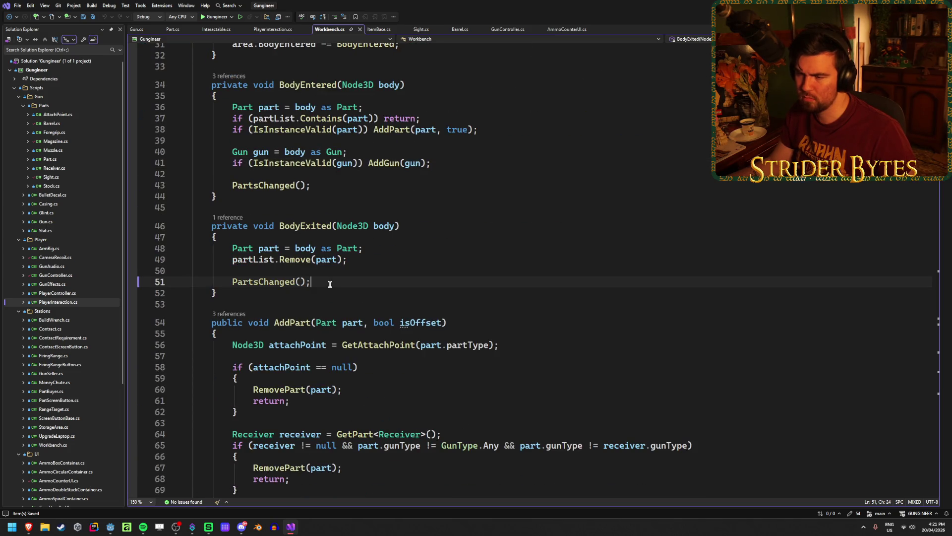
drag(293, 294, 102, 222)
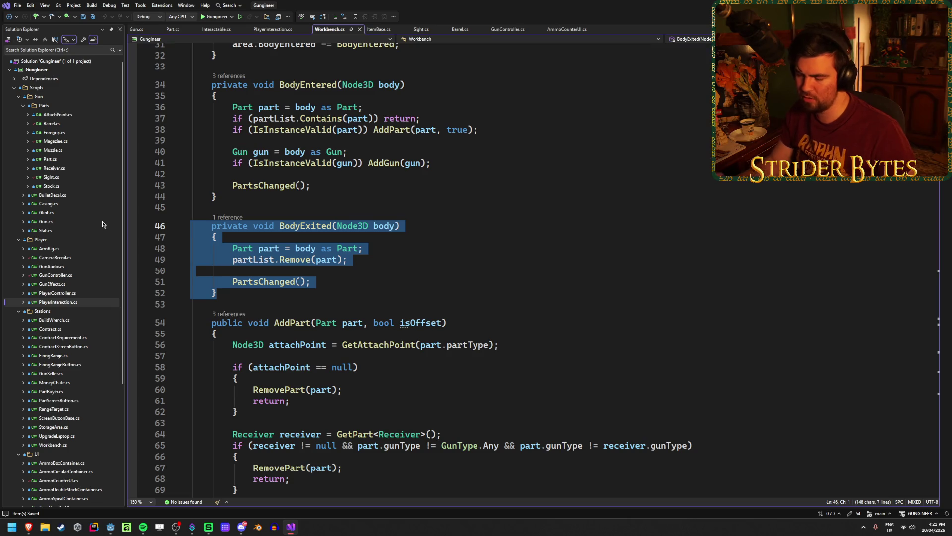
key(BackSpace)
key(BackSpace)
key(BackSpace)
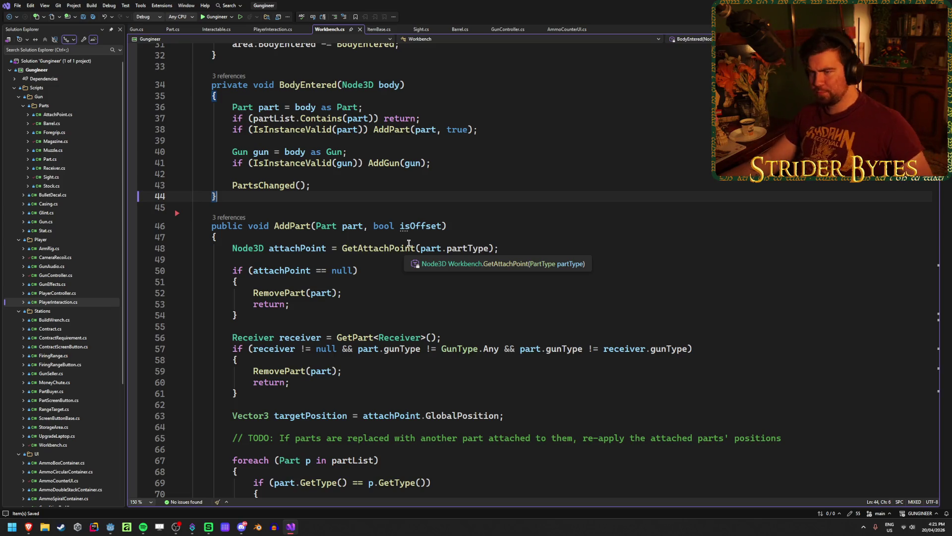
Step: Review the AddPart and AddGun calls in BodyEntered and the AddPart body down to its last statement
click(491, 130)
click(375, 164)
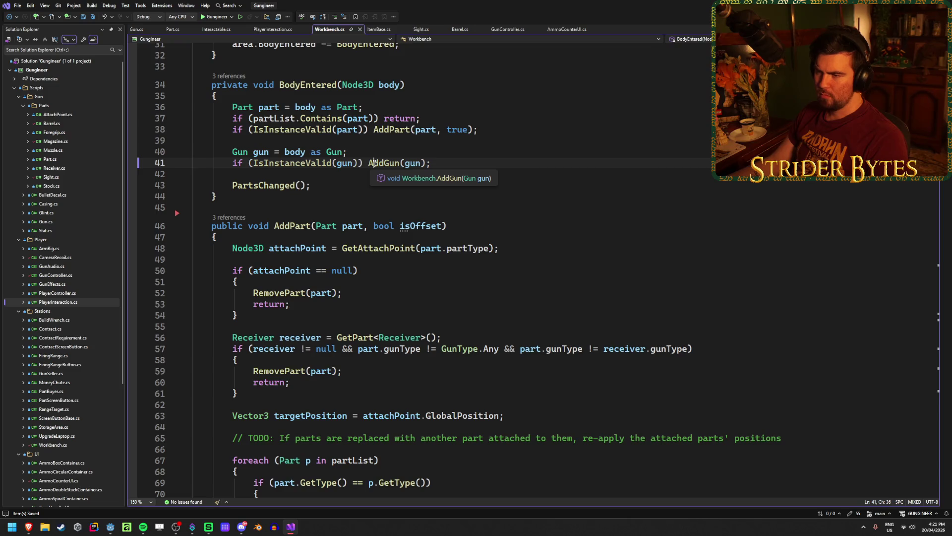
click(385, 125)
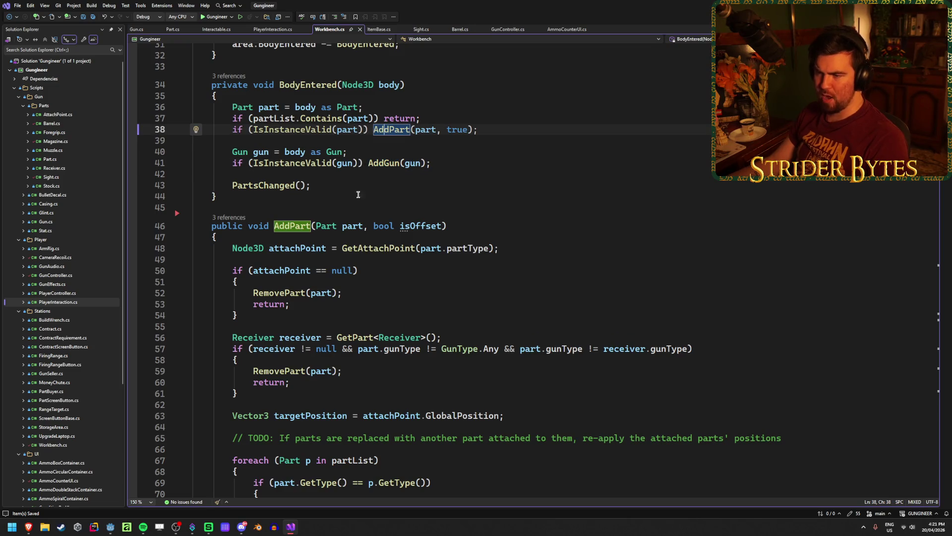
scroll(334, 171, down, 2)
click(456, 157)
click(511, 181)
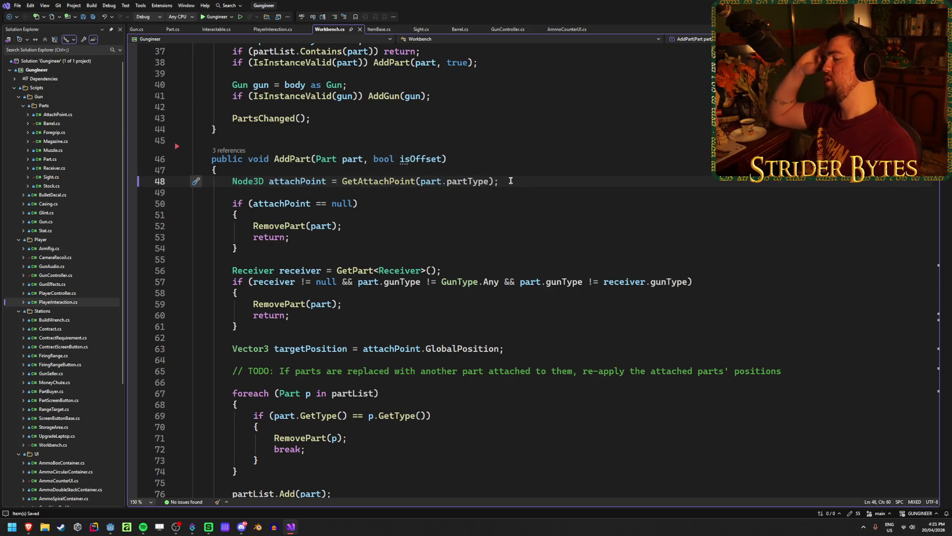
scroll(511, 181, up, 1)
scroll(511, 181, down, 14)
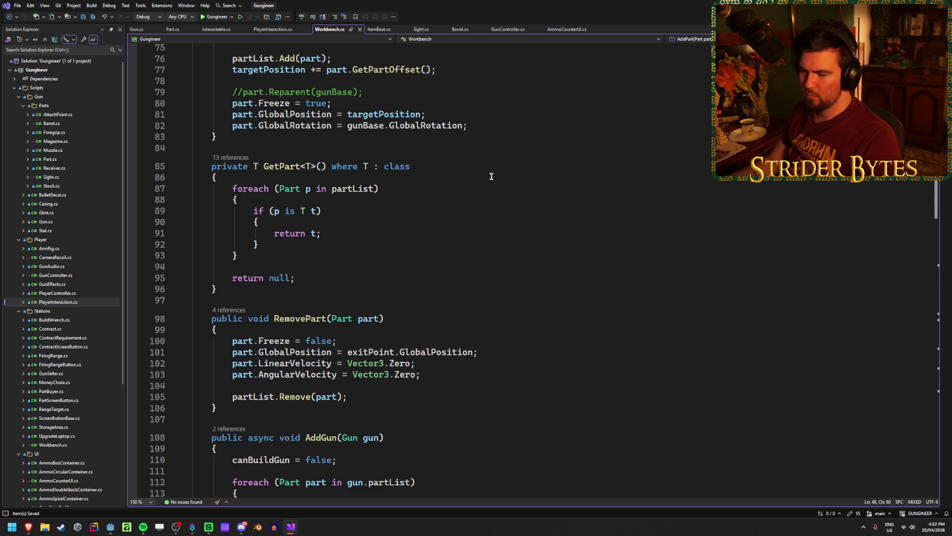
scroll(491, 176, down, 6)
scroll(491, 176, up, 11)
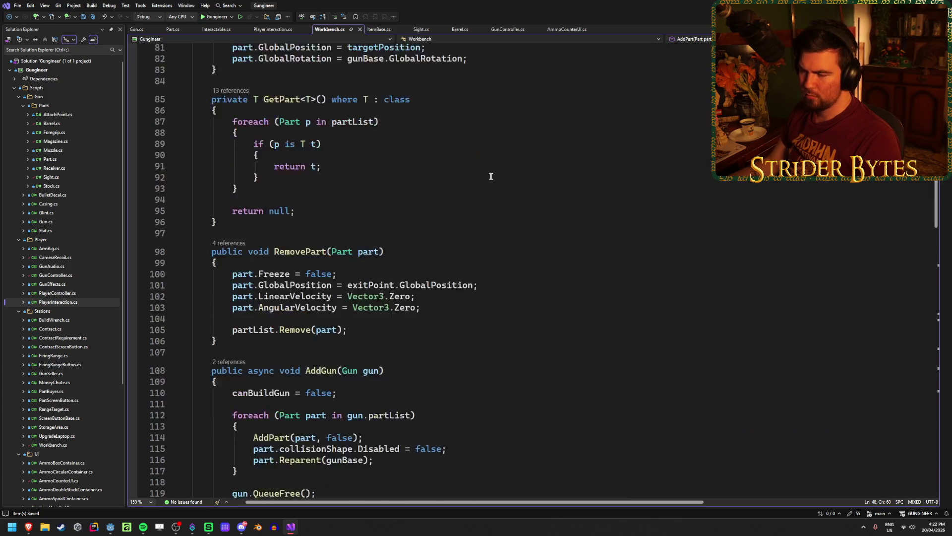
scroll(491, 176, up, 8)
scroll(488, 177, down, 4)
scroll(489, 178, down, 1)
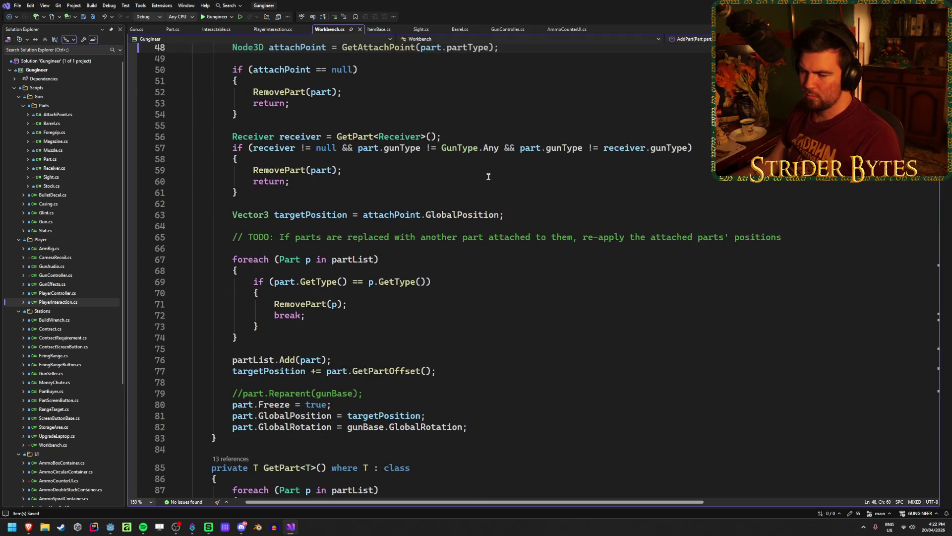
click(525, 427)
Step: Add a 'part.InteractedEvent +=' line to AddPart and start a 'private void PickupPart()' method below
key(Return)
key(Return)
text(part.evemnt)
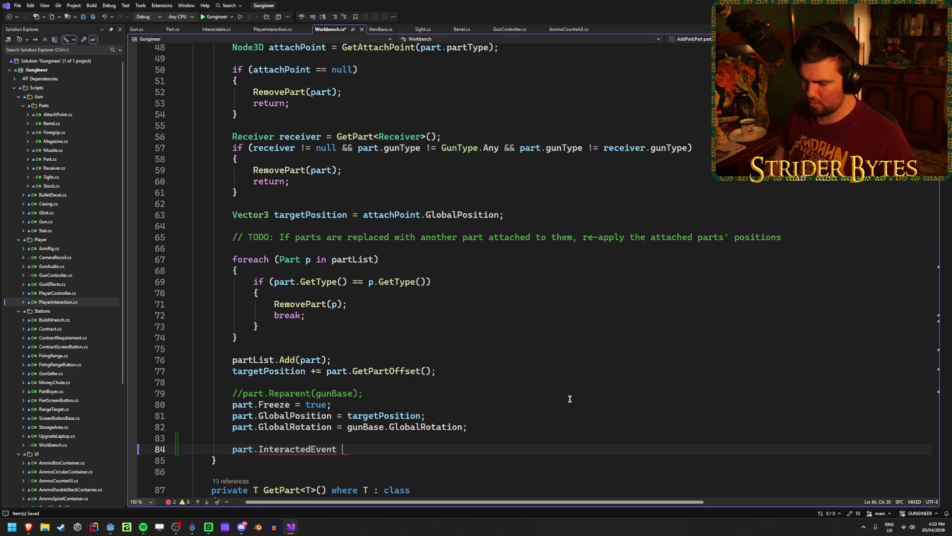
text(+=)
scroll(511, 399, down, 4)
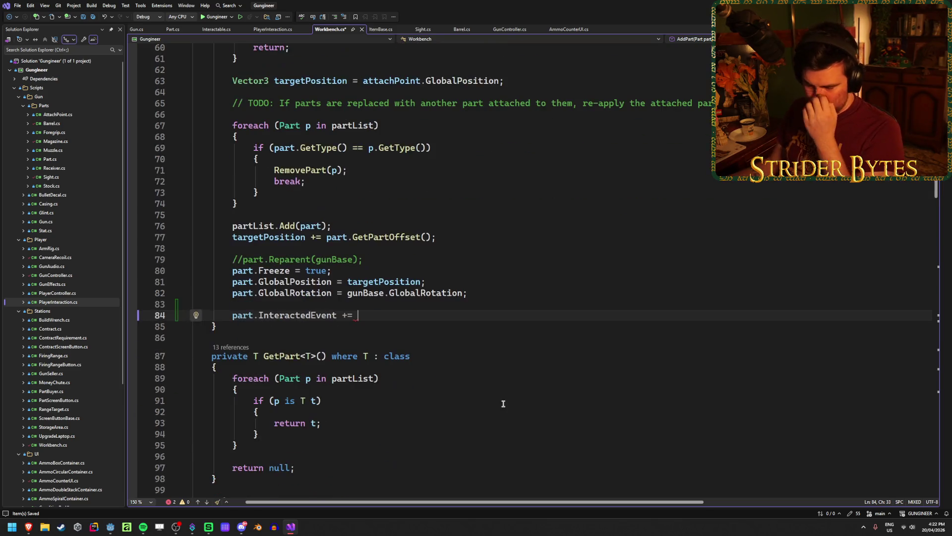
click(311, 325)
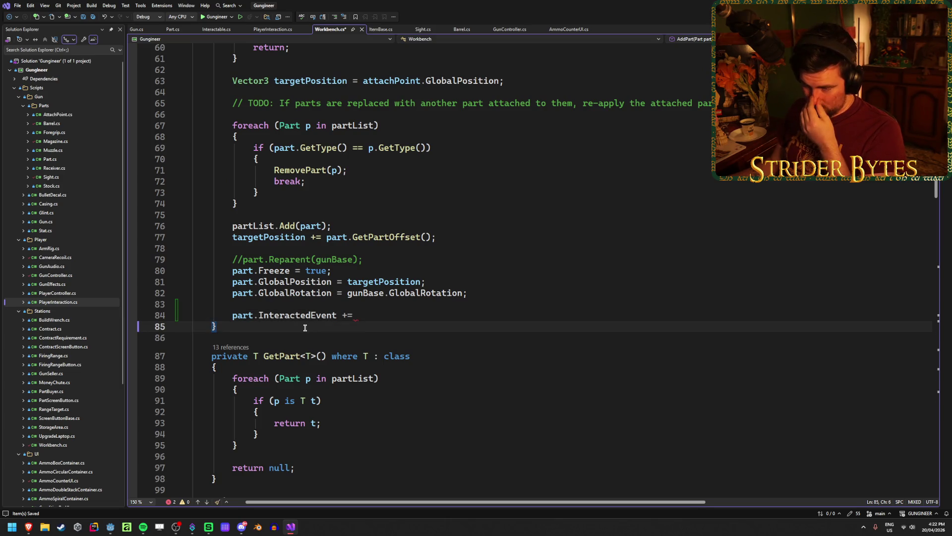
scroll(480, 306, down, 2)
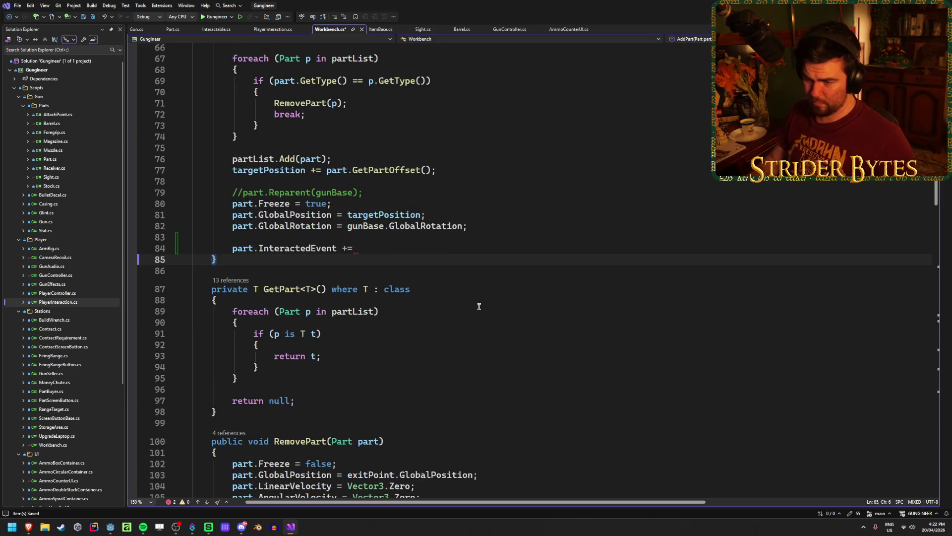
key(Return)
key(Return)
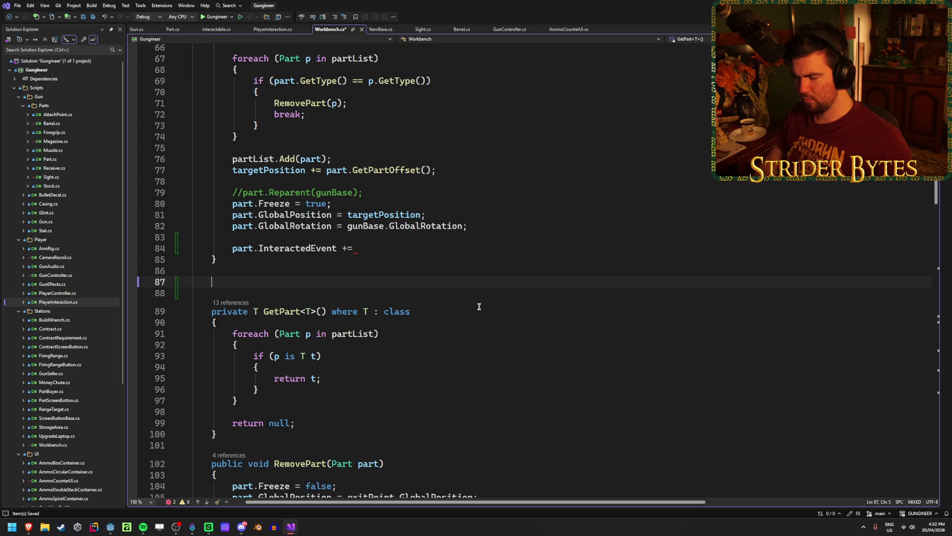
text(private void)
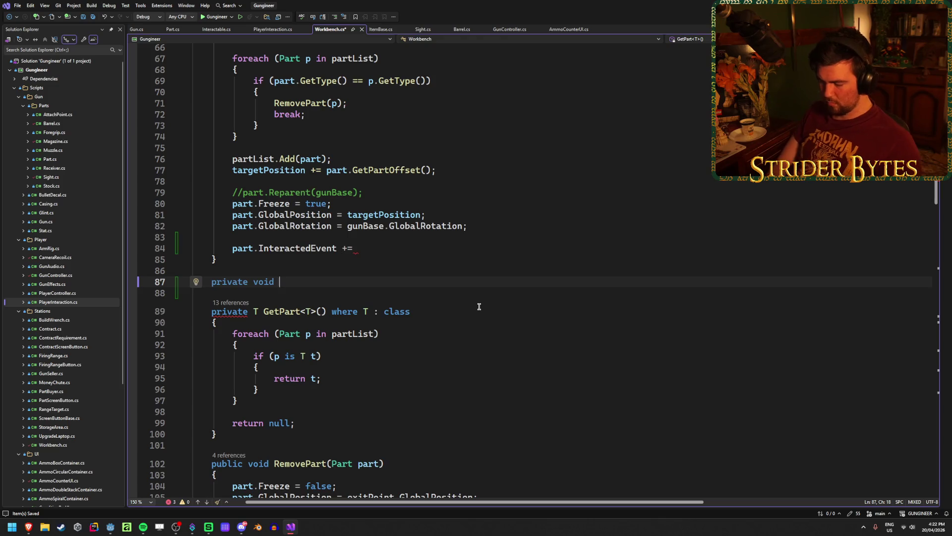
text( PickupPart() {)
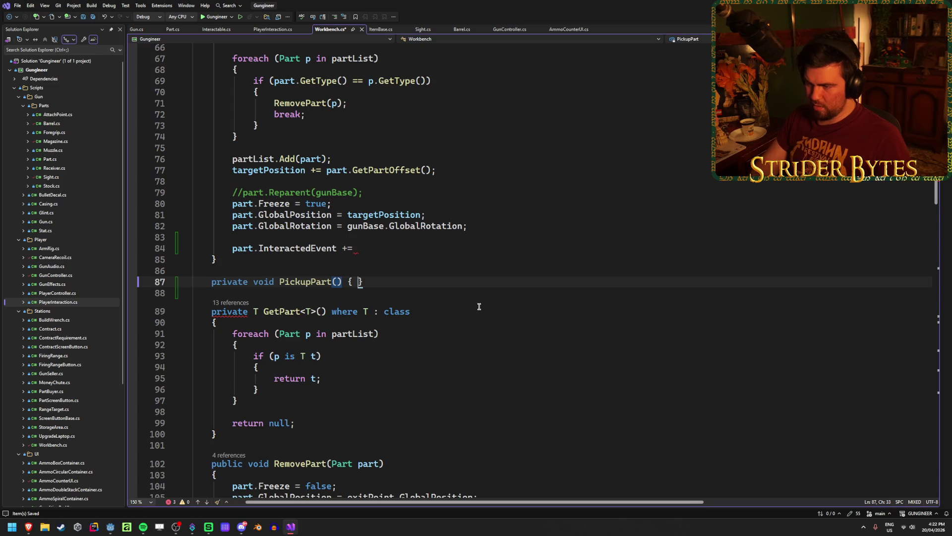
Step: Open the PickupPart body and complete the subscription as '+= PickupPart;'
key(Return)
click(408, 250)
text(P)
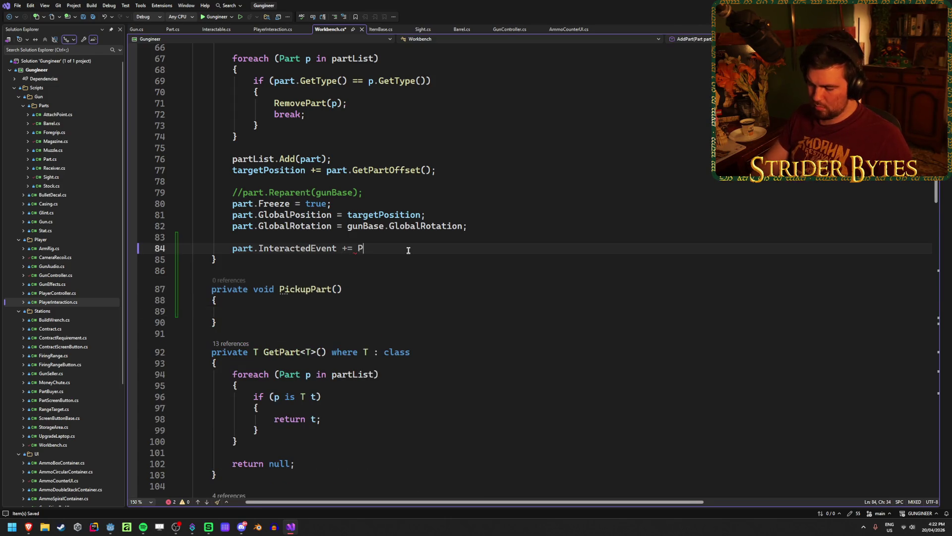
text(ickupPart;)
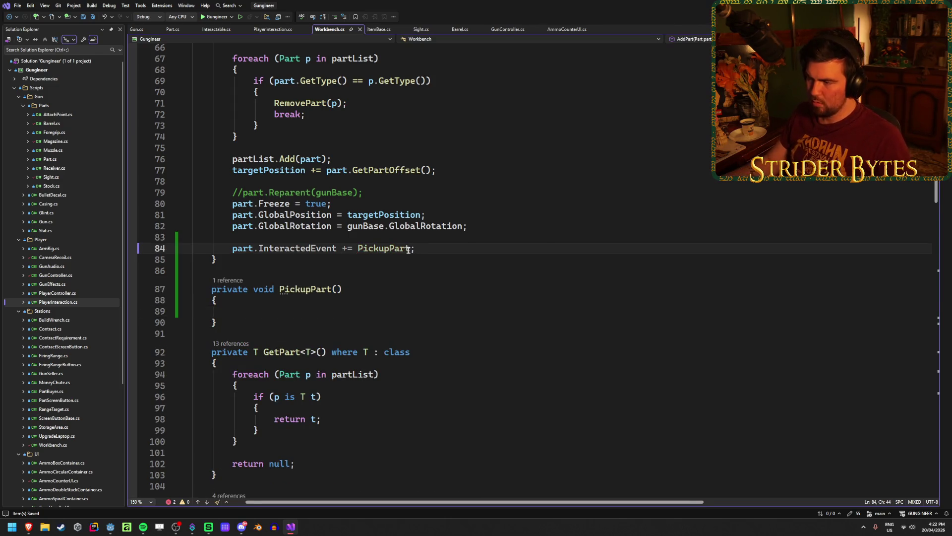
Step: Copy partList.Remove(part) from RemovePart into PickupPart, save Workbench.cs, and bring up ItemBase.cs
click(300, 311)
scroll(334, 317, down, 6)
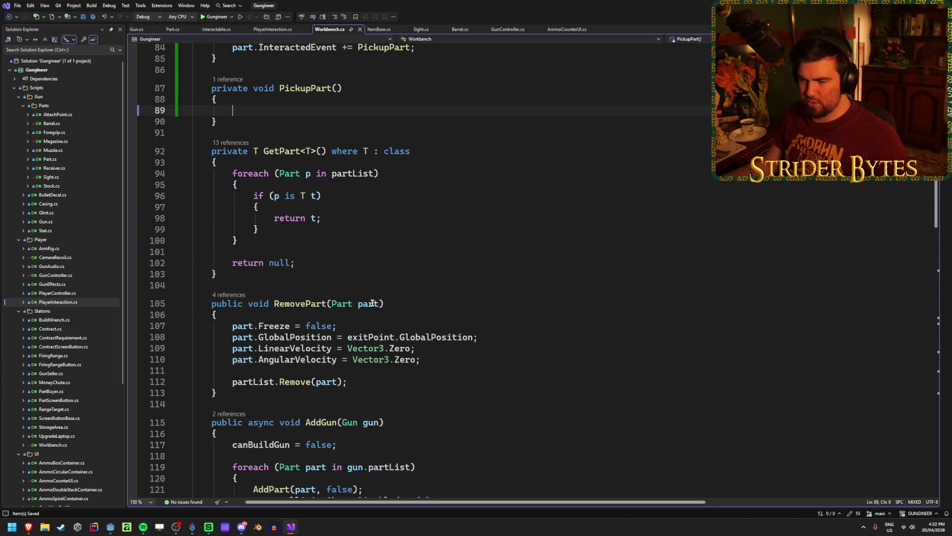
scroll(373, 303, down, 1)
click(362, 346)
scroll(363, 346, up, 4)
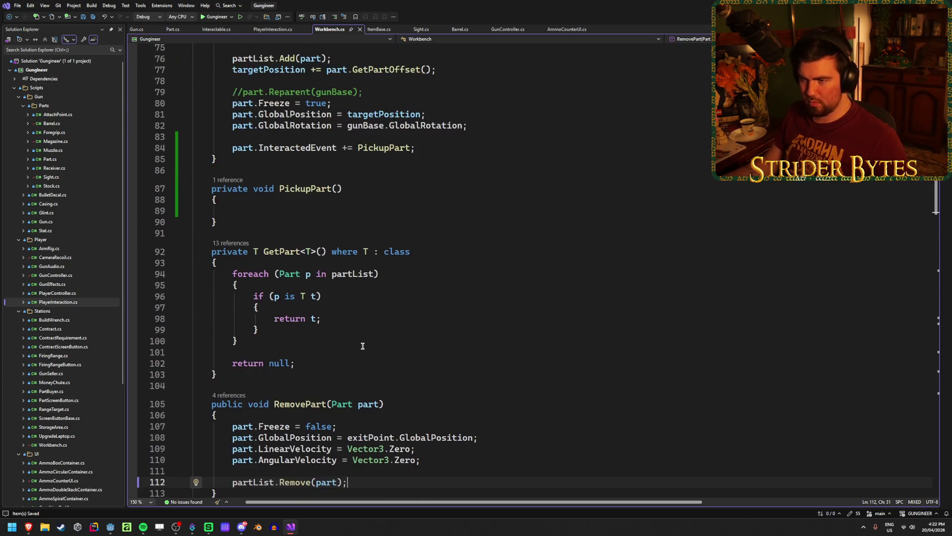
click(257, 208)
text(partList.Remove(part);)
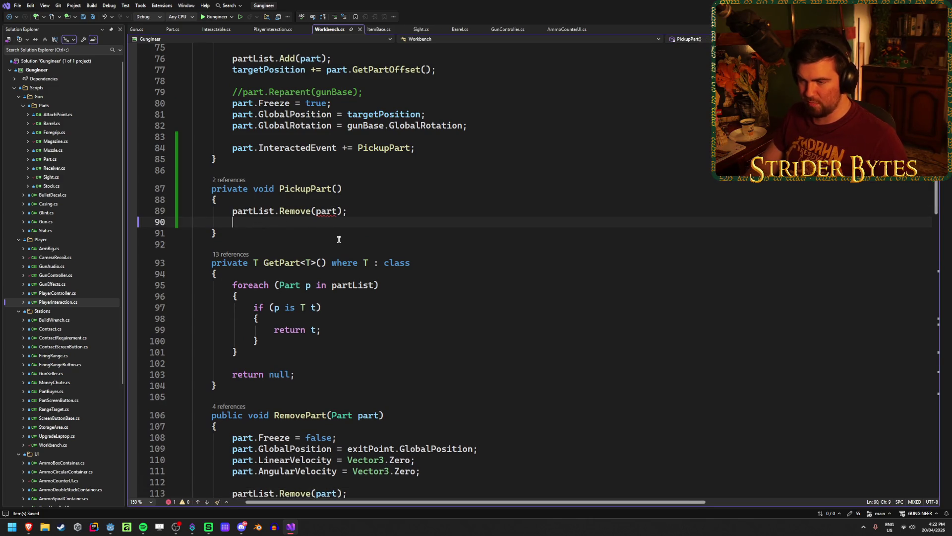
key(ctrl+s)
click(337, 189)
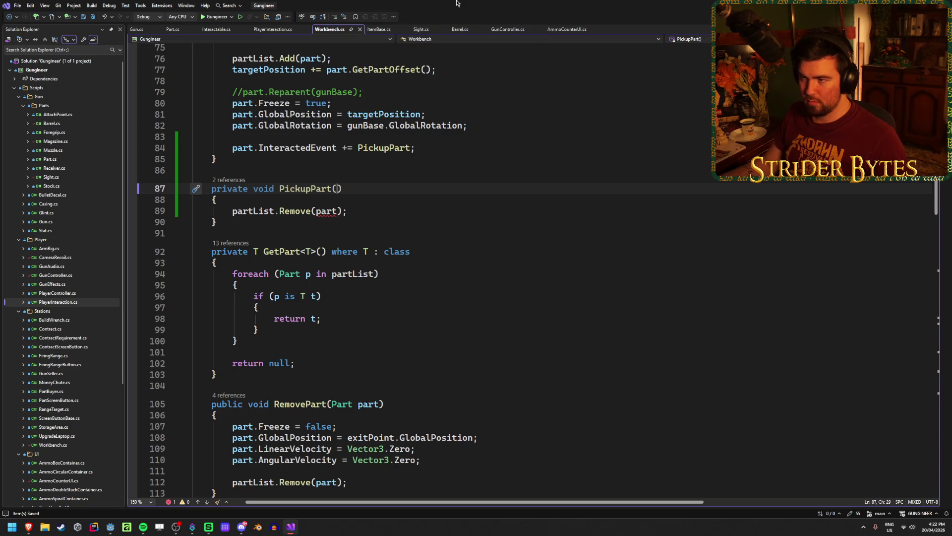
click(380, 31)
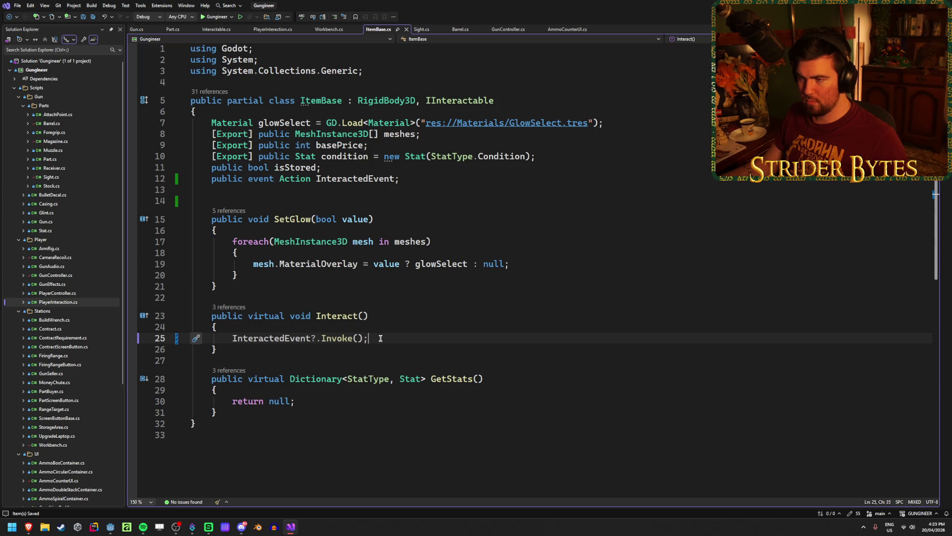
click(327, 29)
click(379, 31)
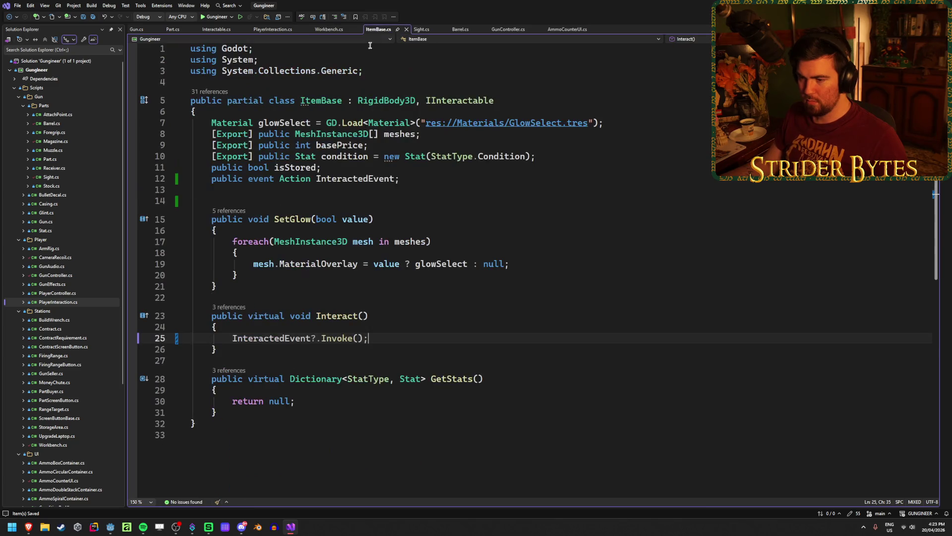
key(ctrl+z)
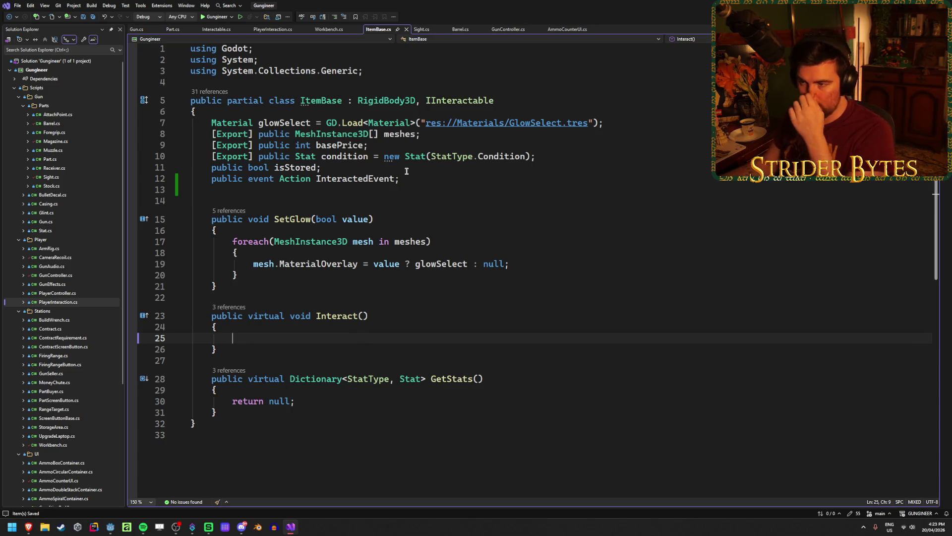
key(ctrl+z)
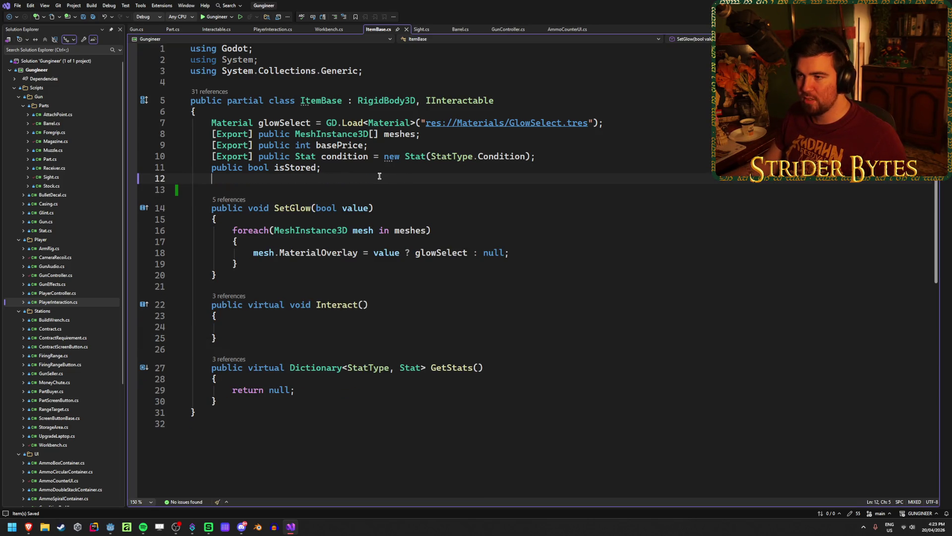
key(ctrl+y)
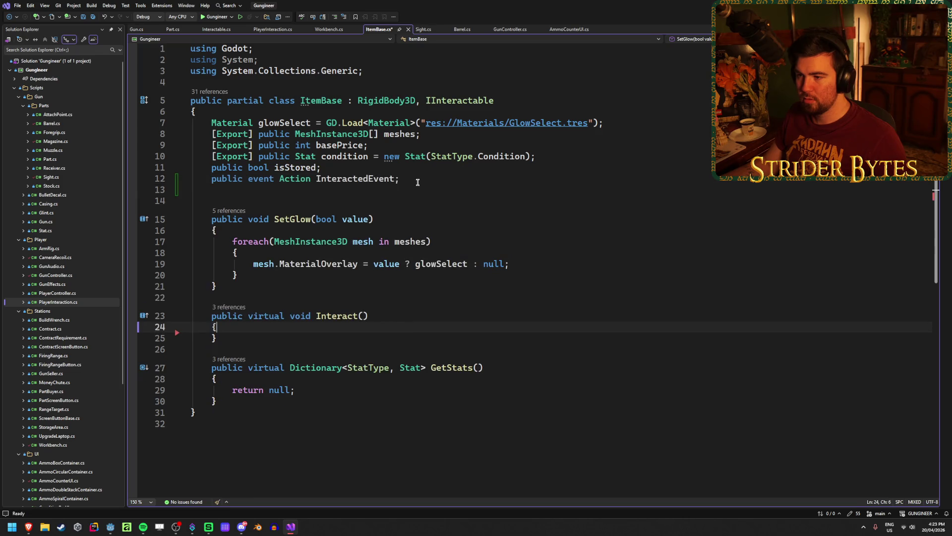
key(ctrl+y)
triple_click(409, 174)
mouse_move(365, 338)
mouse_down()
mouse_move(377, 338)
mouse_move(217, 337)
mouse_up()
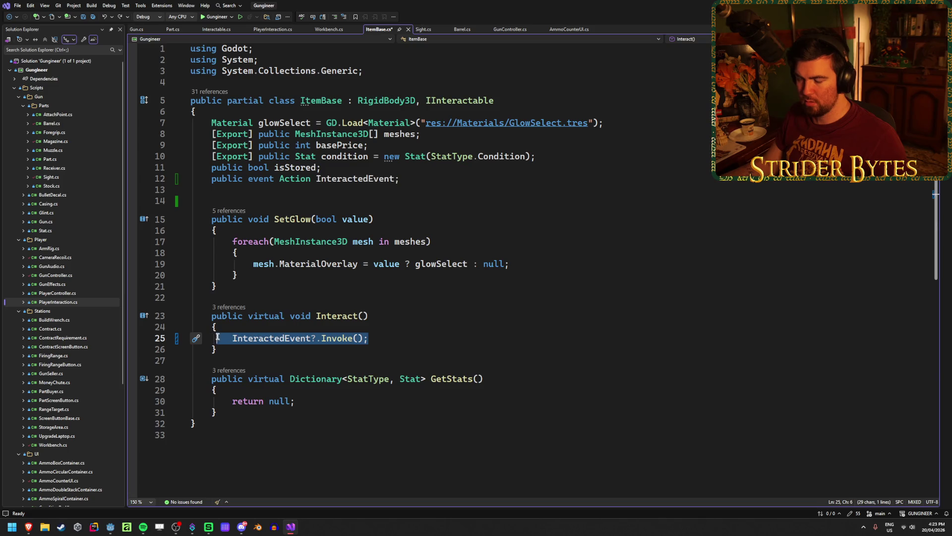
key(BackSpace)
click(428, 177)
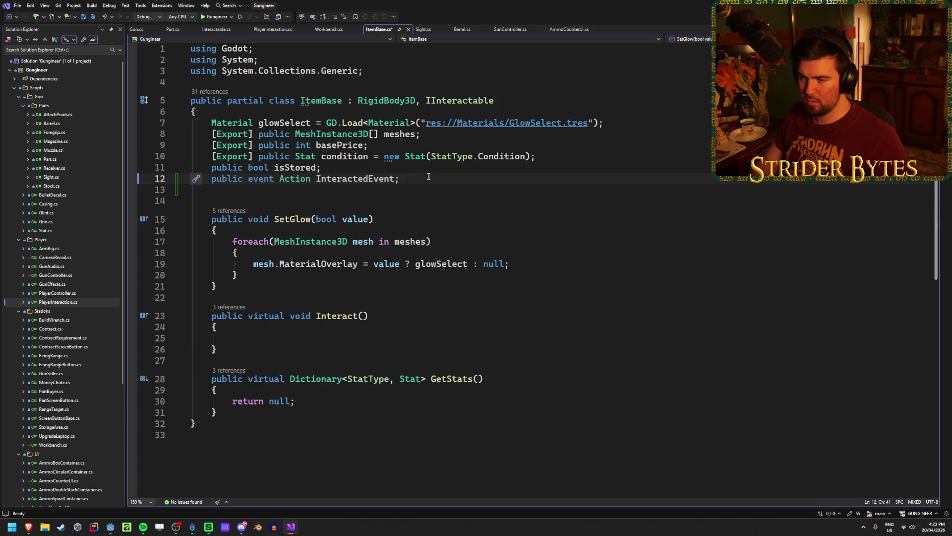
key(ctrl+z)
key(ctrl+s)
Step: Add an Interact() override after GetAttachPoint in Part.cs, removing the base.Interact() call
click(172, 28)
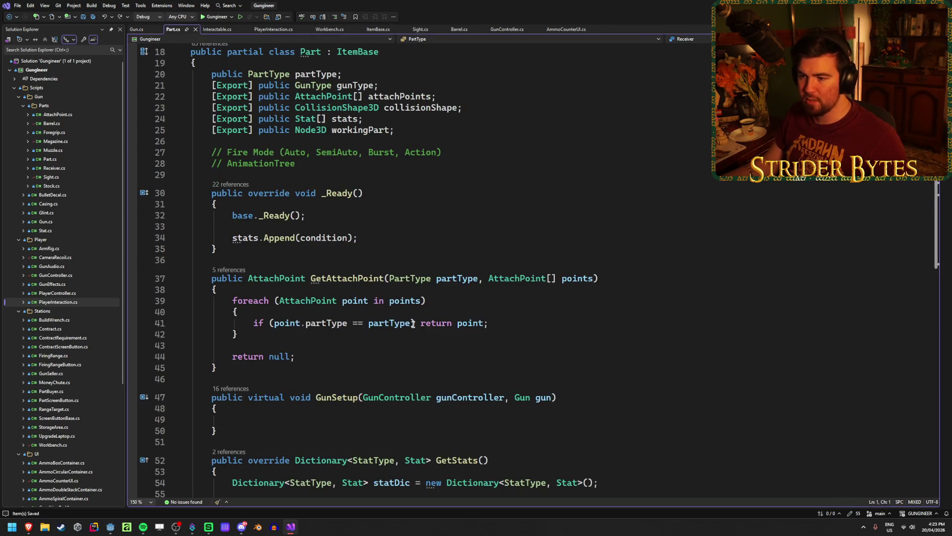
scroll(244, 286, down, 5)
scroll(244, 285, up, 3)
click(242, 303)
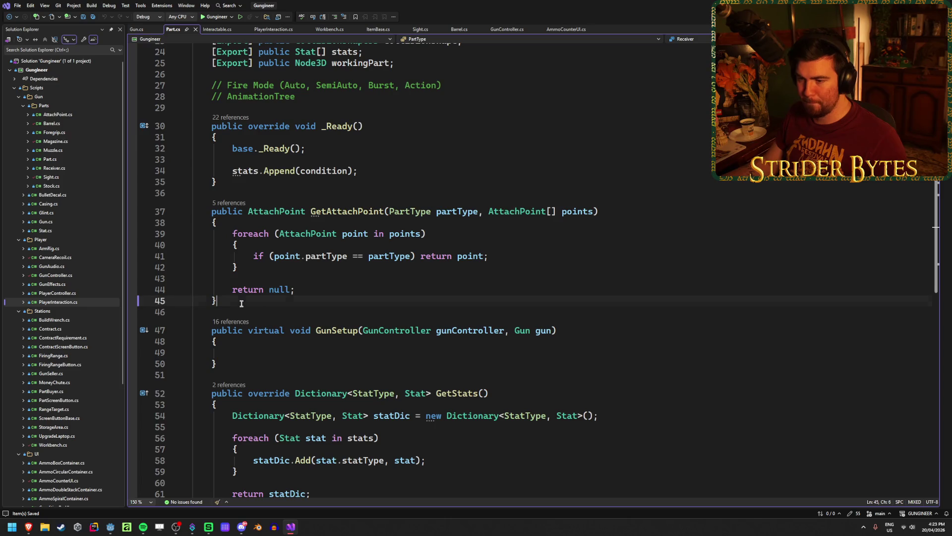
key(Return)
key(Return)
text(override)
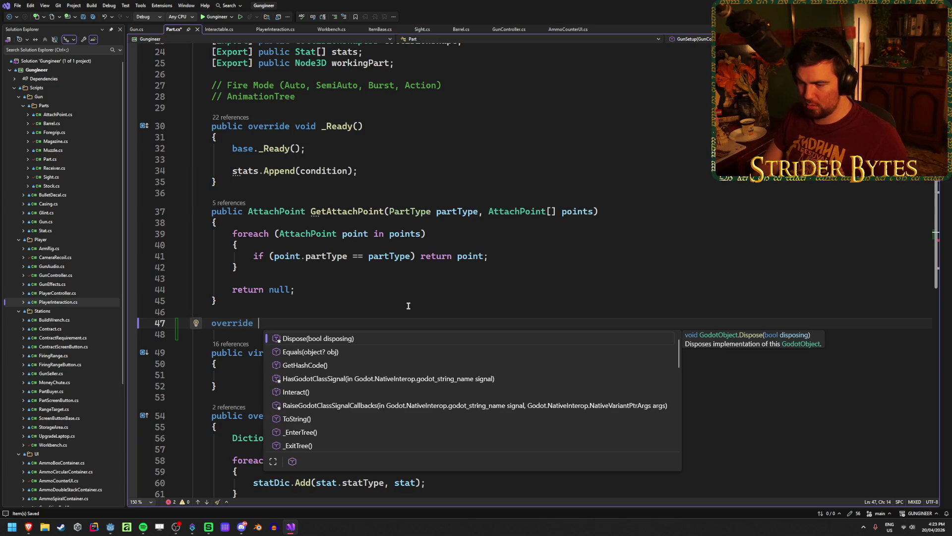
double_click(350, 392)
key(BackSpace)
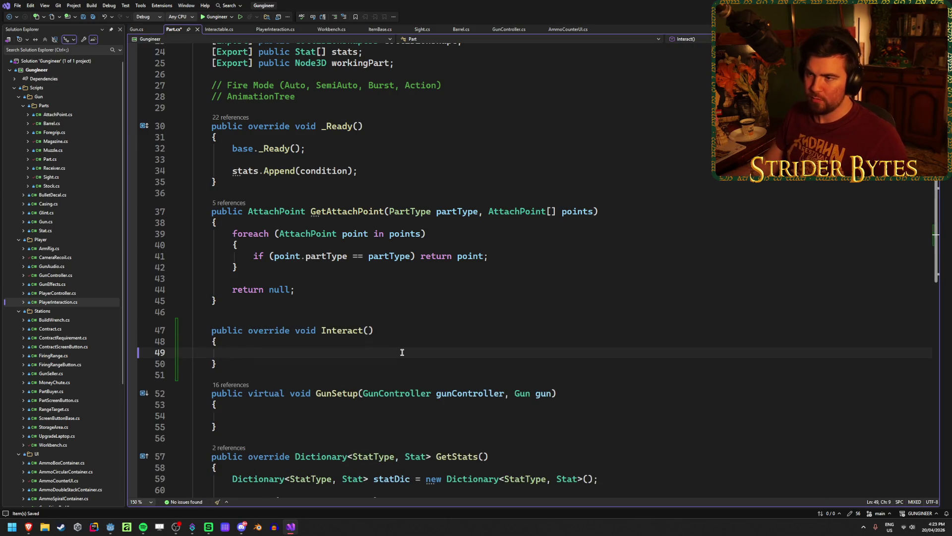
scroll(402, 291, up, 3)
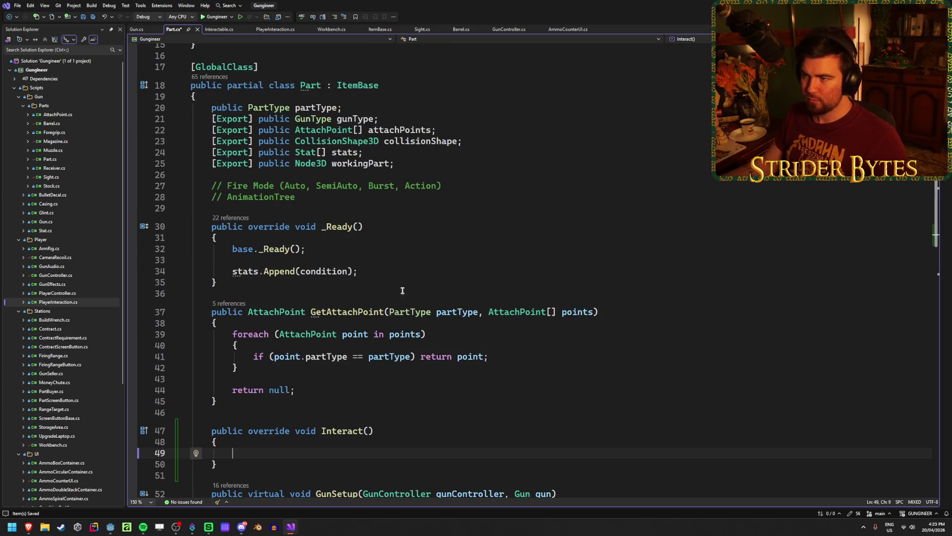
Step: Close the Interactable.cs, PlayerInteraction.cs and Workbench.cs tabs, leaving ItemBase.cs showing
click(221, 30)
middle_click(221, 31)
middle_click(218, 31)
middle_click(218, 30)
click(218, 31)
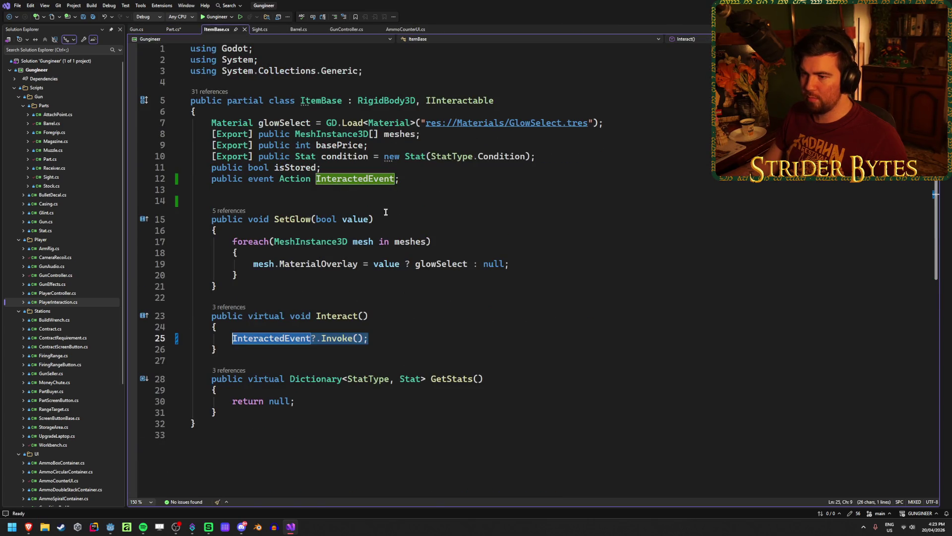
Step: Move the InteractedEvent declaration from ItemBase.cs to below the workingPart field in Part.cs and save
triple_click(408, 179)
key(ctrl+x)
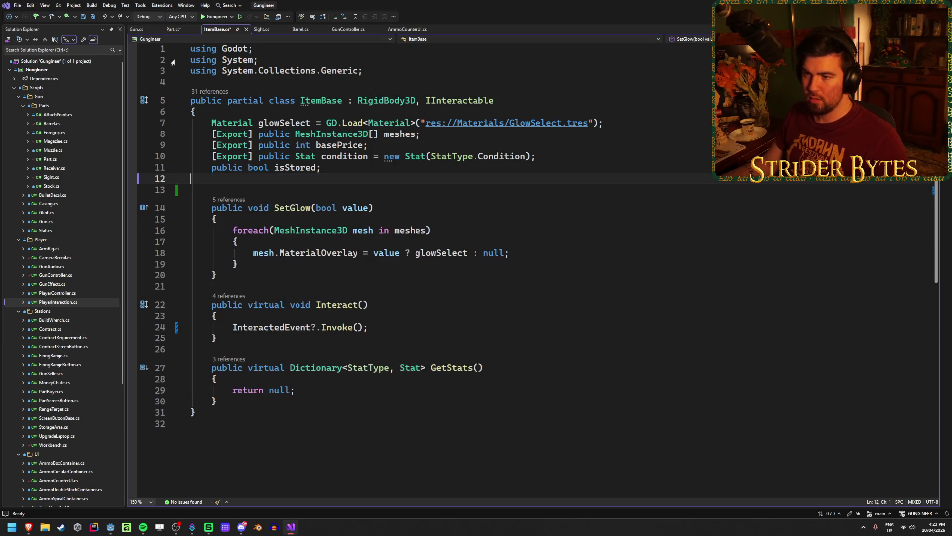
click(173, 29)
click(418, 167)
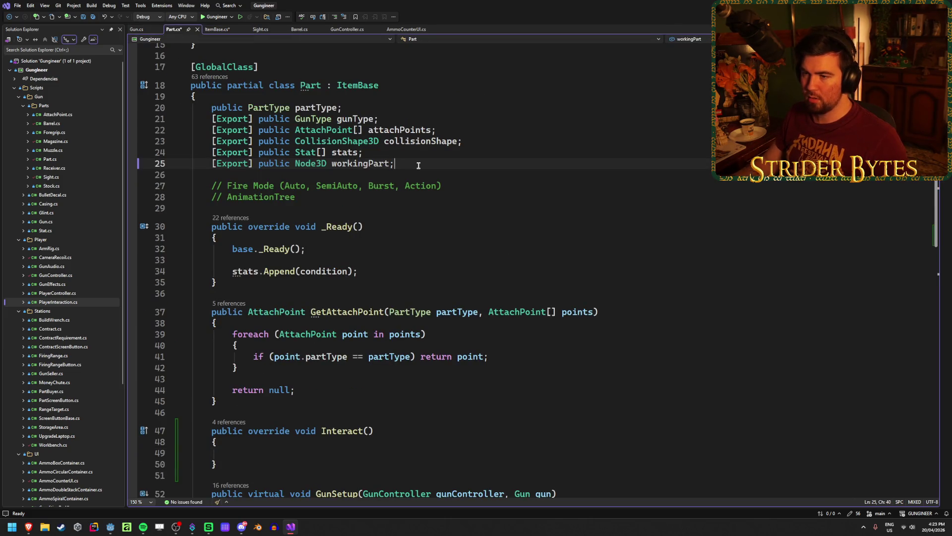
key(Return)
key(Return)
key(ctrl+v)
key(ctrl+s)
key(BackSpace)
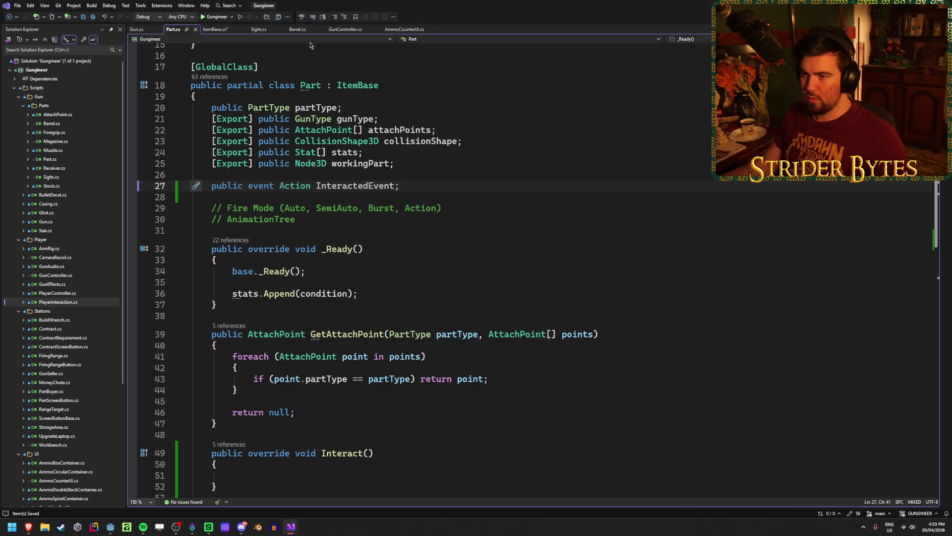
Step: Move the InteractedEvent?.Invoke(); line from ItemBase's Interact() into Part's Interact() override and save
click(209, 29)
click(386, 324)
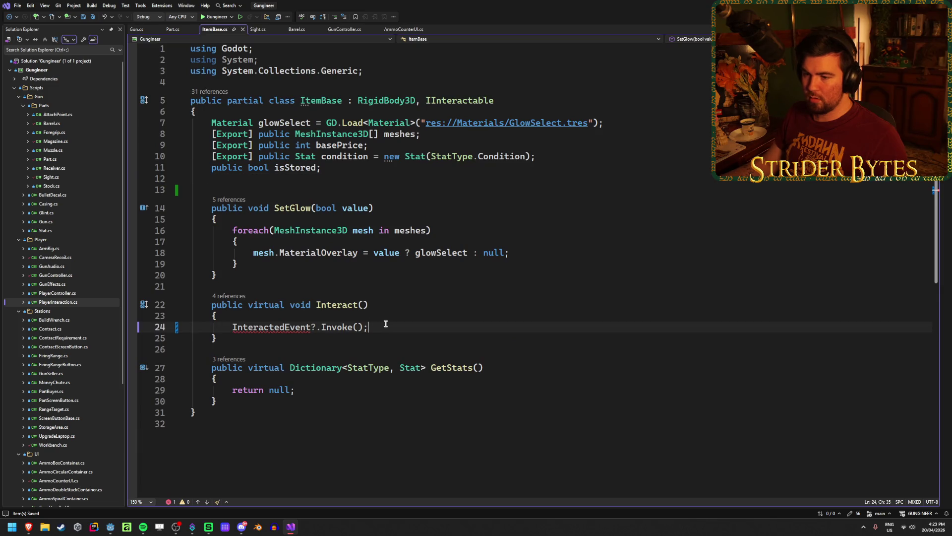
key(ctrl+x)
key(ctrl+Return)
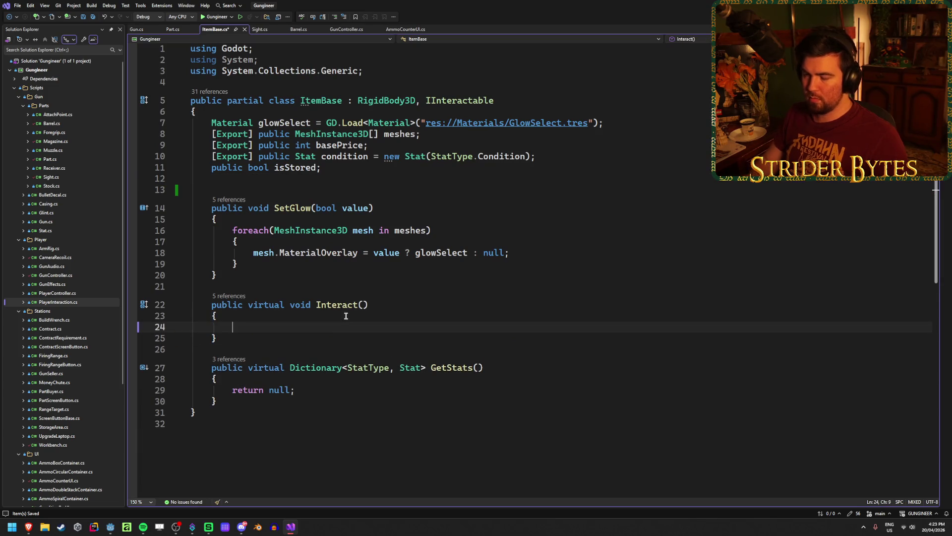
click(173, 29)
scroll(503, 302, down, 4)
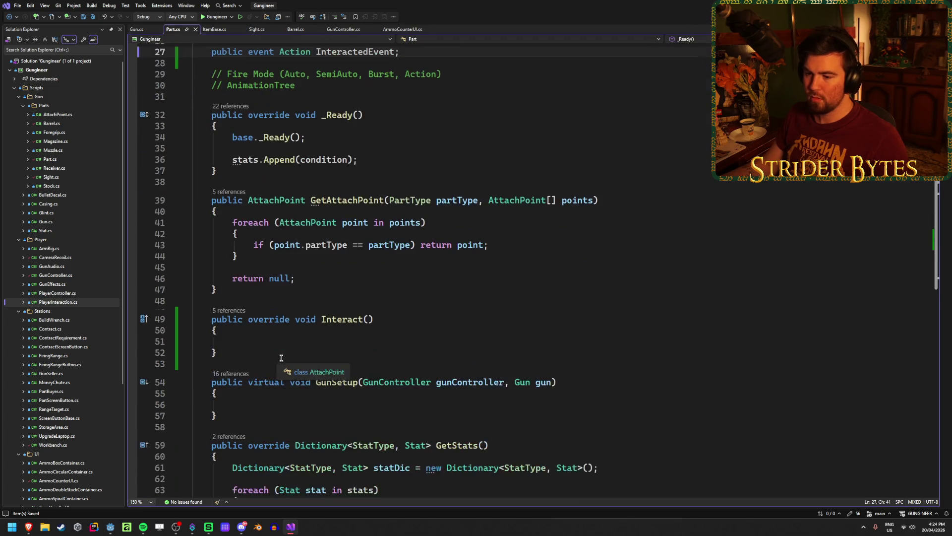
key(ctrl+v)
key(BackSpace)
key(BackSpace)
key(BackSpace)
key(ctrl+s)
text();)
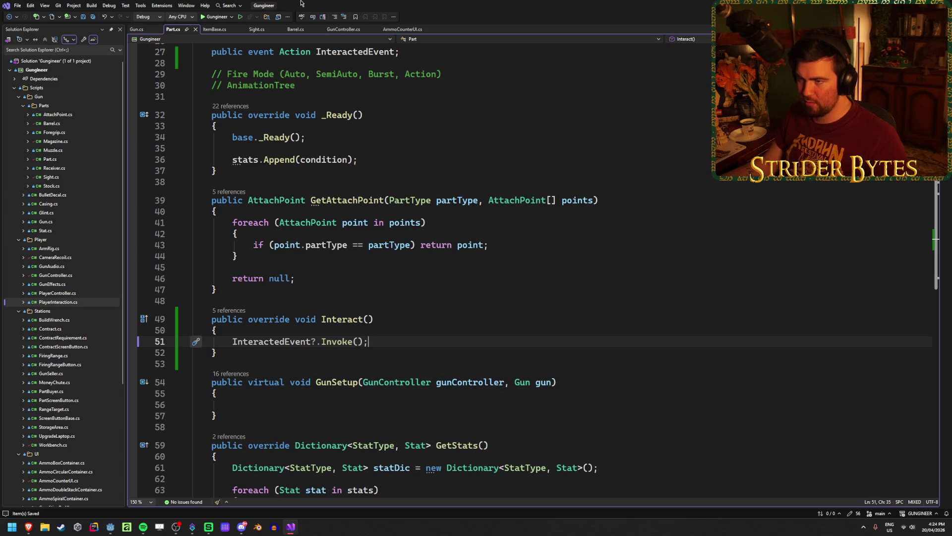
Step: Look through the open script tabs and close Barrel.cs and Sight.cs
click(344, 29)
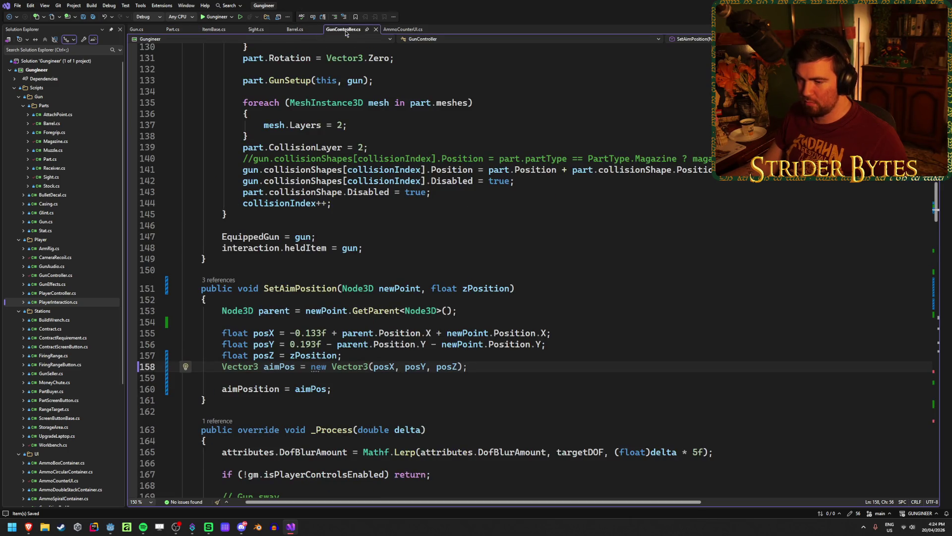
click(294, 30)
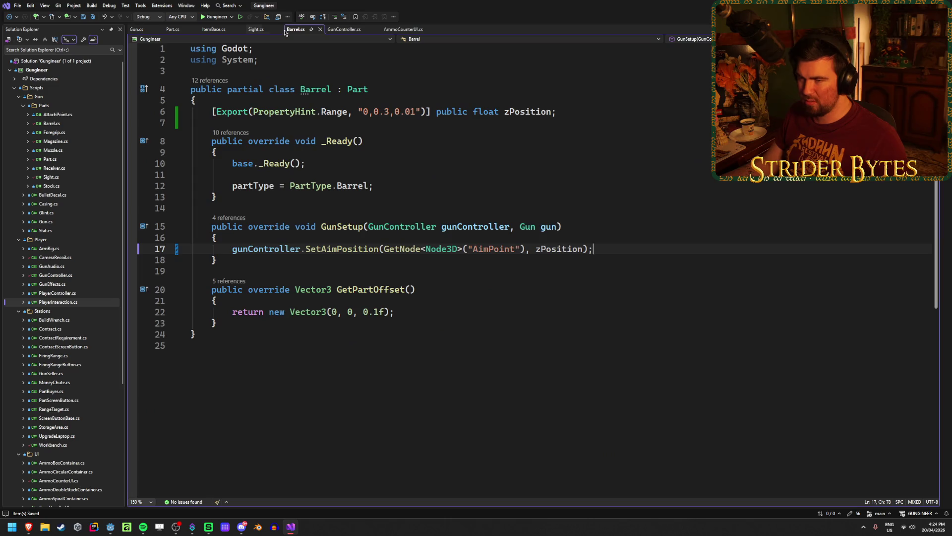
click(257, 31)
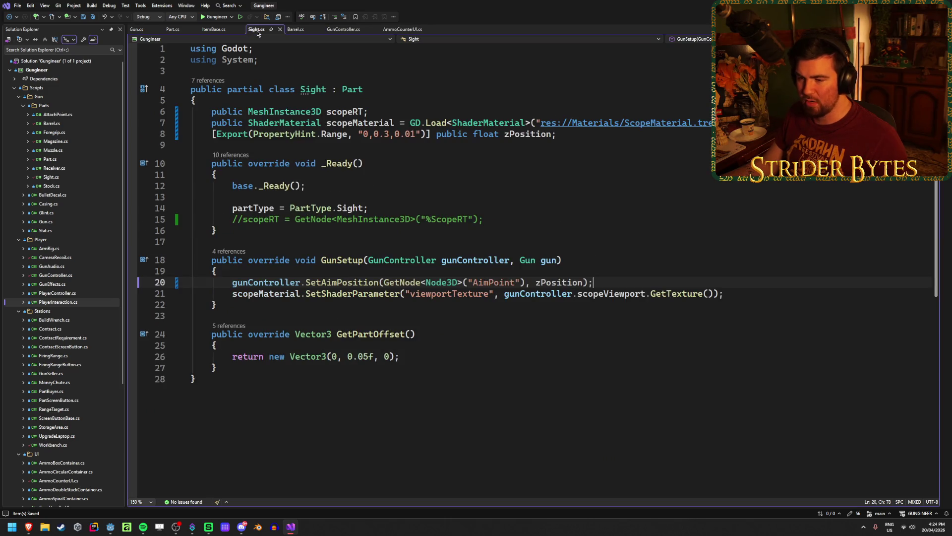
click(214, 30)
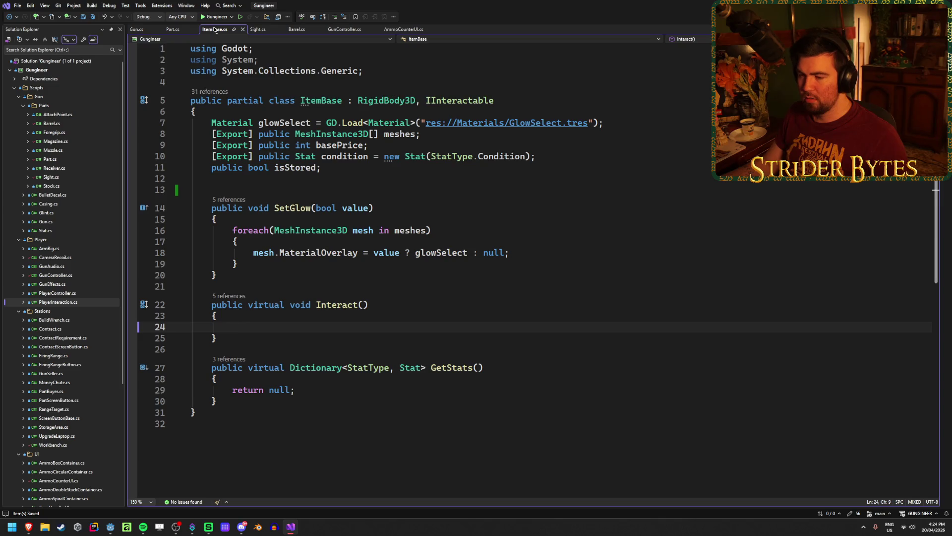
click(168, 31)
click(215, 31)
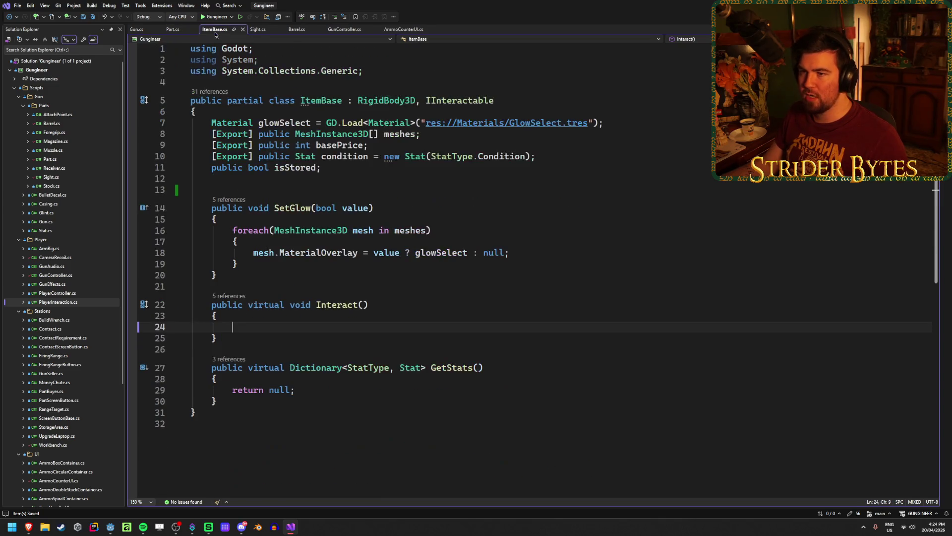
click(262, 30)
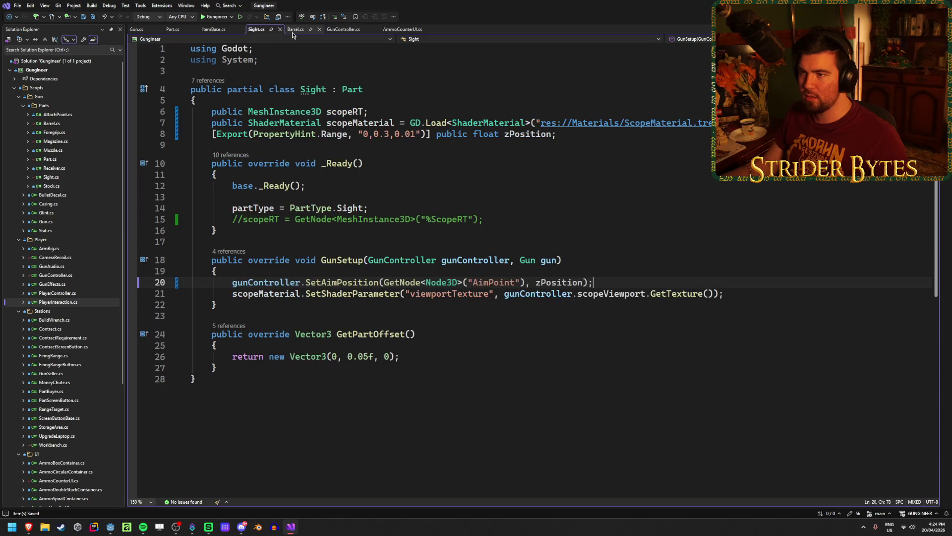
middle_click(290, 33)
middle_click(264, 32)
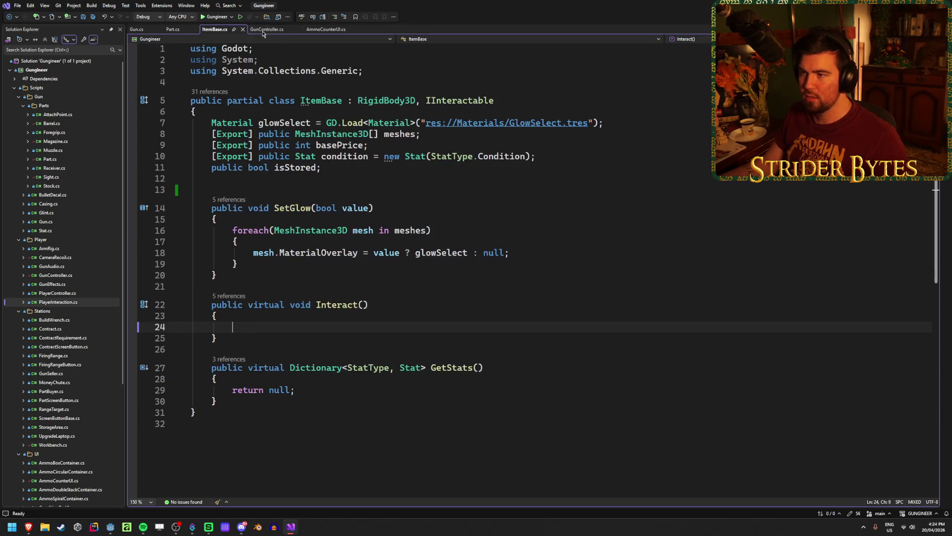
Step: Make InteractedEvent an Action<Part> in Part.cs and invoke it with this
click(174, 29)
scroll(305, 280, up, 10)
scroll(305, 279, down, 2)
click(311, 286)
text(<> InteractedEvent)
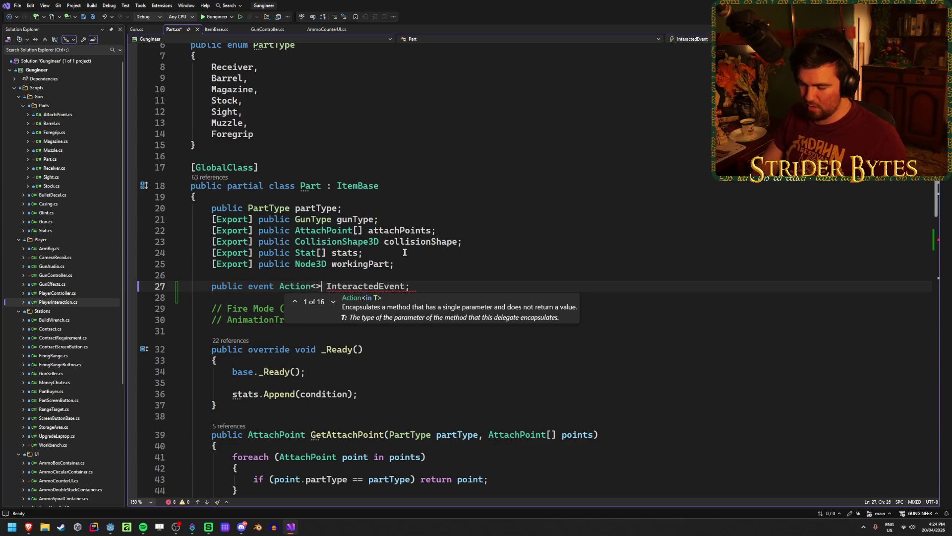
text(Part)
key(Tab)
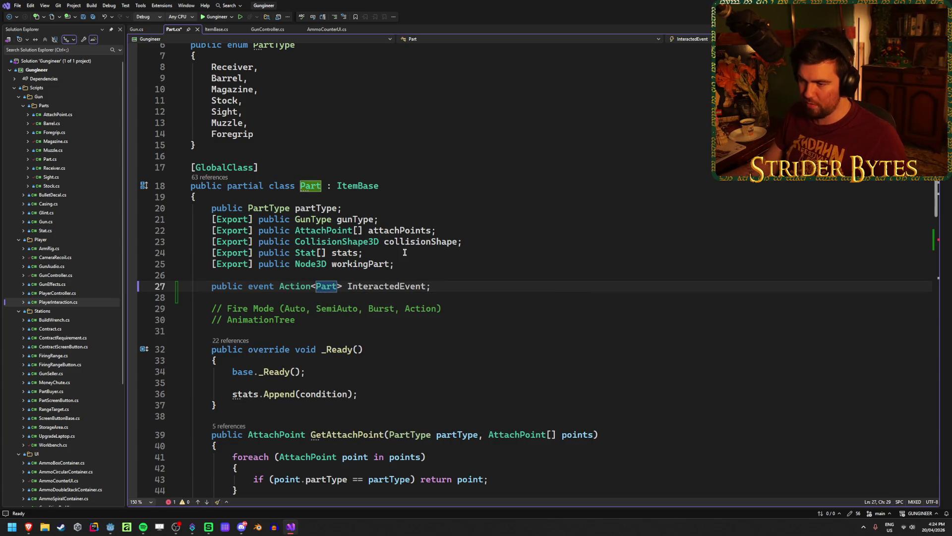
key(ctrl+s)
scroll(405, 252, down, 5)
click(359, 409)
text(this);)
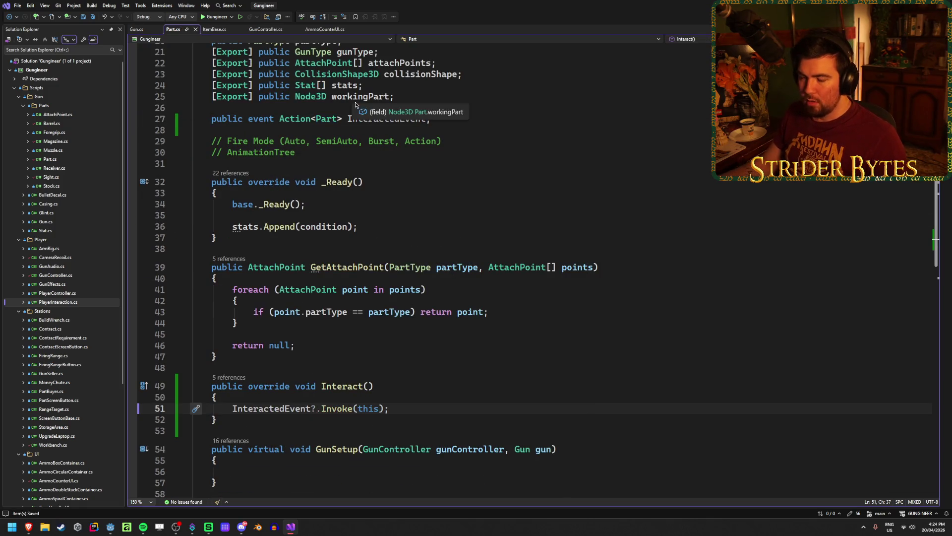
Step: Close GunController.cs and switch to Gun.cs
click(214, 30)
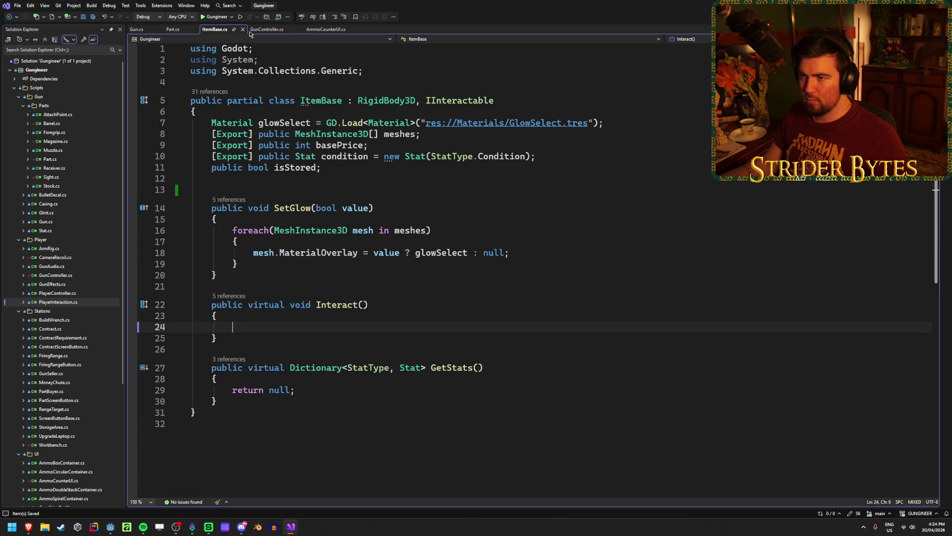
click(274, 33)
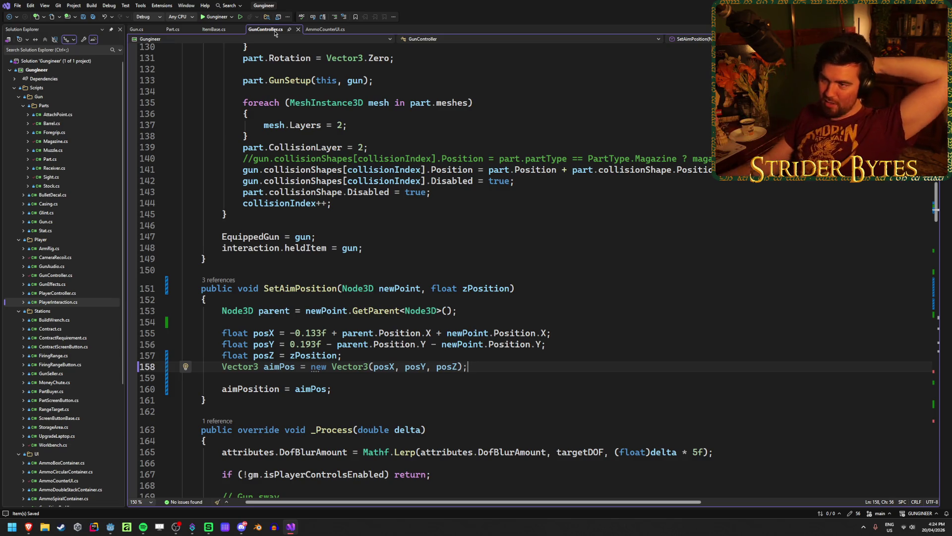
middle_click(275, 33)
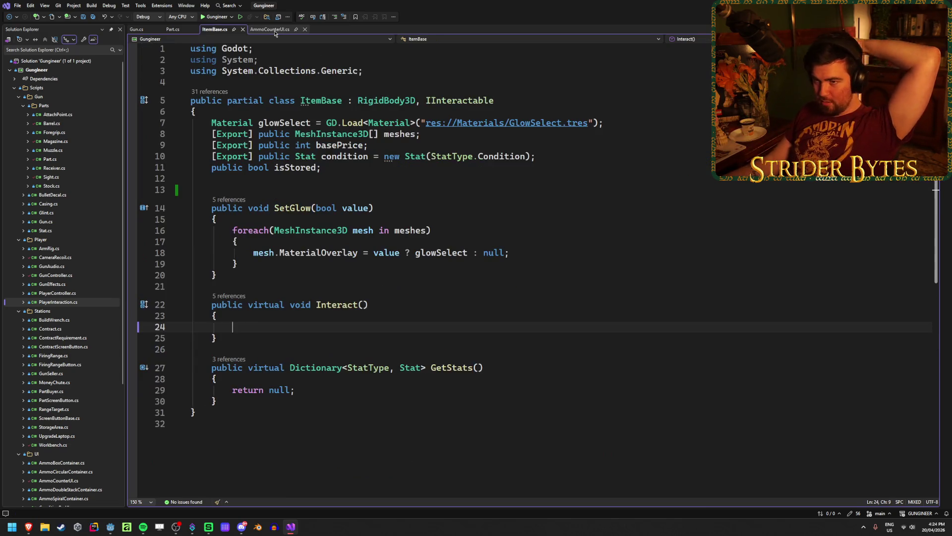
click(134, 31)
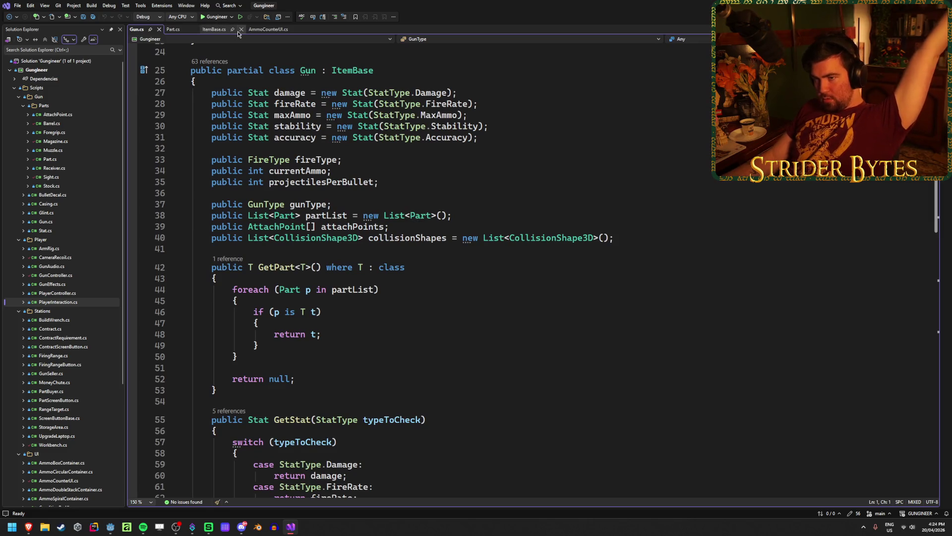
Step: Give Workbench.cs's PickupPart method a 'Part part' parameter and save
double_click(51, 445)
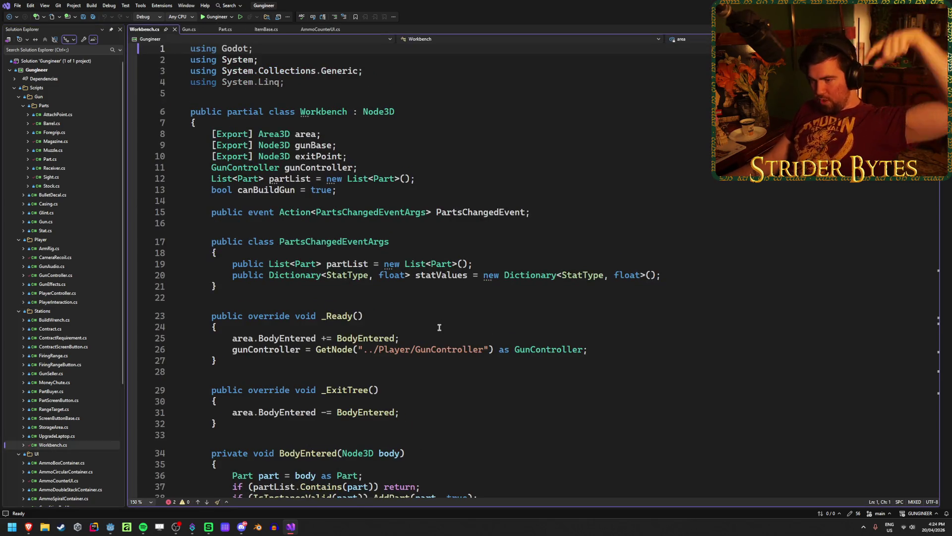
scroll(429, 337, down, 4)
scroll(429, 337, down, 15)
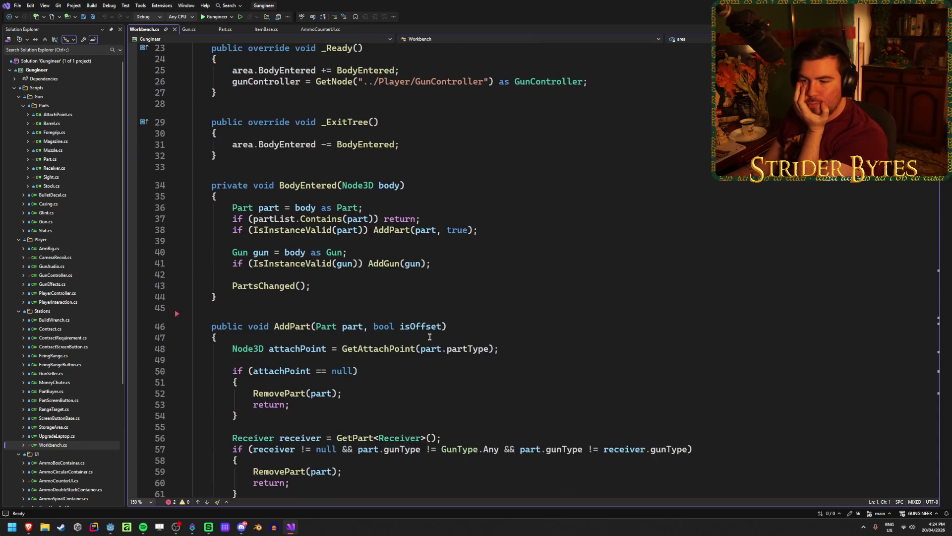
scroll(429, 337, down, 1)
click(436, 281)
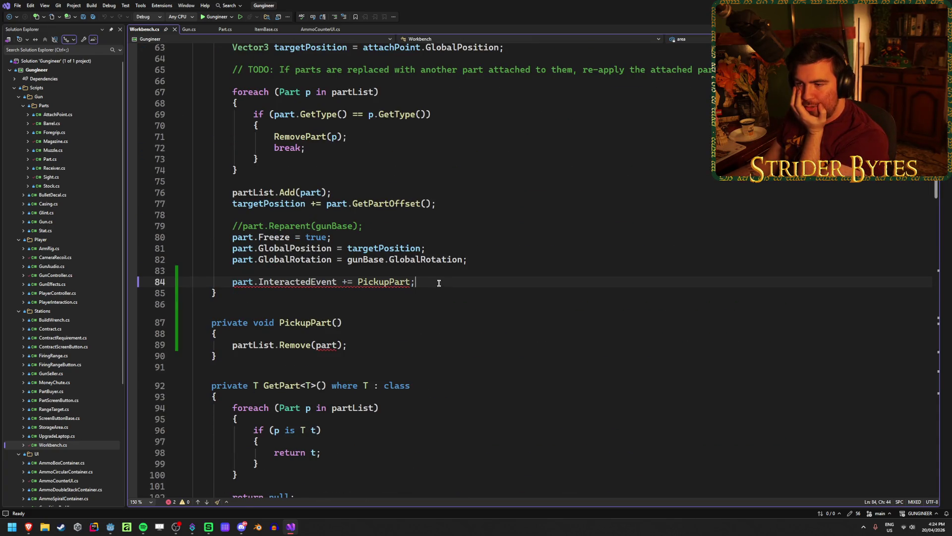
click(336, 323)
text(Part part)
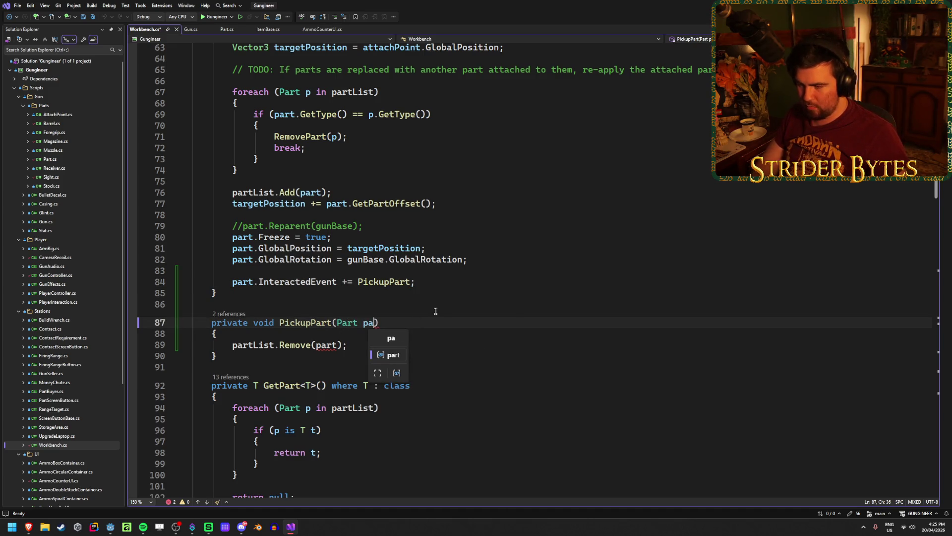
key(Escape)
key(ctrl+s)
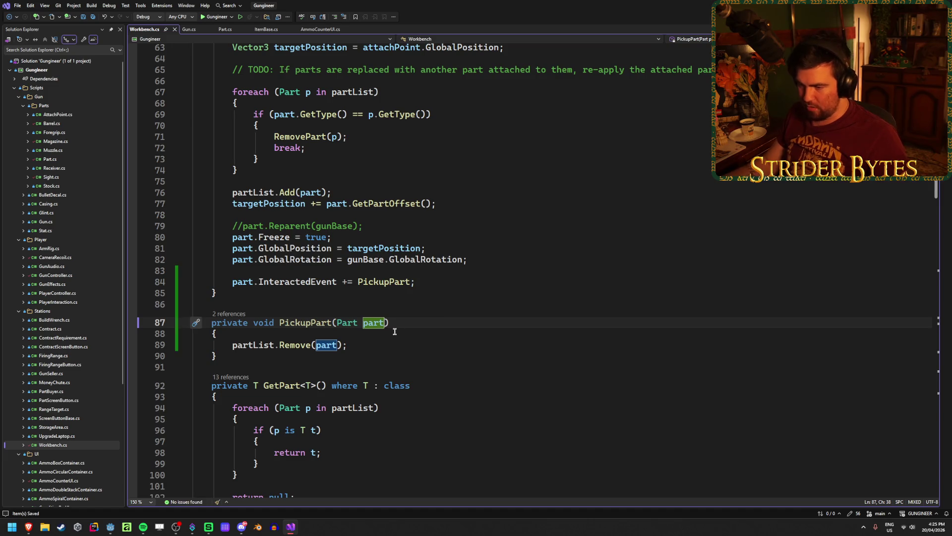
Step: Add 'part.InteractedEvent -= PickupPart;' after partList.Remove(part) and save the script
click(383, 341)
key(Return)
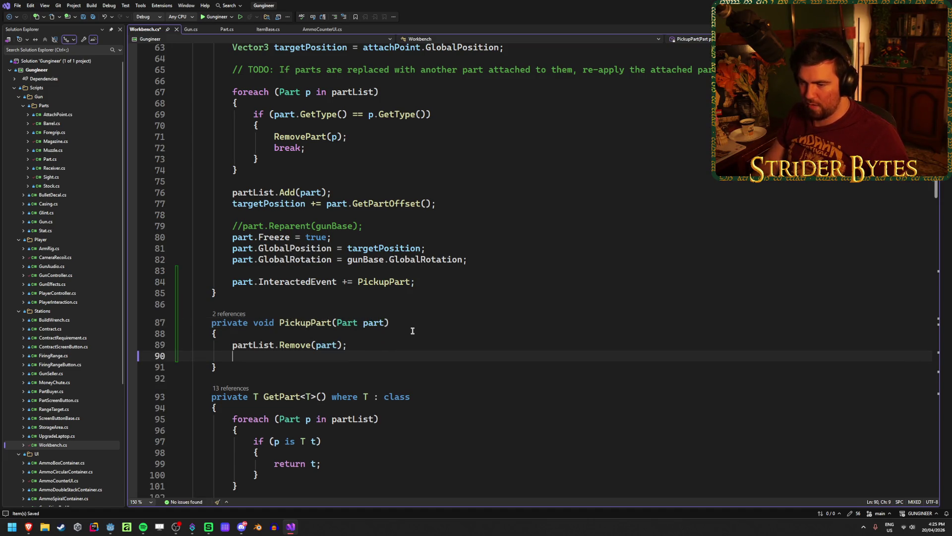
text(part.InteractedEvent)
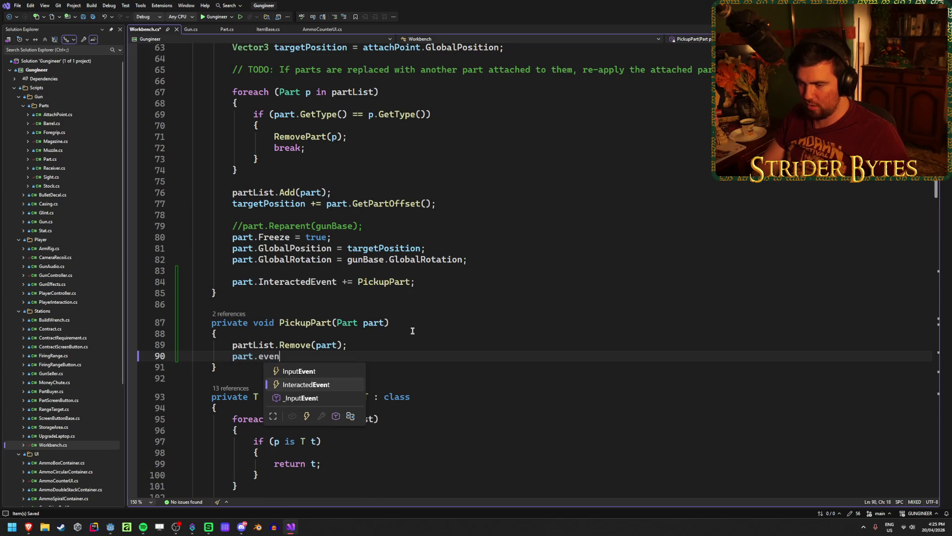
key(Tab)
key(Tab)
key(ctrl+s)
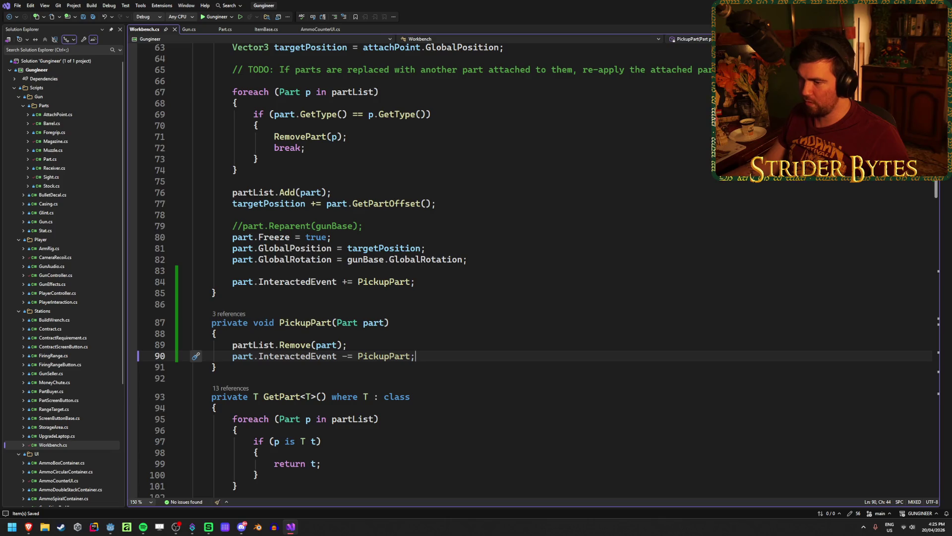
key(alt+Tab)
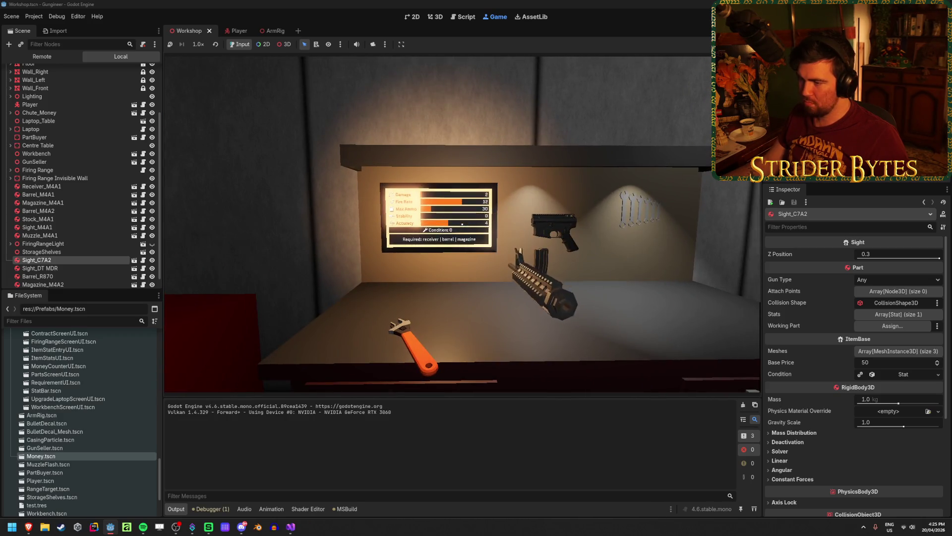
Step: Walk up to the workbench in-game and carry the barrel away from it
key(s)
key(w)
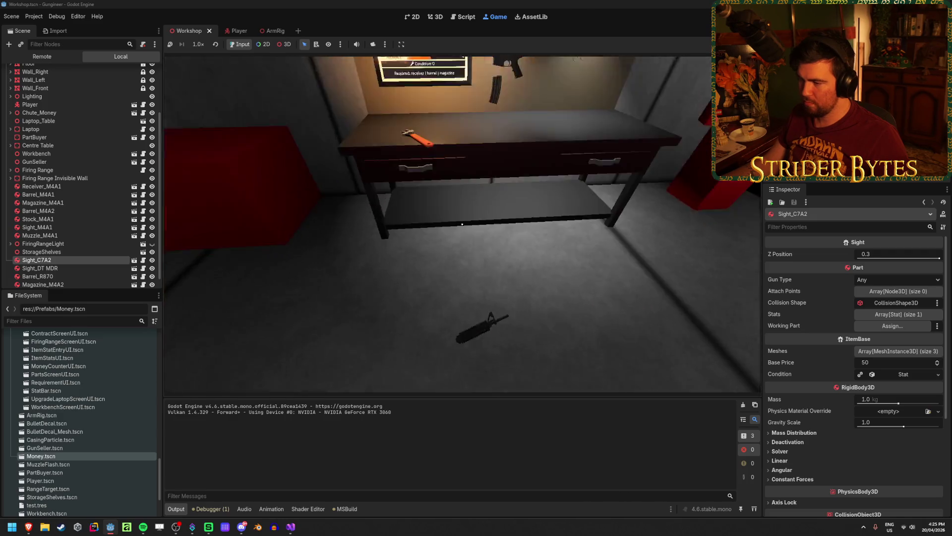
key(s)
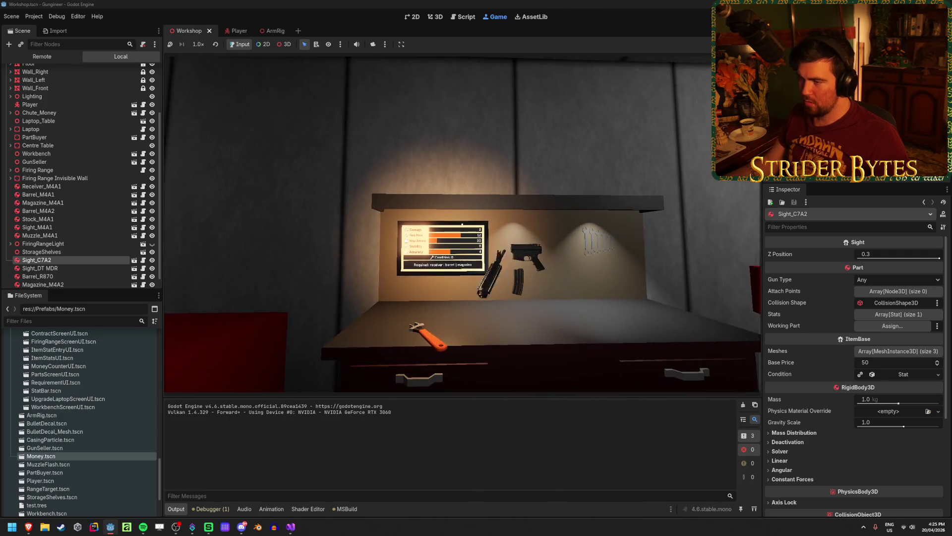
key(w)
key(s)
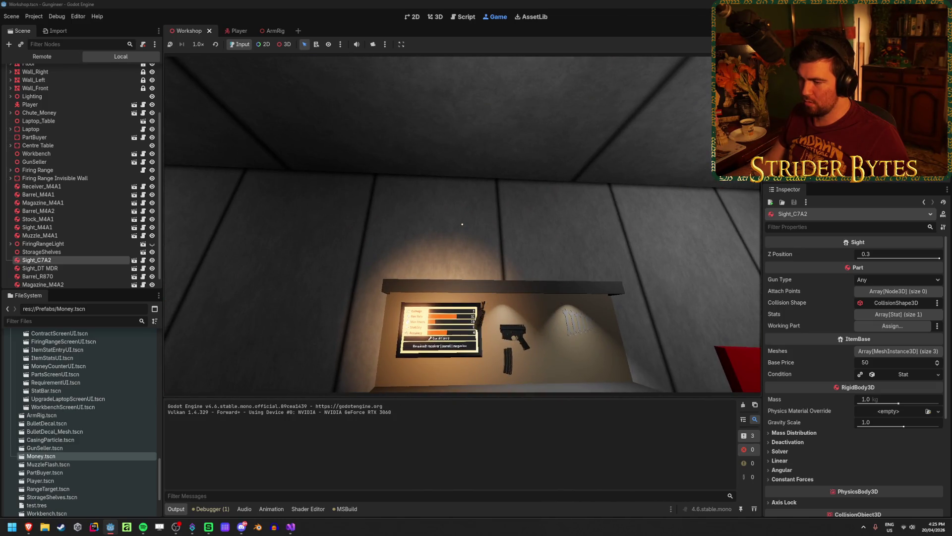
key(w)
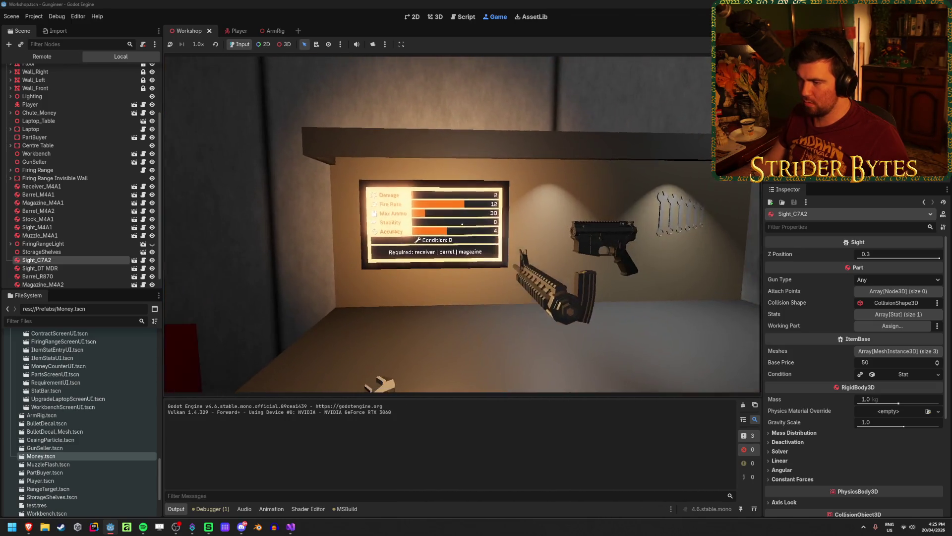
Step: Put the handguard back on the bench, then pick it up again
key(s)
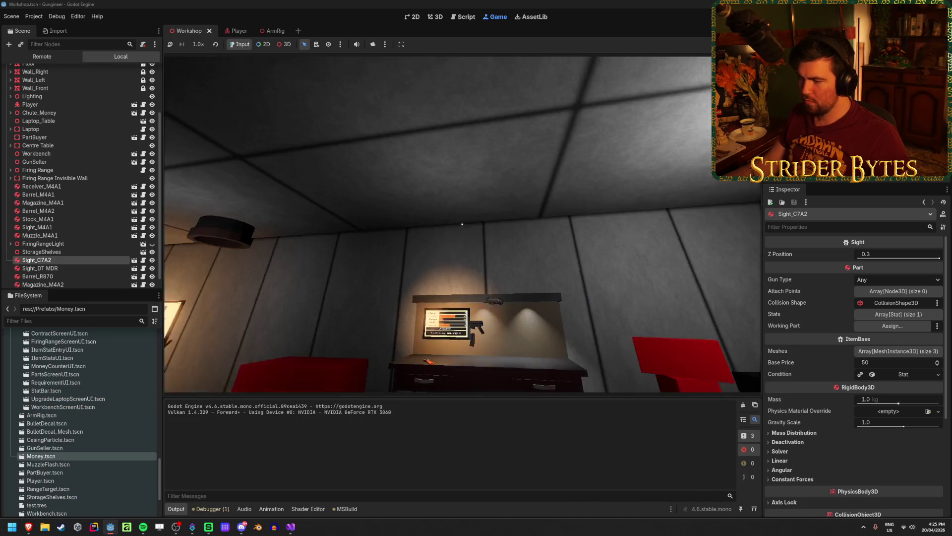
key(w)
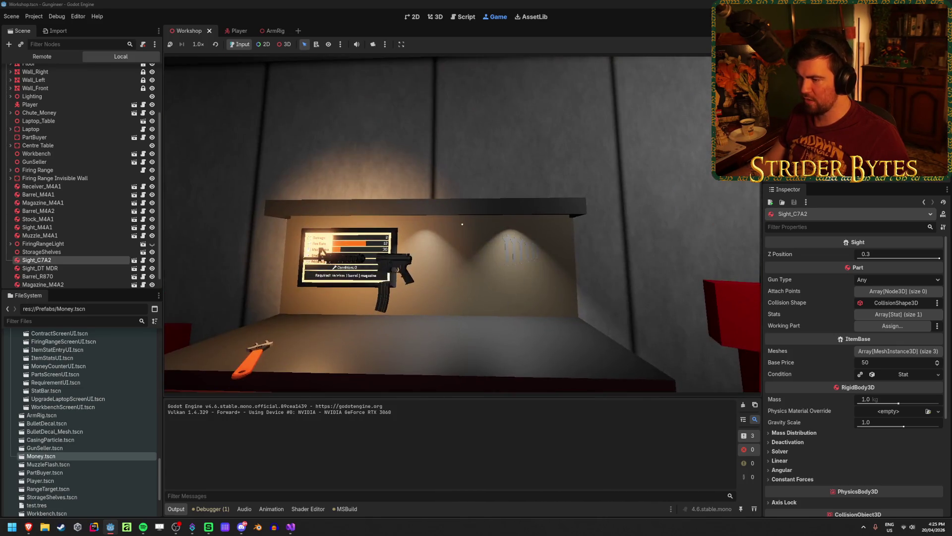
key(w)
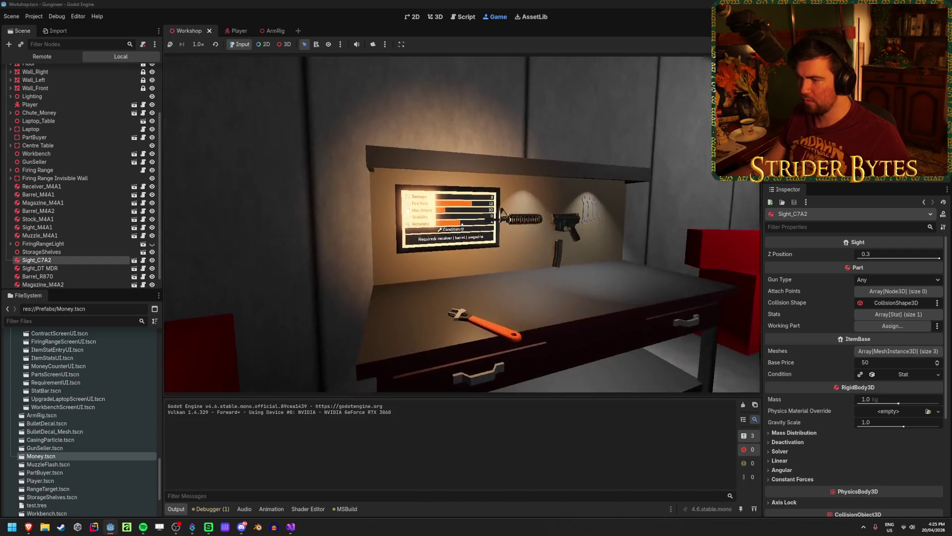
key(s)
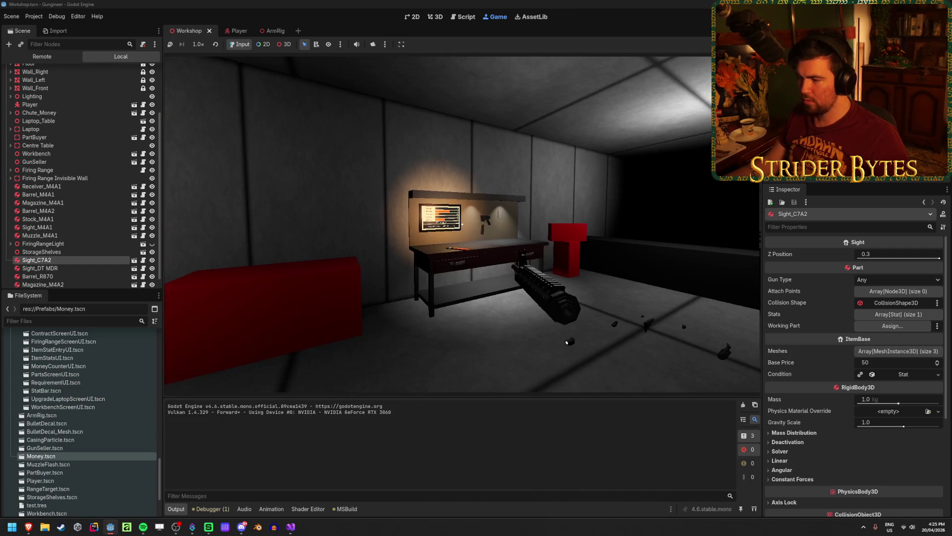
key(w)
key(s)
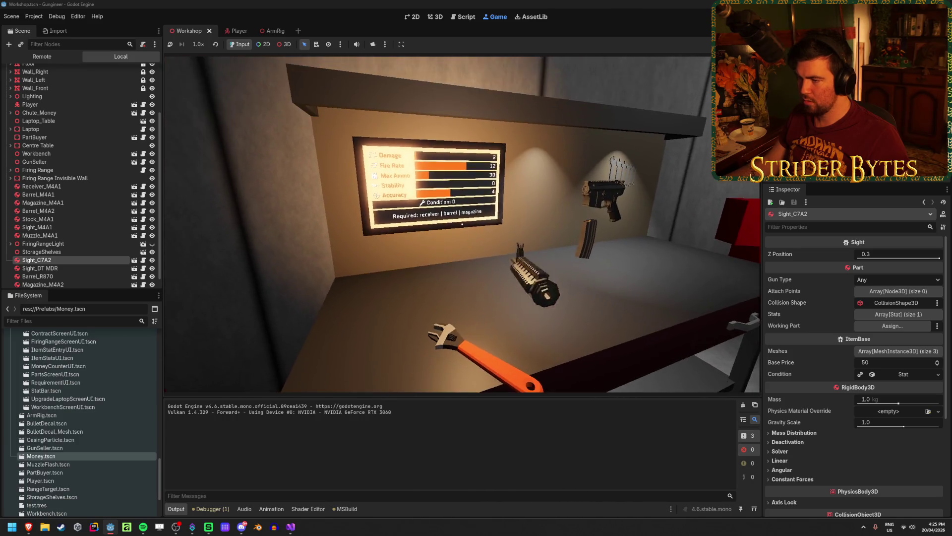
click(462, 224)
key(s)
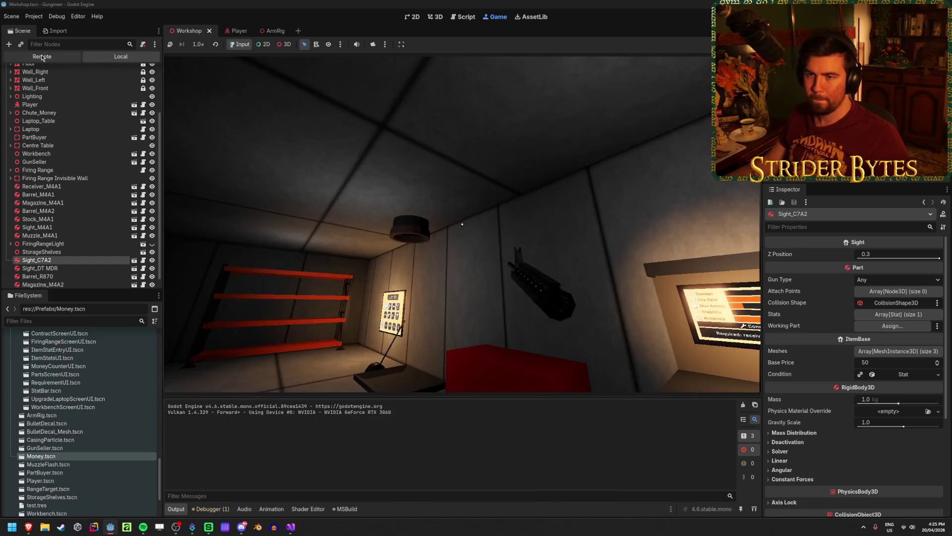
Step: Show the Remote scene tree with Workshop expanded, then stop and relaunch the game
click(41, 56)
click(10, 96)
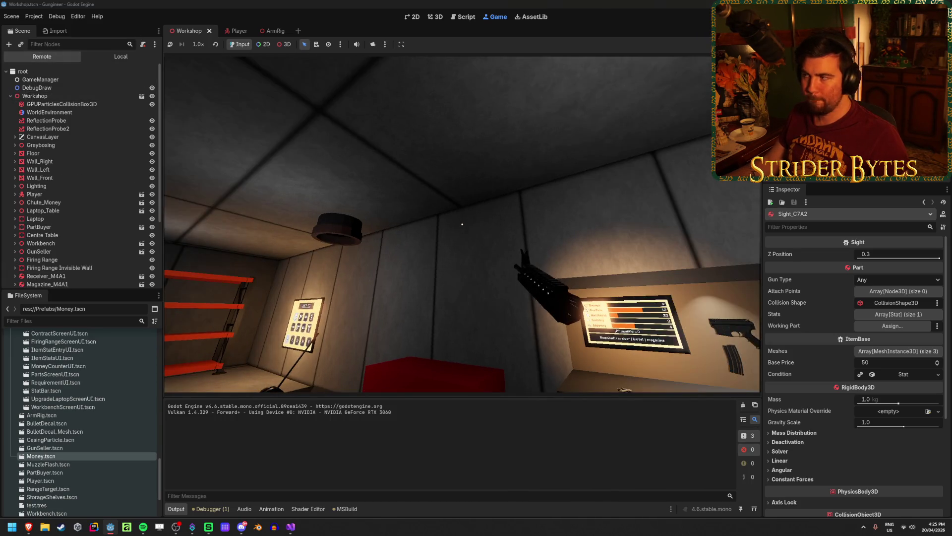
key(F8)
key(F5)
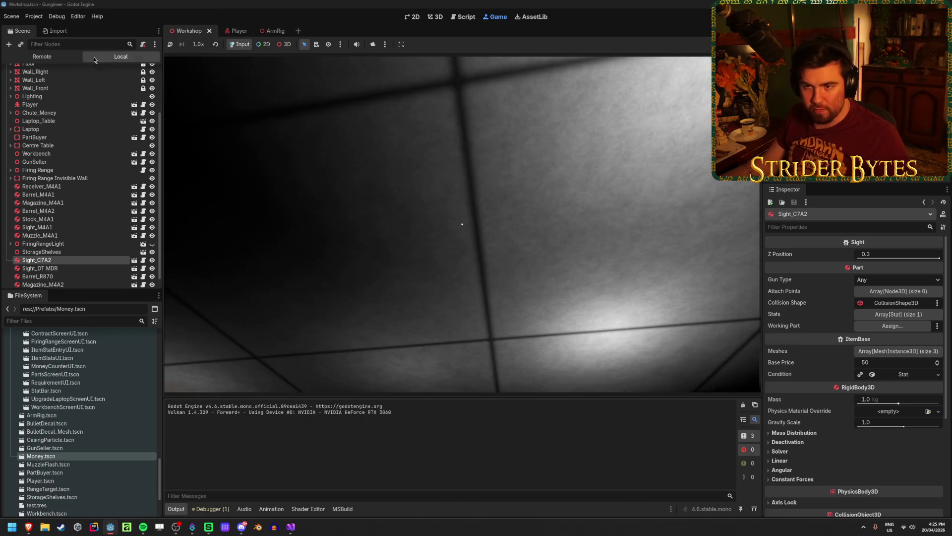
scroll(81, 125, down, 5)
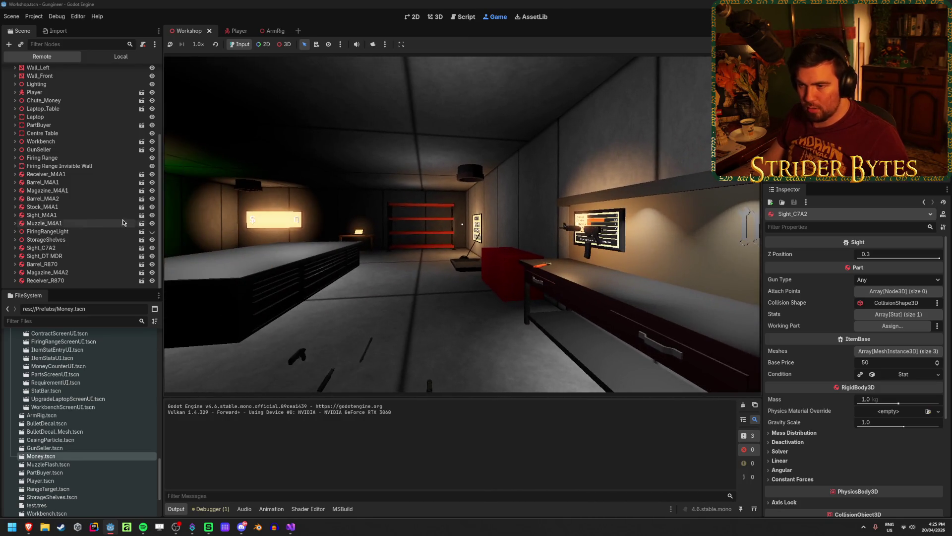
Step: Inspect the live Barrel_M4A2, Muzzle_M4A1, Magazine_M4A1 and Barrel_M4A1 nodes
click(45, 223)
click(47, 198)
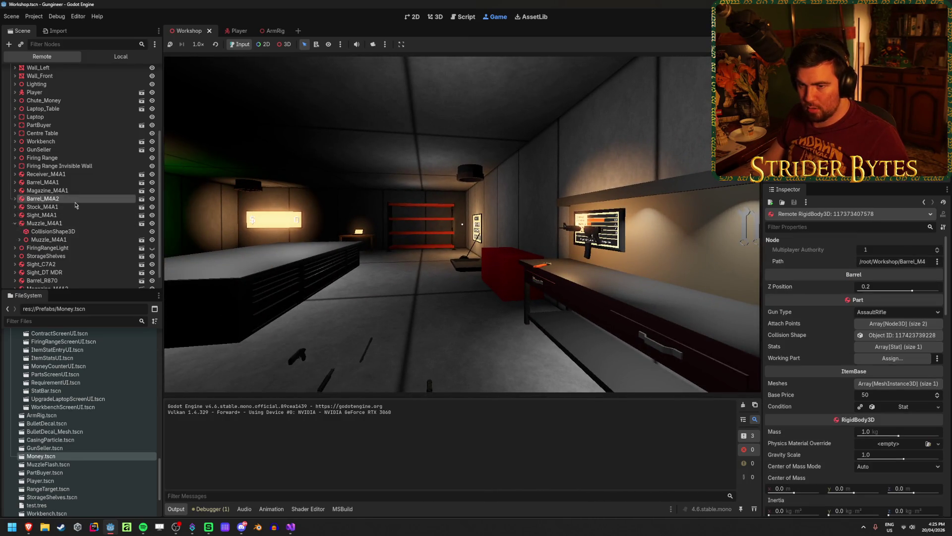
click(70, 191)
click(51, 182)
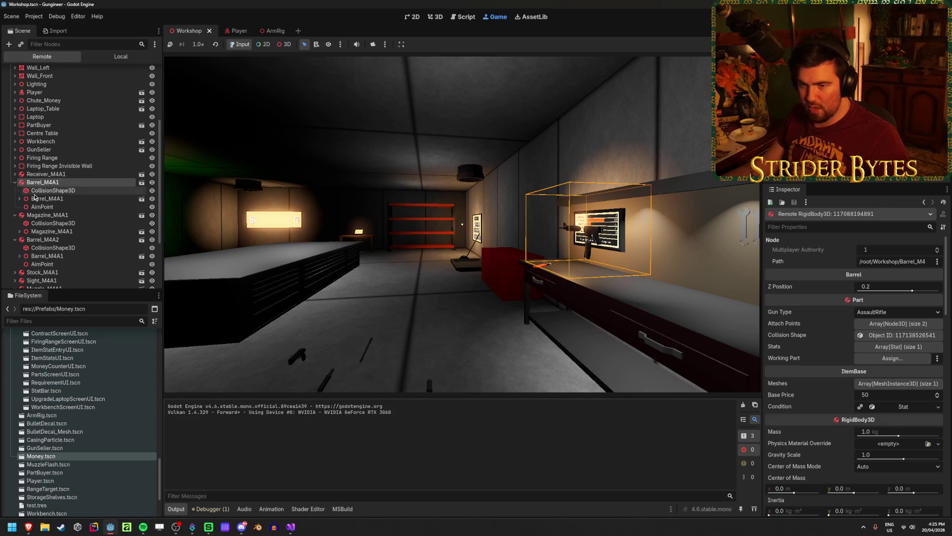
scroll(812, 333, down, 5)
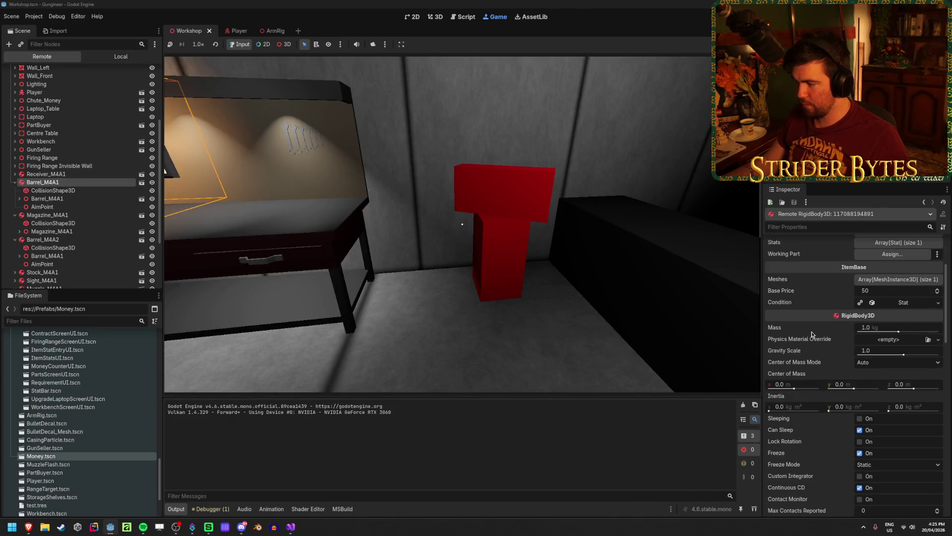
scroll(812, 333, down, 12)
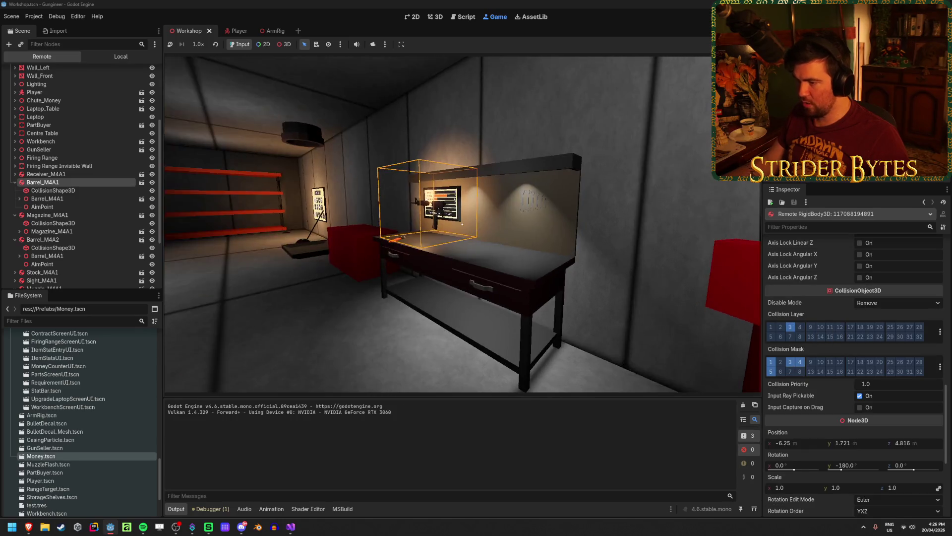
Step: Repeatedly pick up the barrel and attach it to the workbench, checking the stats screen
key(e)
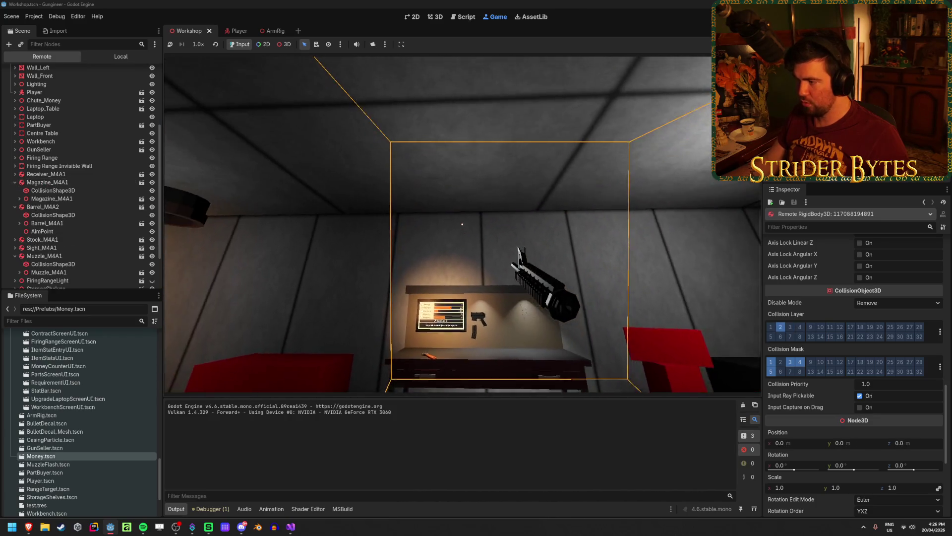
key(e)
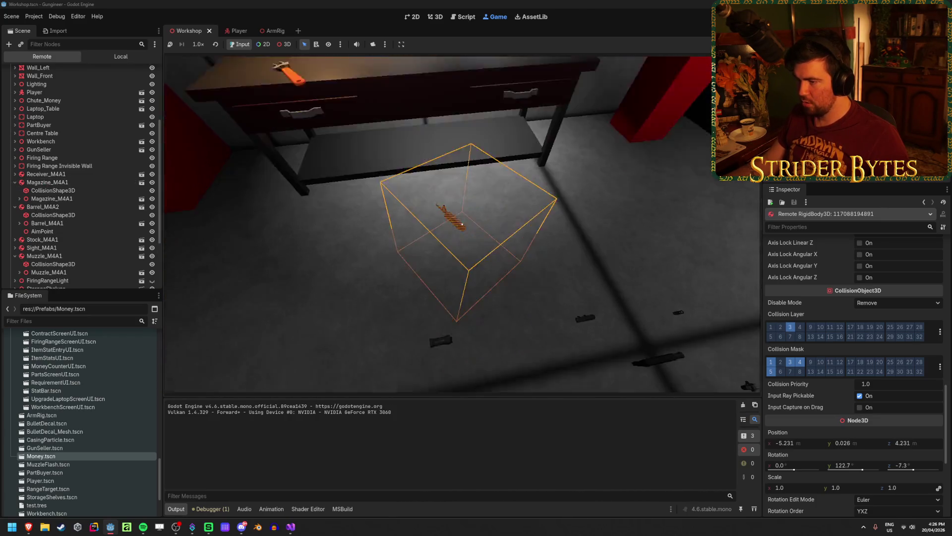
key(e)
key(e)
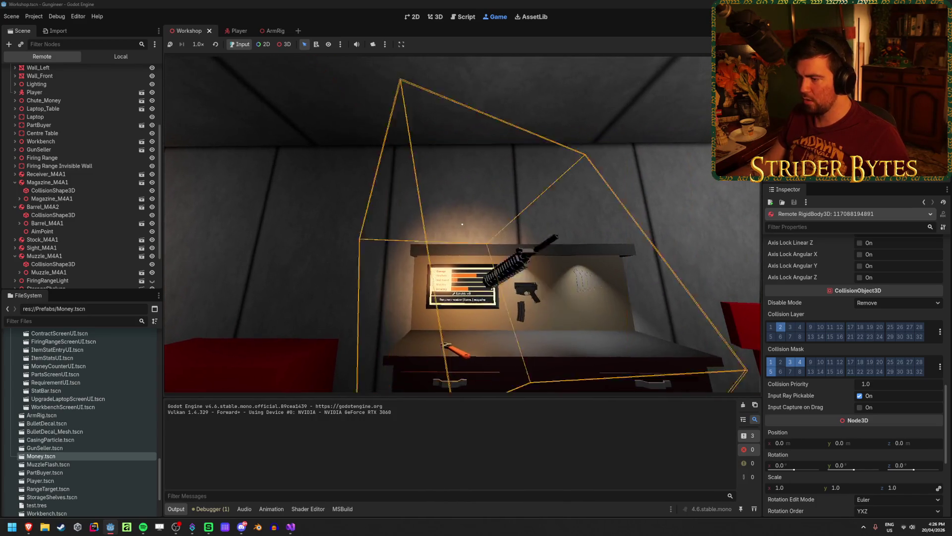
key(e)
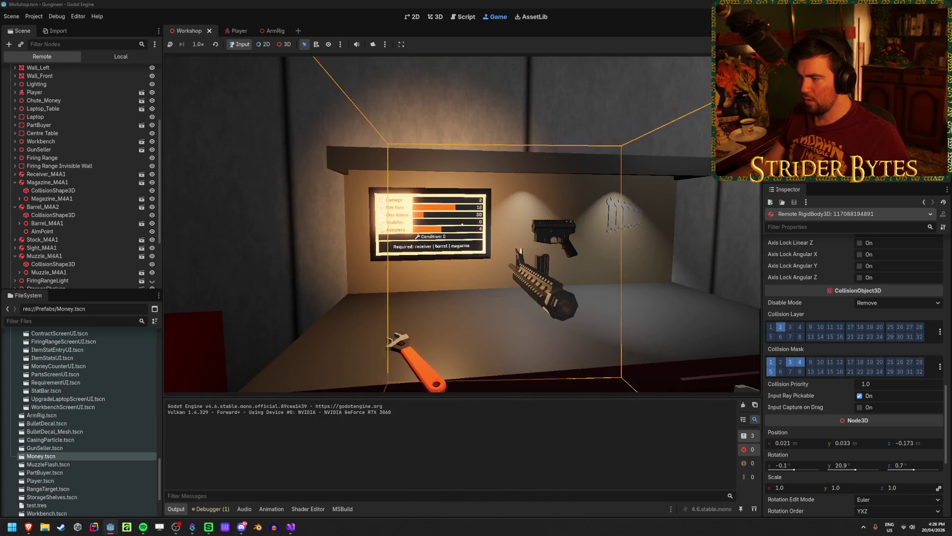
key(w)
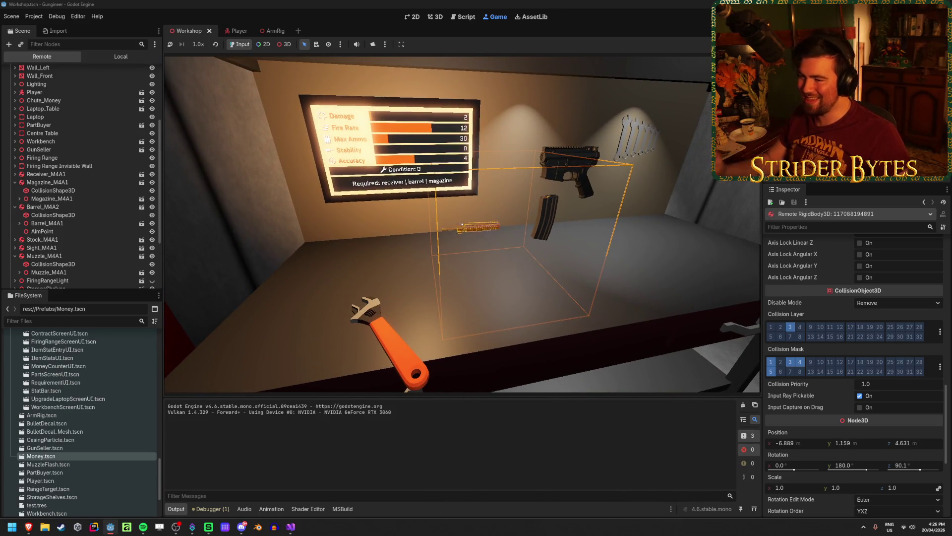
key(e)
key(s)
key(e)
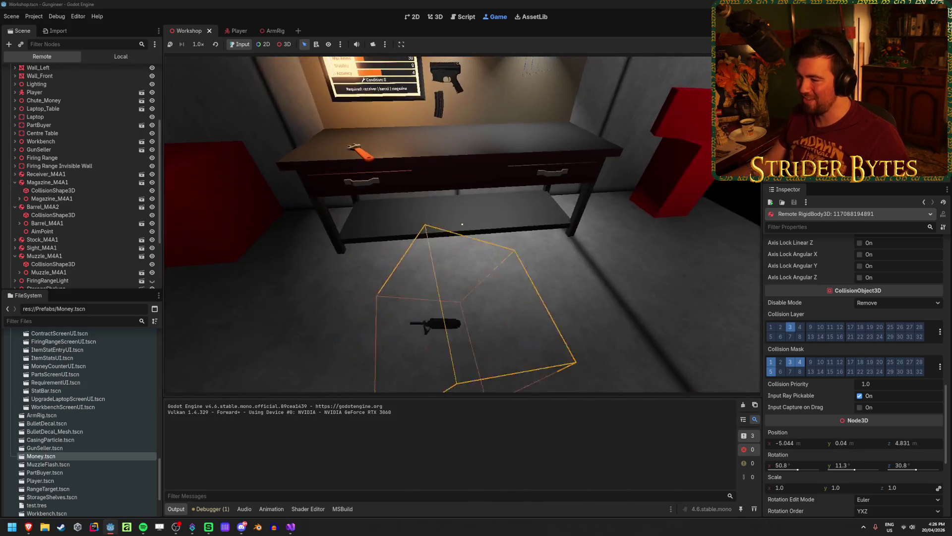
key(e)
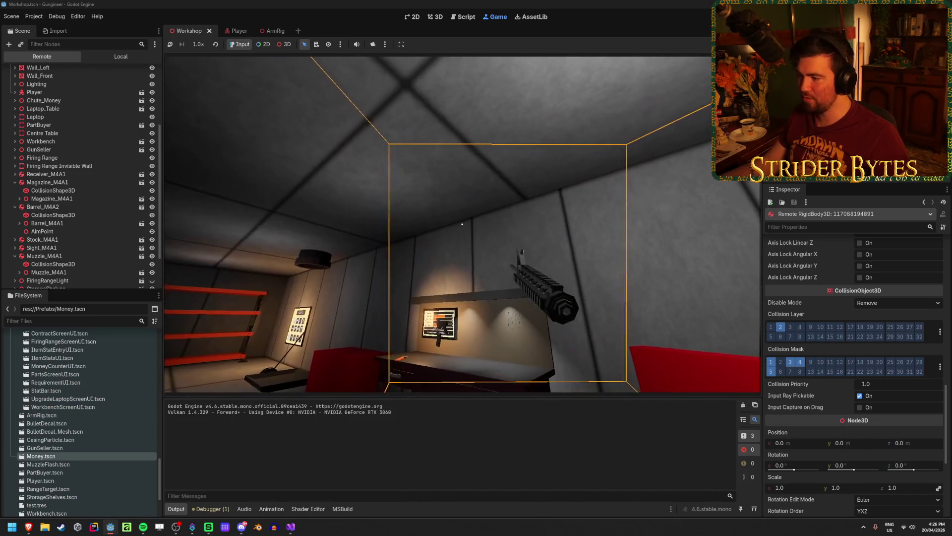
key(e)
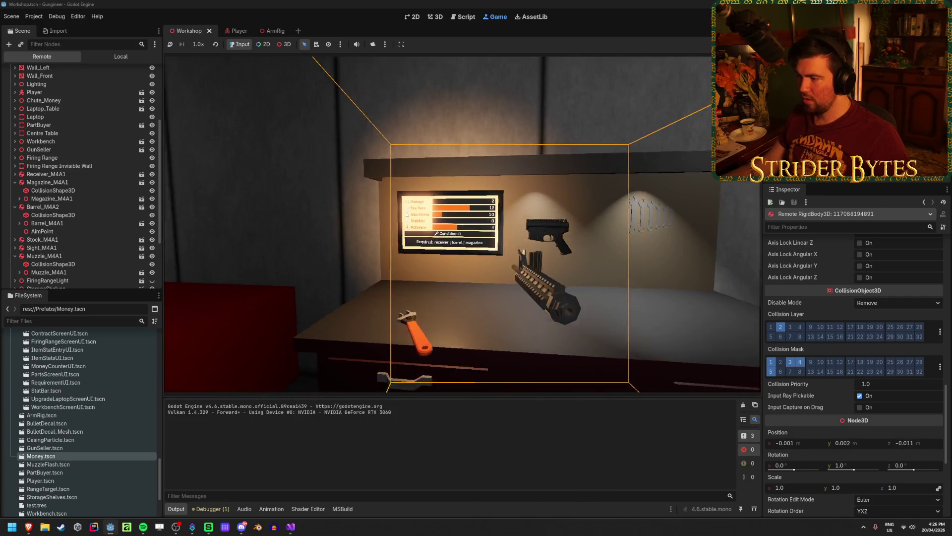
key(e)
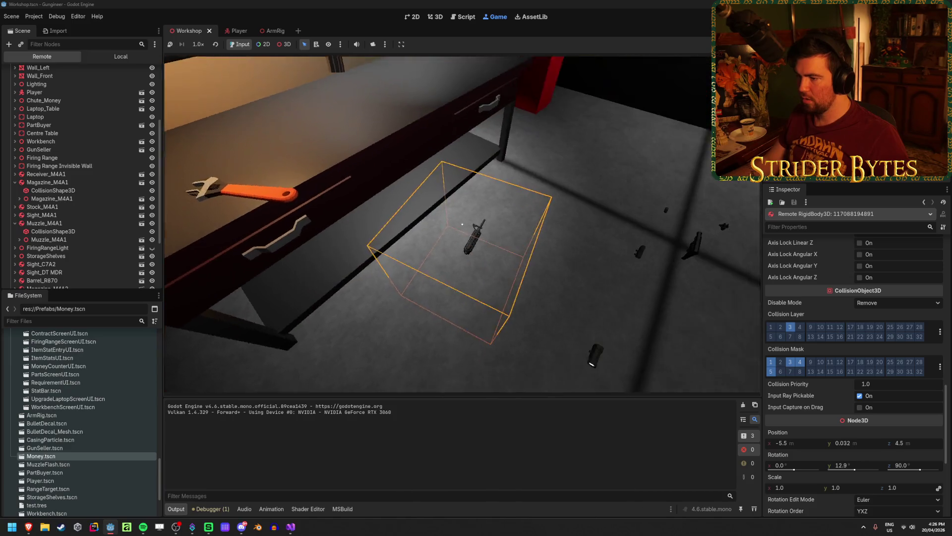
Step: Pick a part up off the floor, drop it again, and stop the game
click(462, 224)
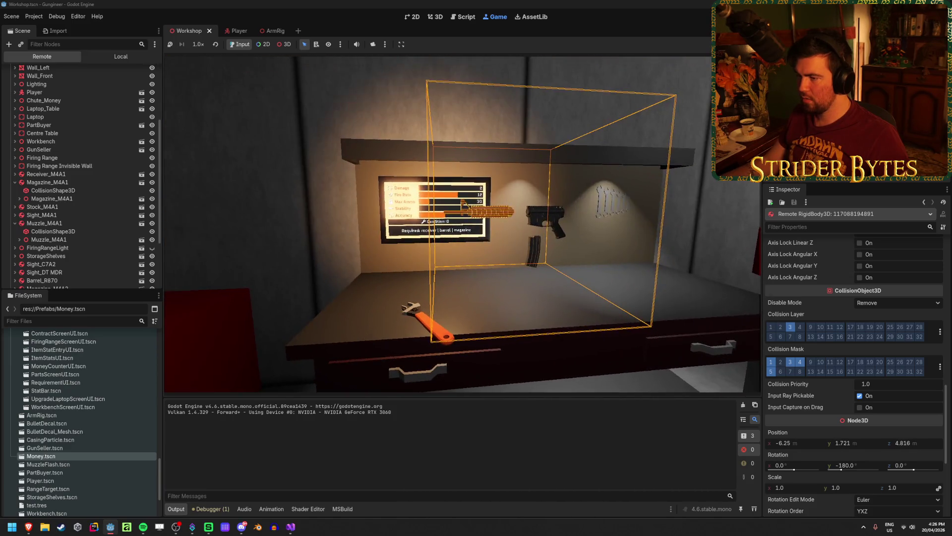
click(463, 224)
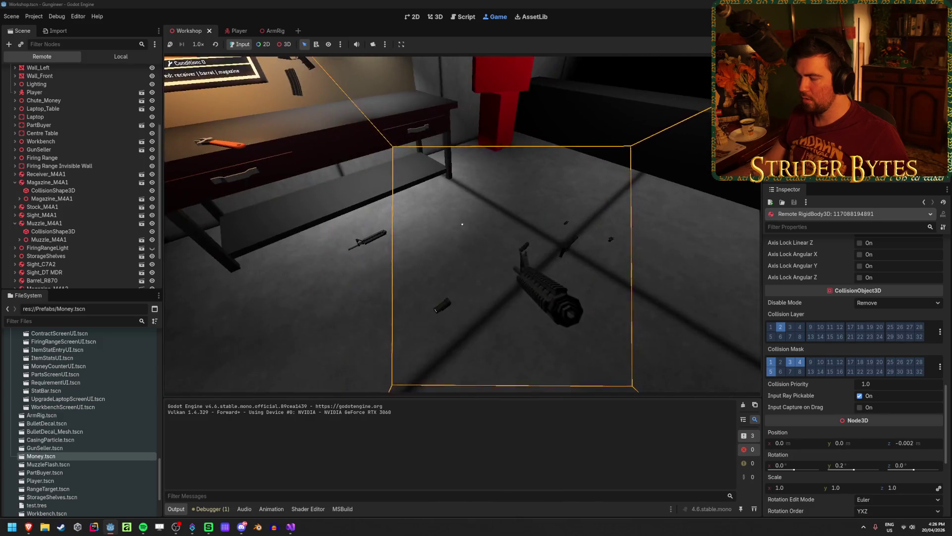
click(462, 224)
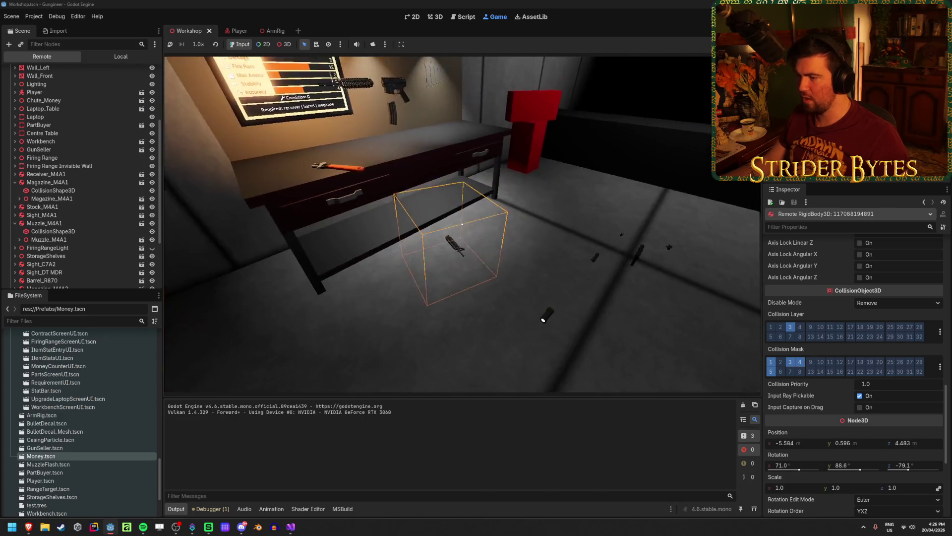
key(F8)
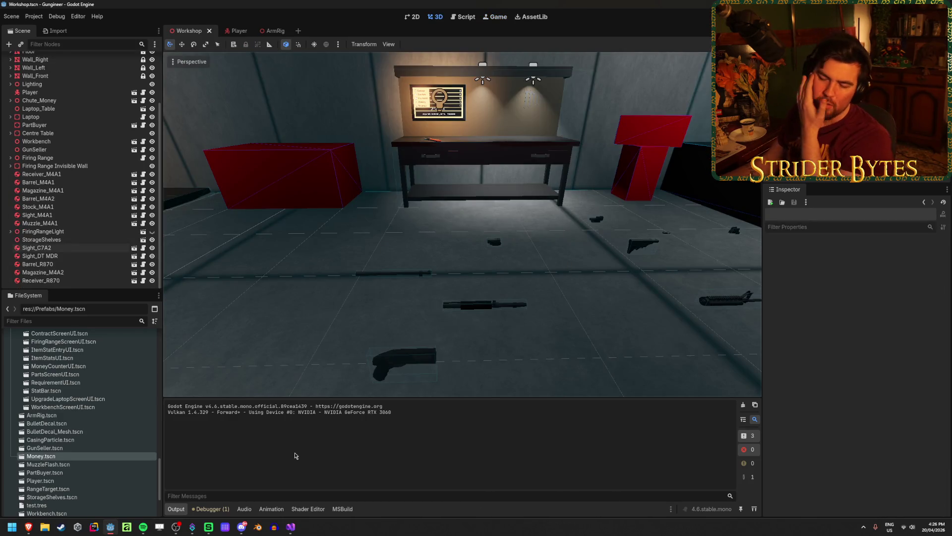
Step: Set breakpoints on Part.cs line 51 and Workbench.cs line 89, then start debugging
click(290, 526)
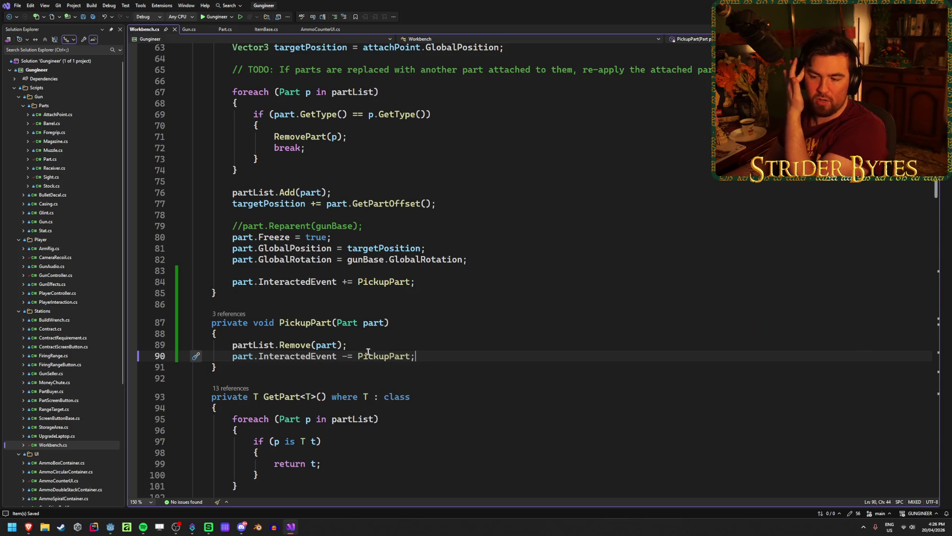
click(374, 345)
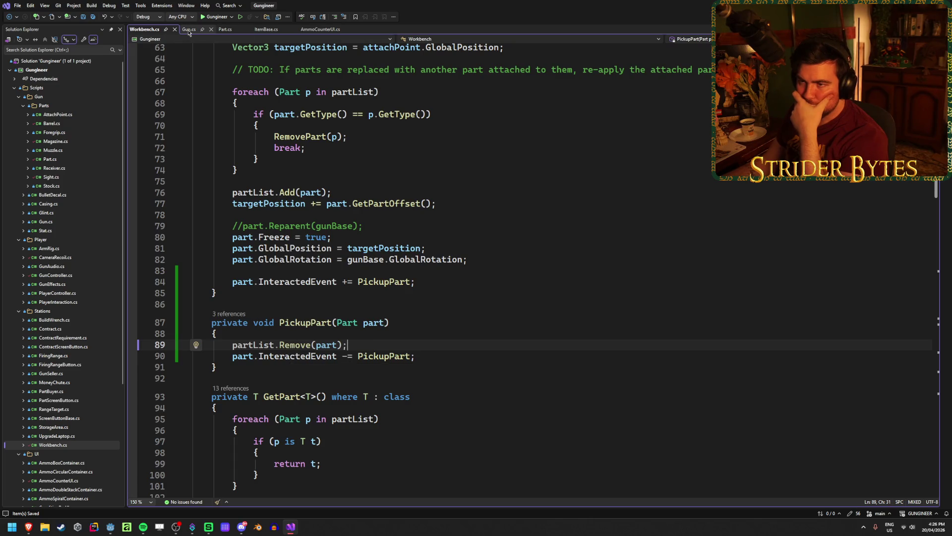
click(225, 29)
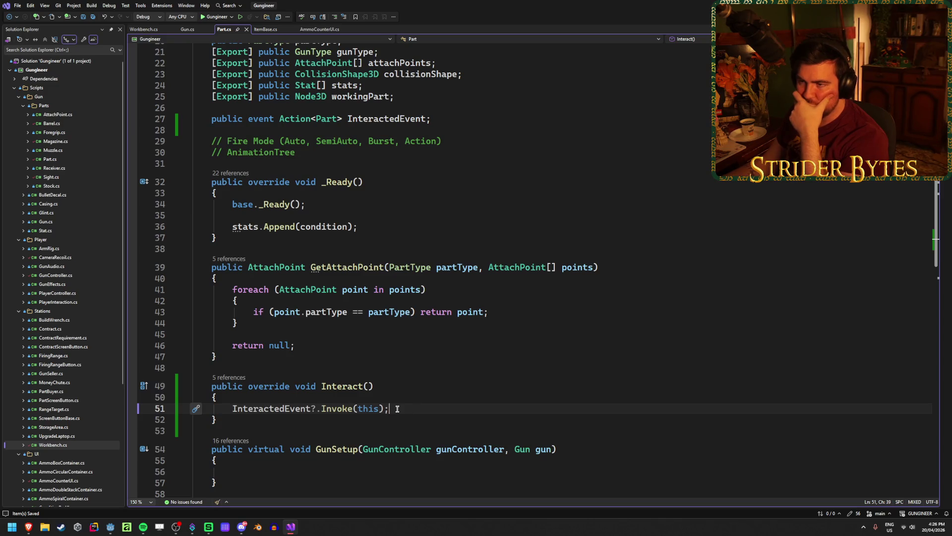
click(132, 408)
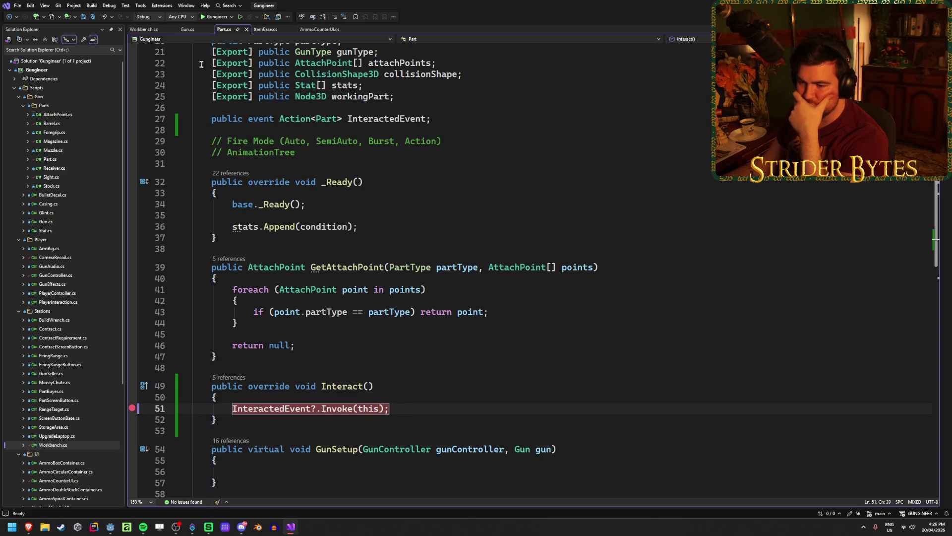
click(155, 30)
click(132, 345)
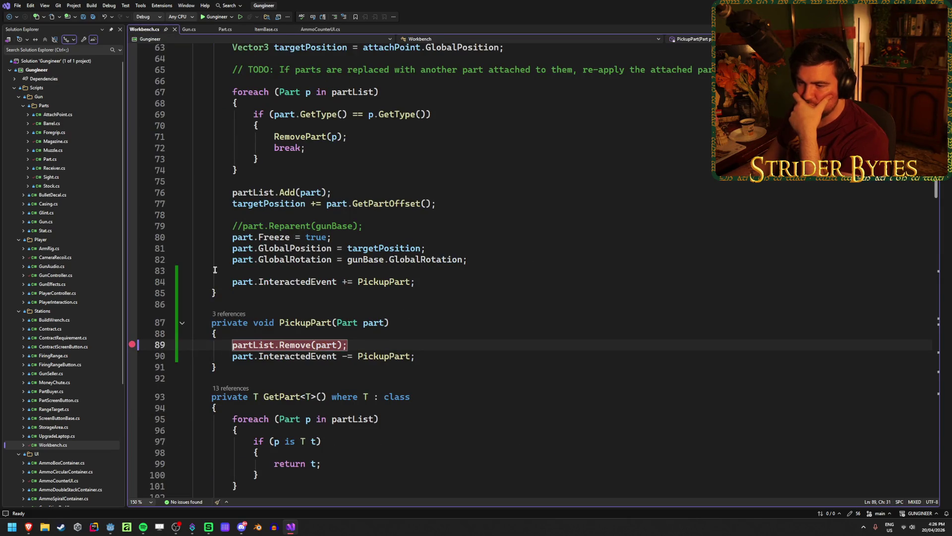
click(206, 19)
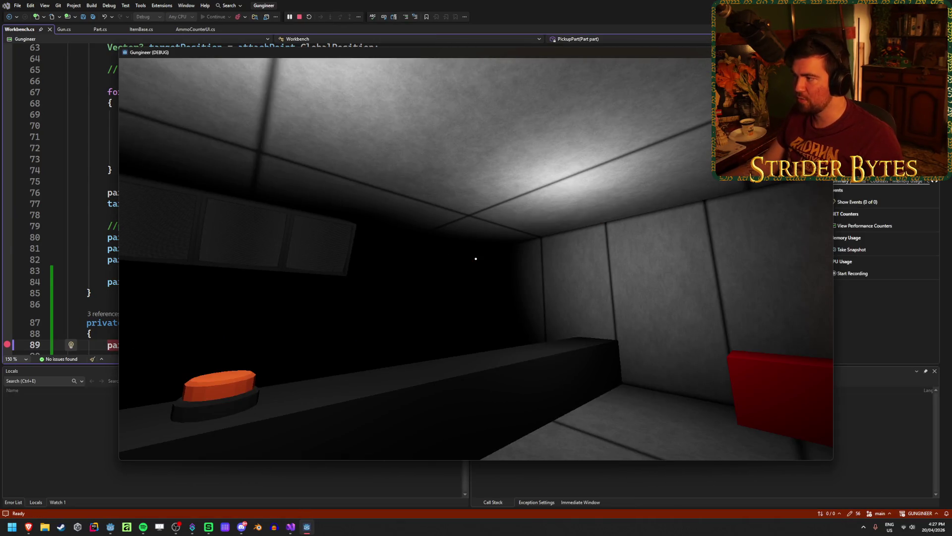
Step: Add a breakpoint on line 84's InteractedEvent subscription, restart debugging and continue past it
key(Escape)
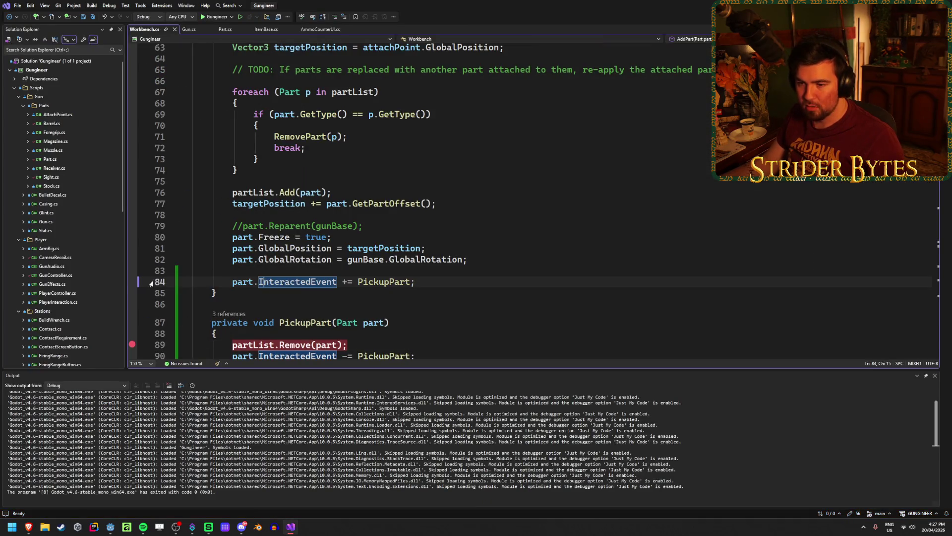
click(132, 281)
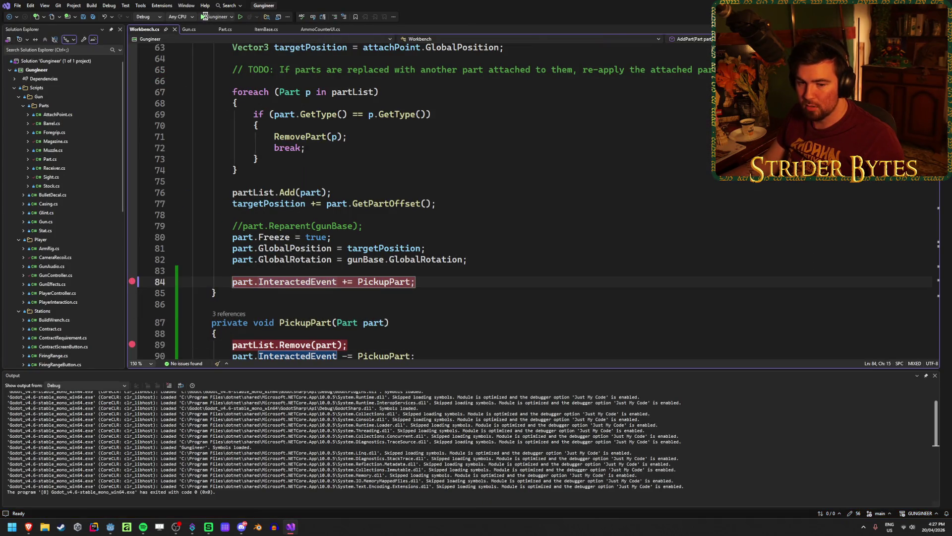
click(205, 17)
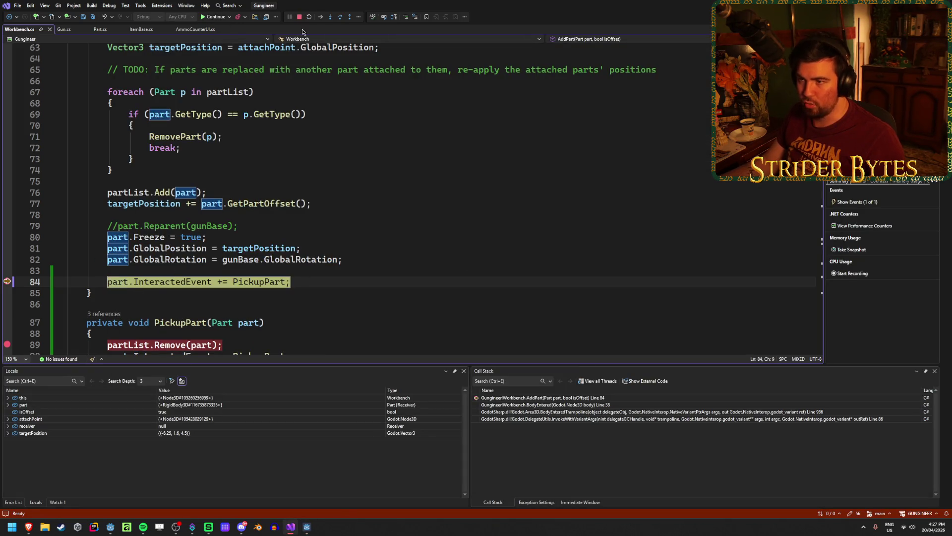
click(213, 20)
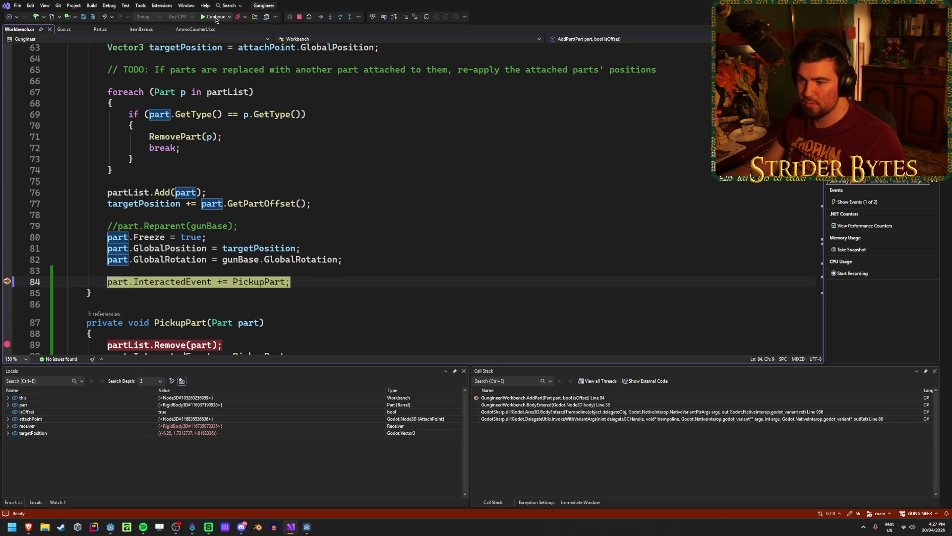
click(216, 20)
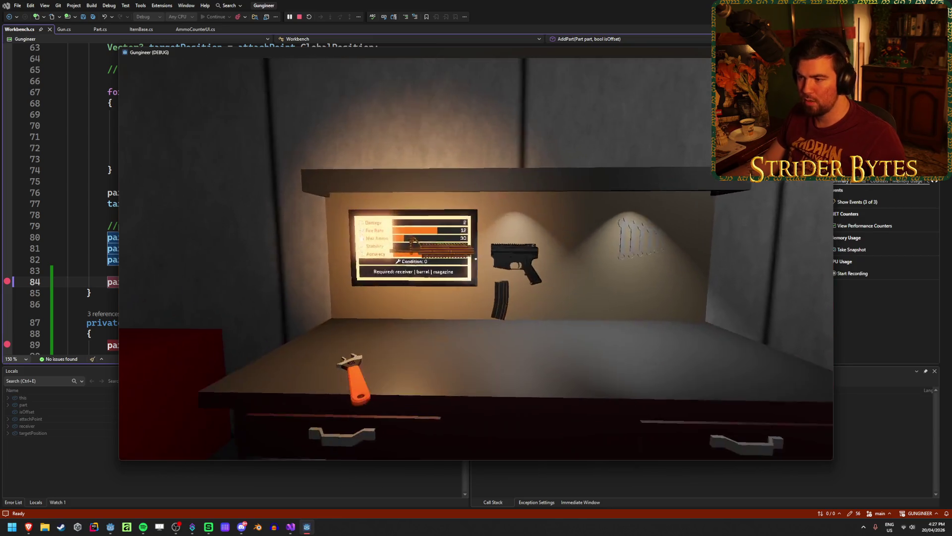
Step: Pick up a part in-game, step into PickupPart, and step over partList.Remove
click(476, 258)
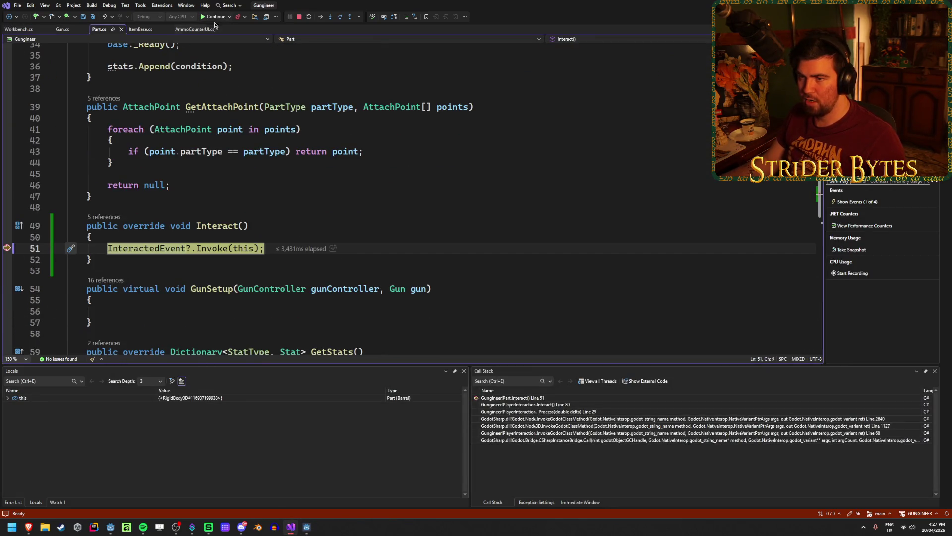
key(F11)
key(F11)
scroll(46, 267, down, 2)
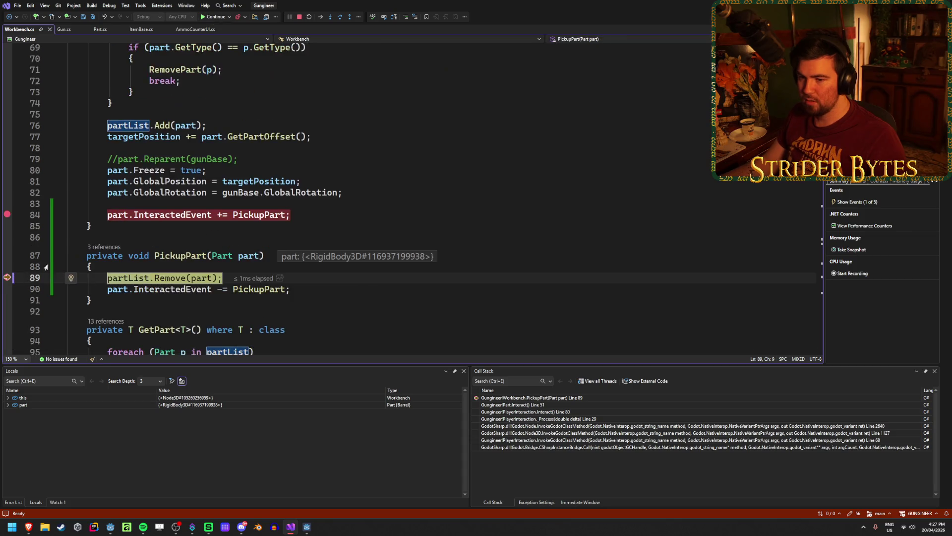
mouse_move(128, 282)
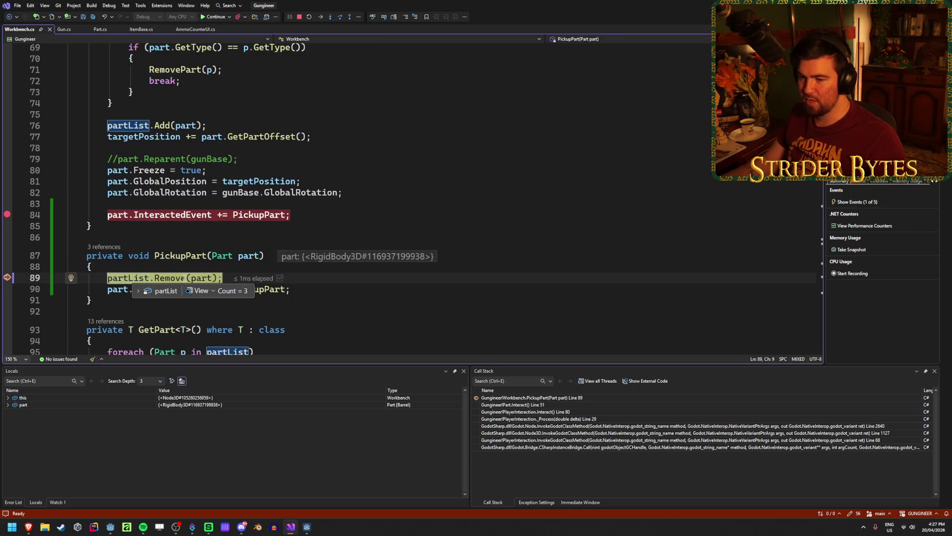
click(332, 19)
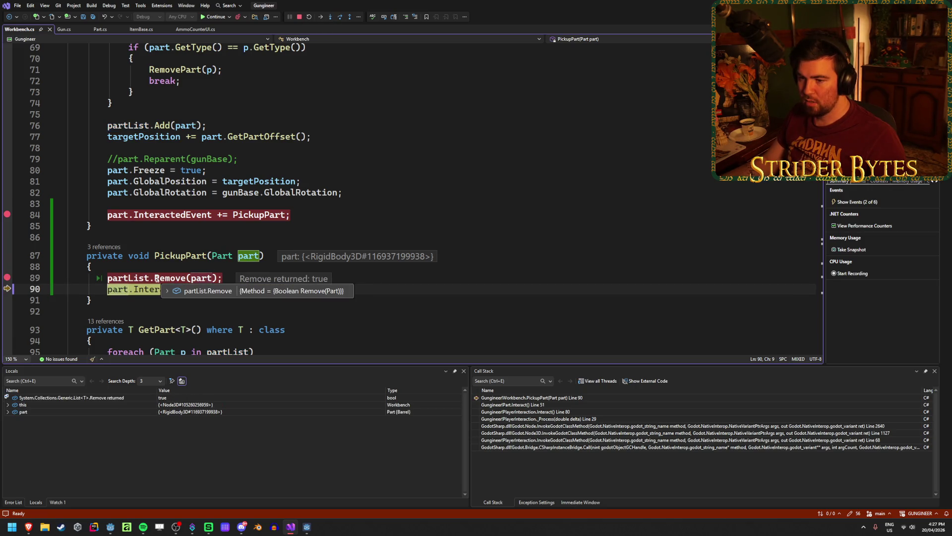
Step: Check partList's DataTips: Remove returned true and two parts remain, then continue
mouse_move(146, 294)
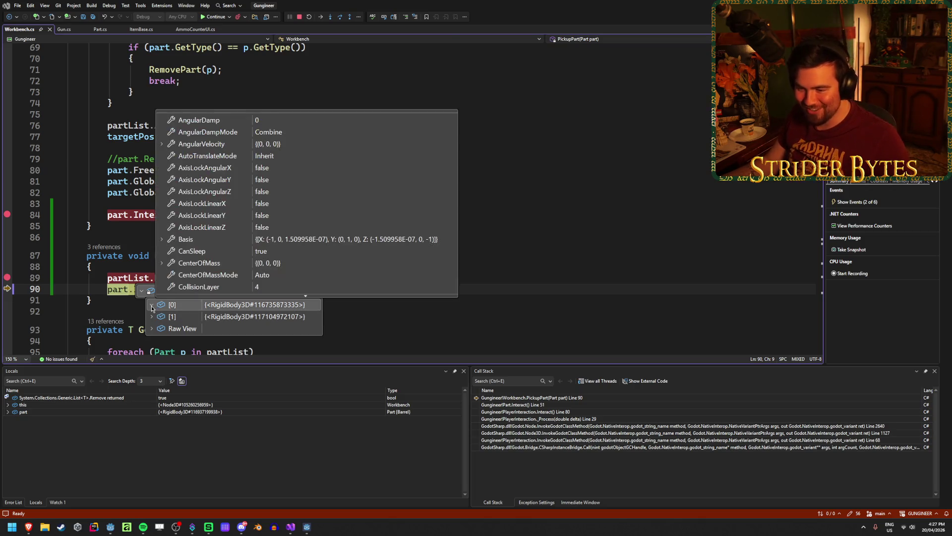
scroll(249, 265, down, 3)
scroll(302, 239, down, 5)
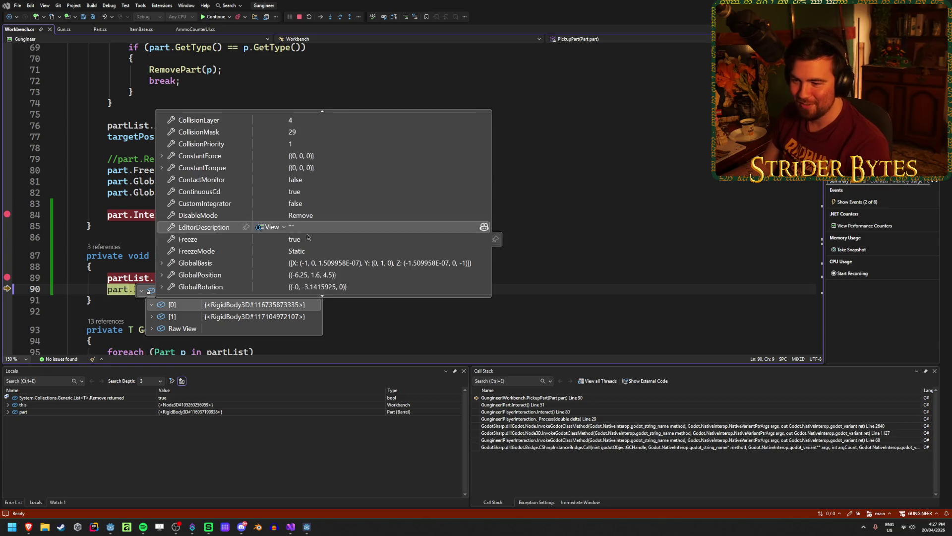
scroll(335, 232, down, 6)
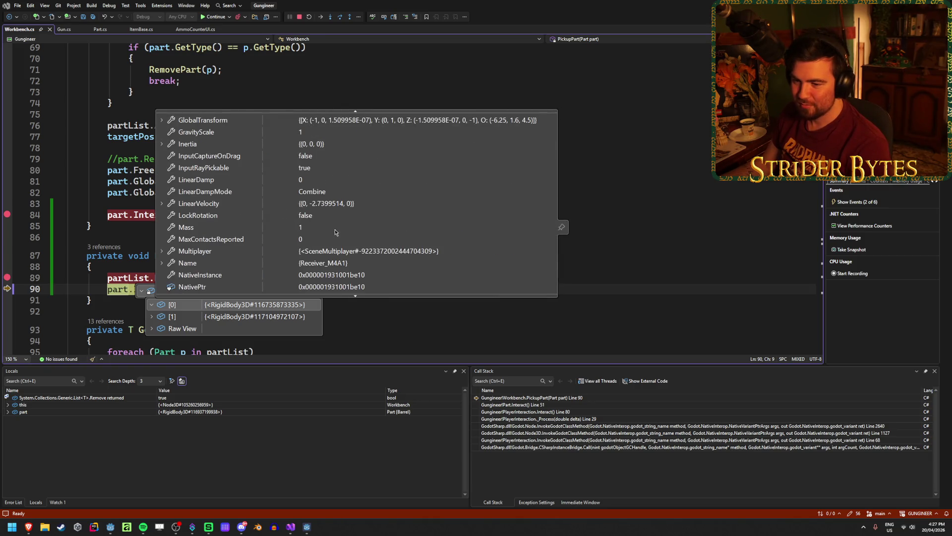
scroll(335, 233, down, 4)
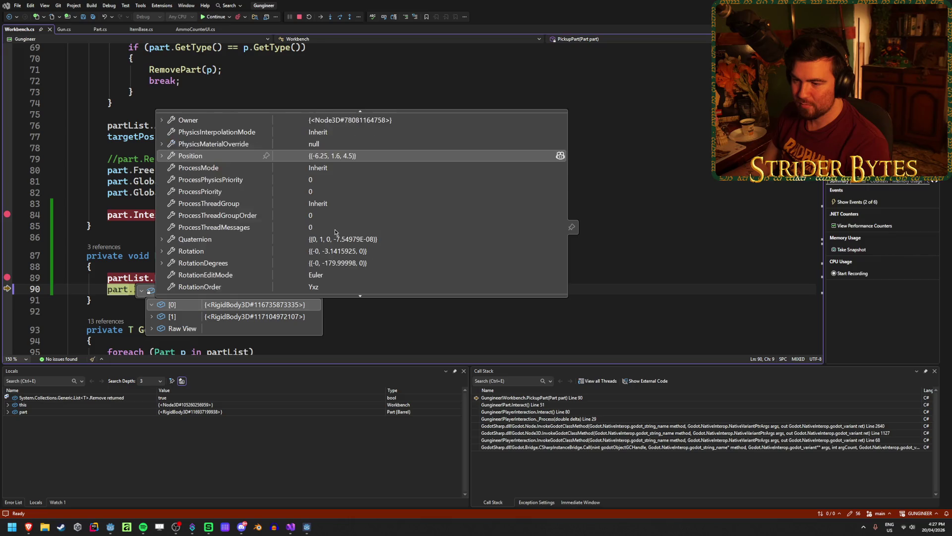
click(150, 318)
scroll(311, 248, down, 10)
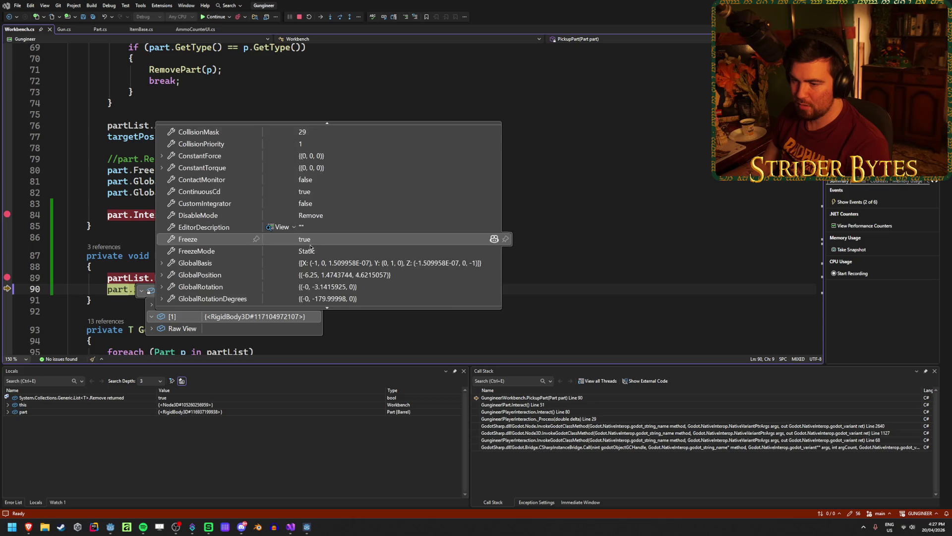
scroll(311, 248, down, 3)
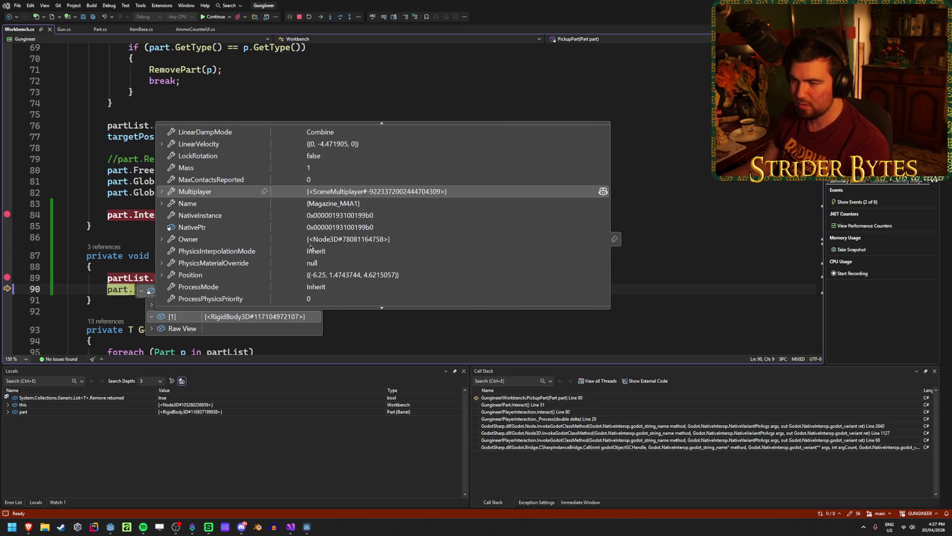
click(214, 16)
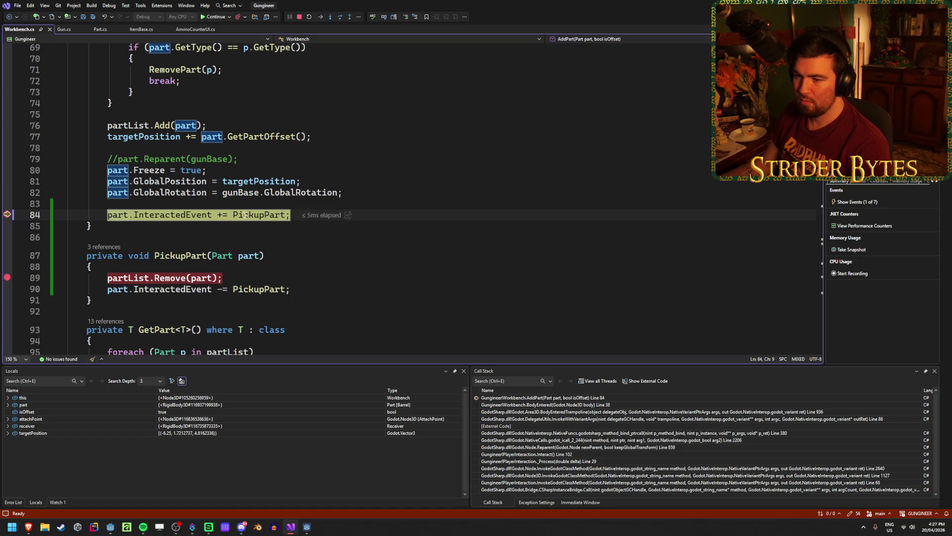
Step: Resume the game once more, then stop the debug session
click(211, 18)
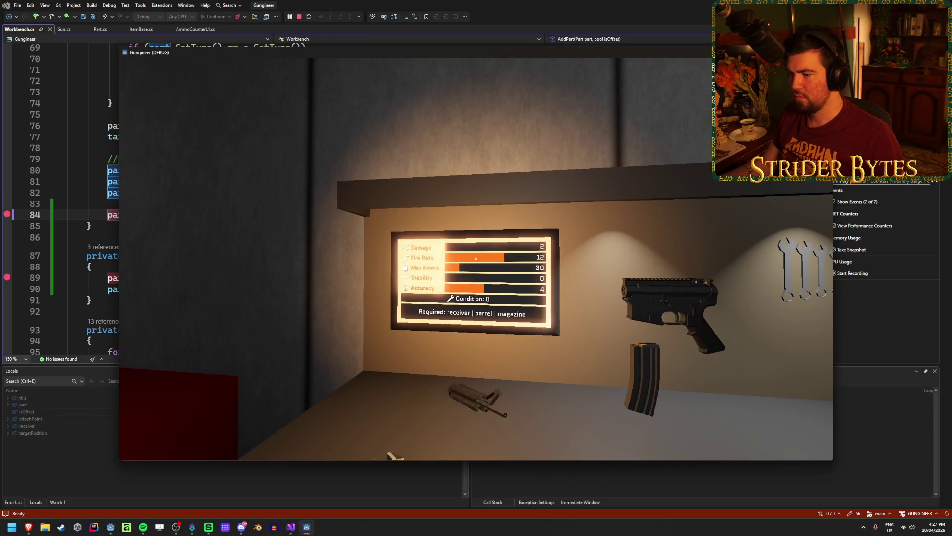
key(e)
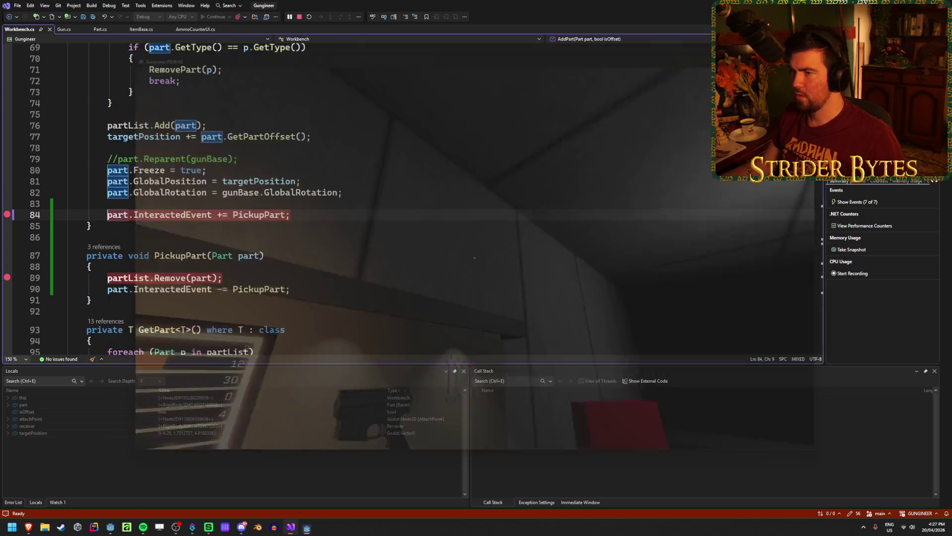
click(299, 16)
Step: Clear the line 84 and 89 breakpoints, save, and open PlayerInteraction.cs
click(132, 215)
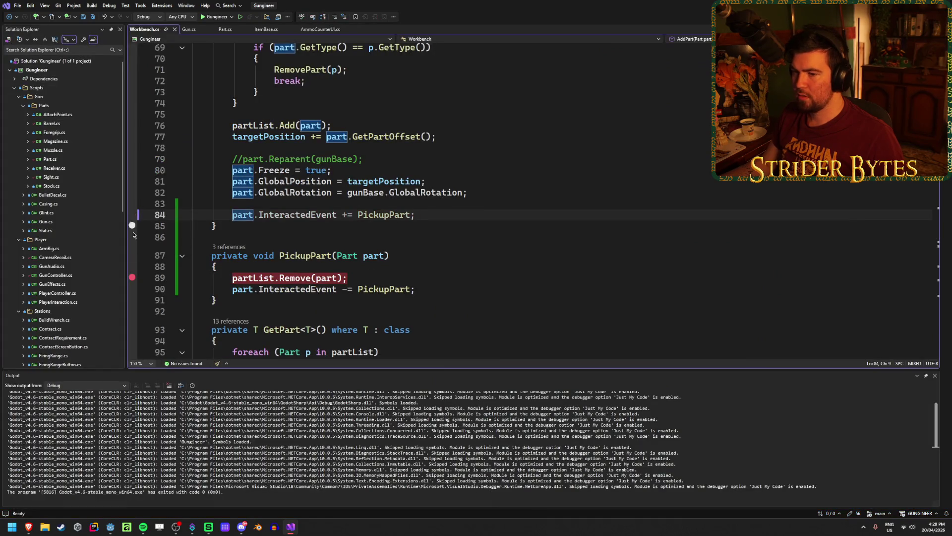
click(132, 277)
key(ctrl+s)
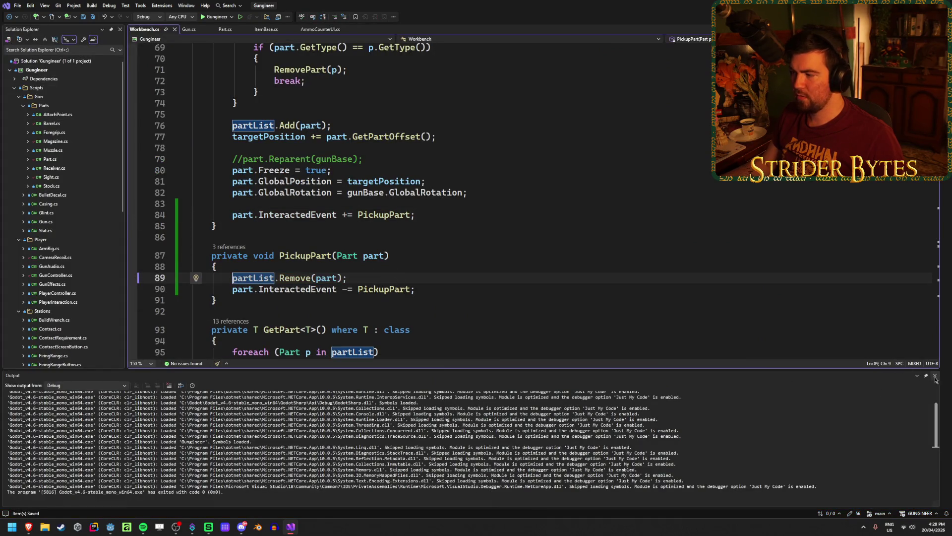
click(936, 376)
click(426, 329)
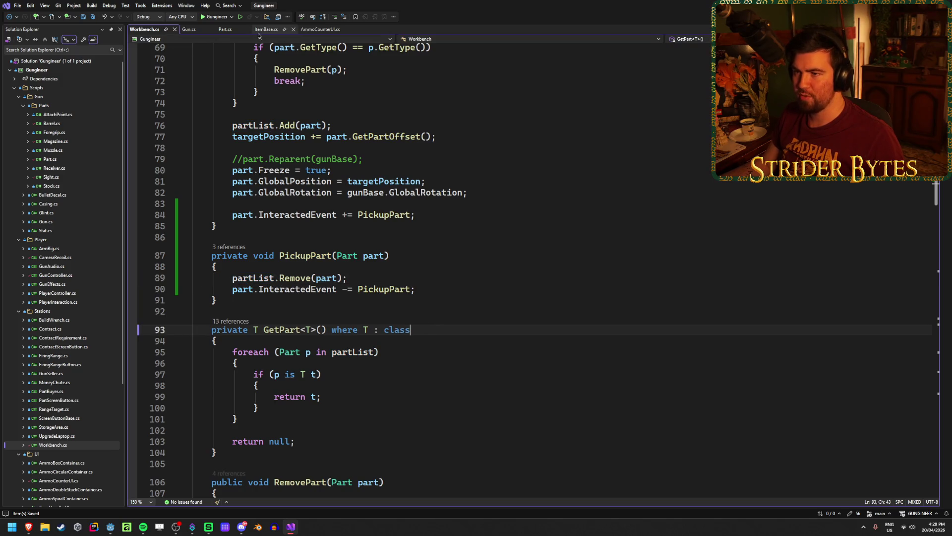
click(64, 303)
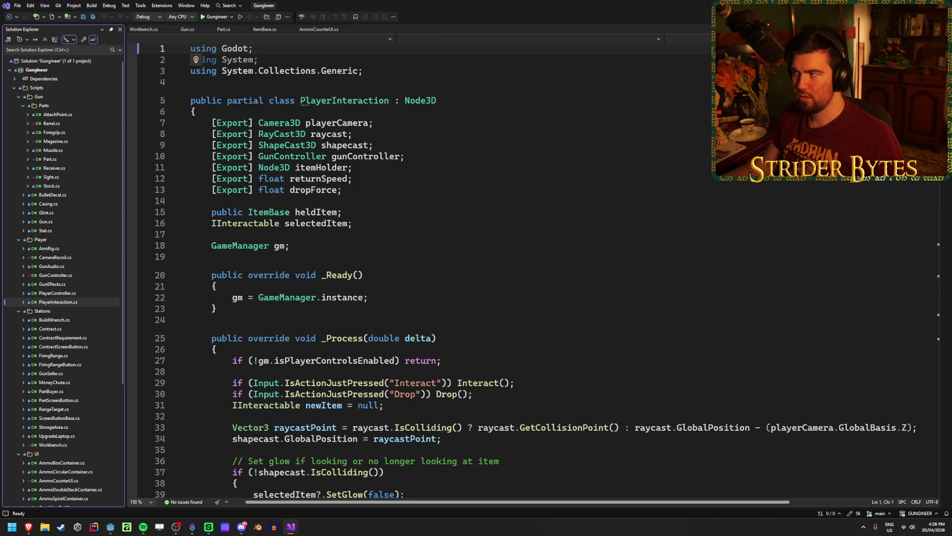
key(alt+Tab)
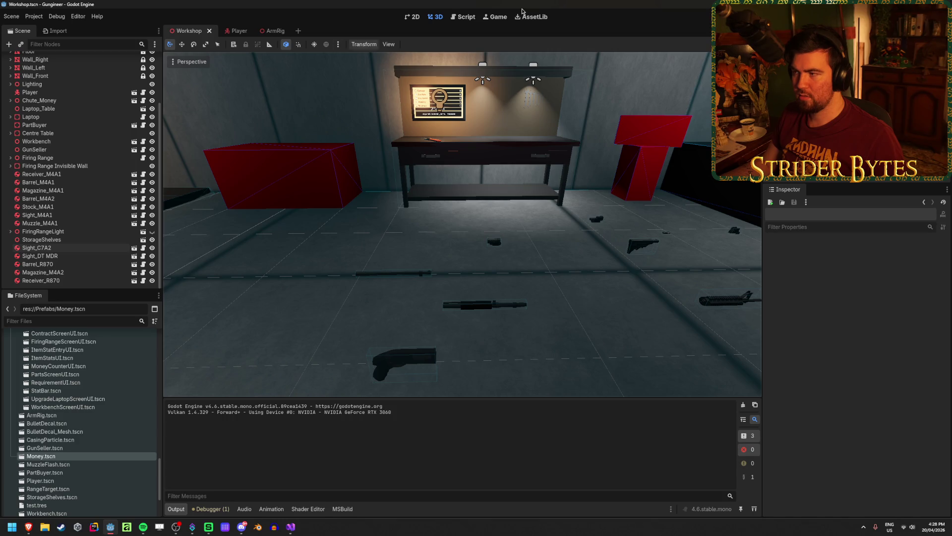
Step: Build and run Gungineer from Godot with F5 for a quick playtest
key(F5)
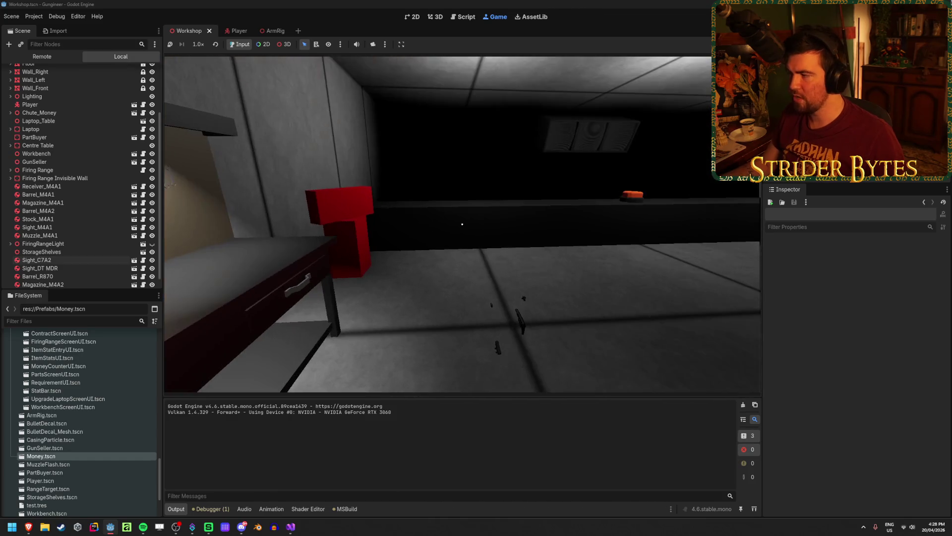
key(alt+Tab)
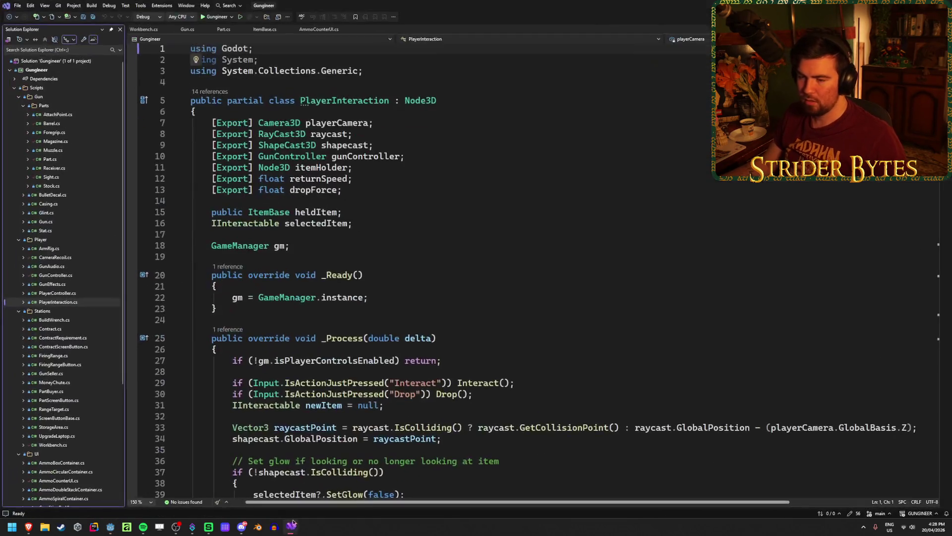
Step: Break on AddPart's line 48 GetAttachPoint call in Workbench.cs and start debugging
click(144, 28)
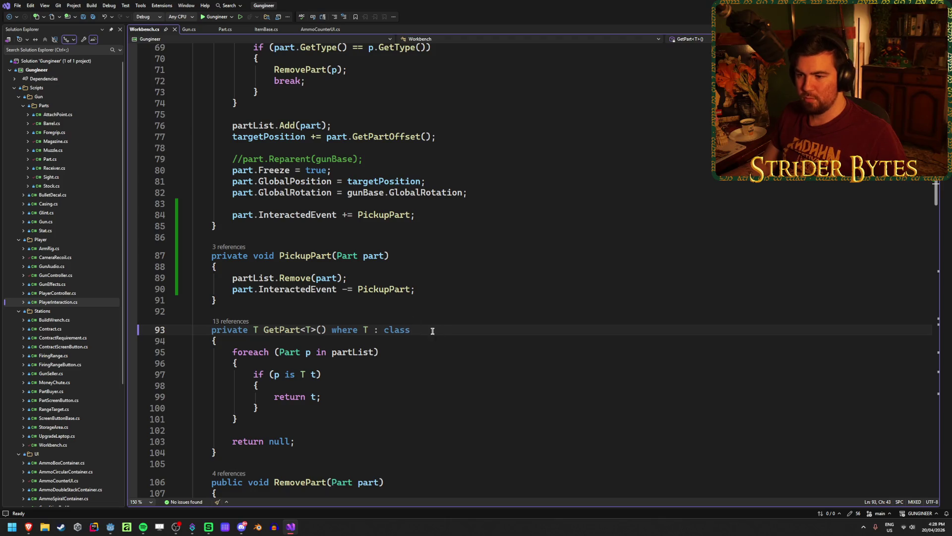
scroll(445, 331, up, 10)
click(243, 181)
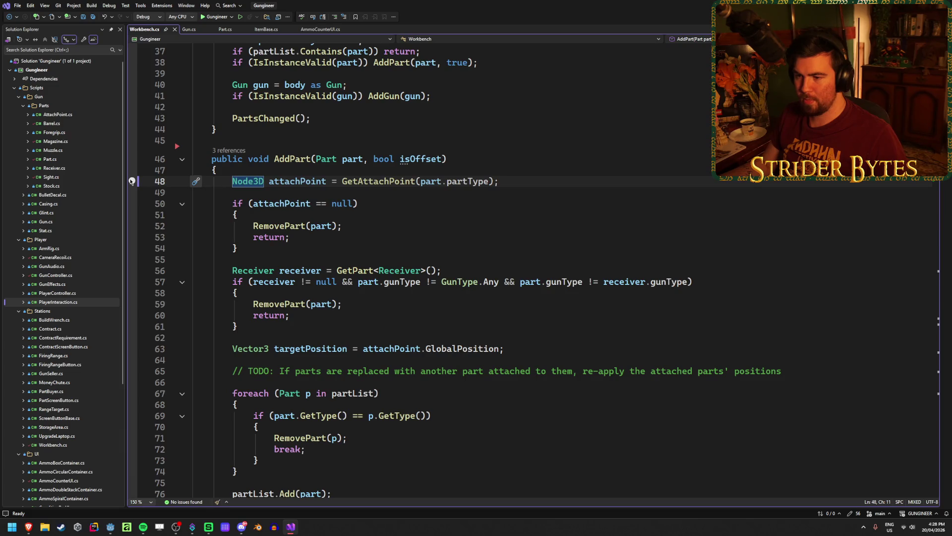
click(131, 181)
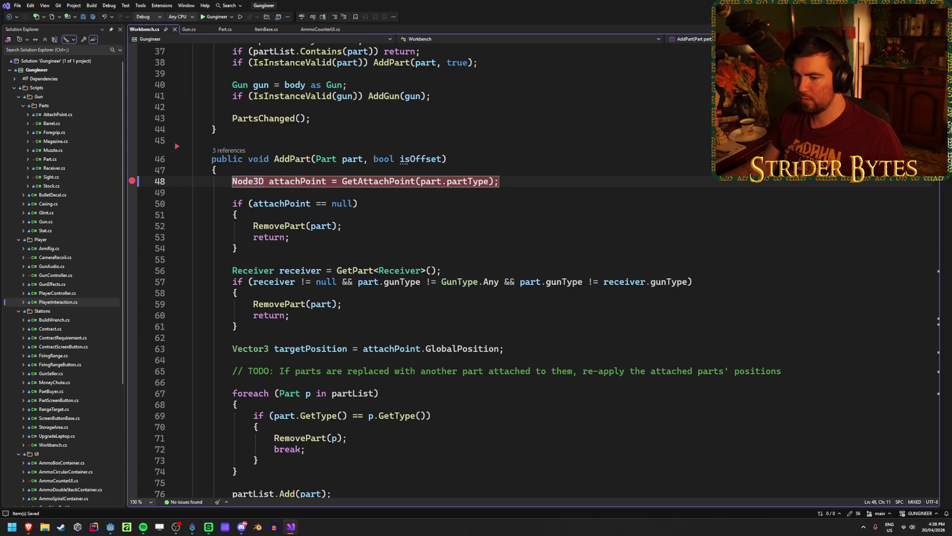
scroll(304, 350, down, 2)
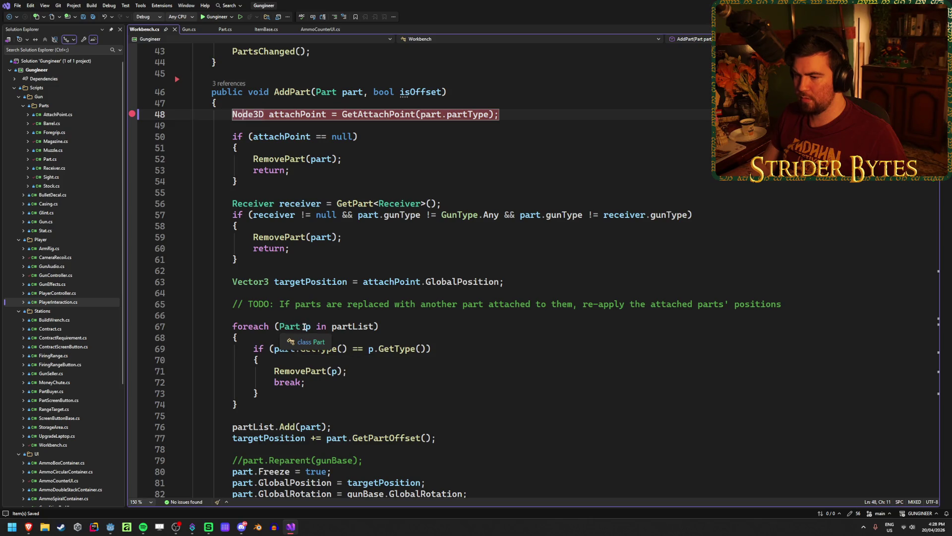
click(449, 348)
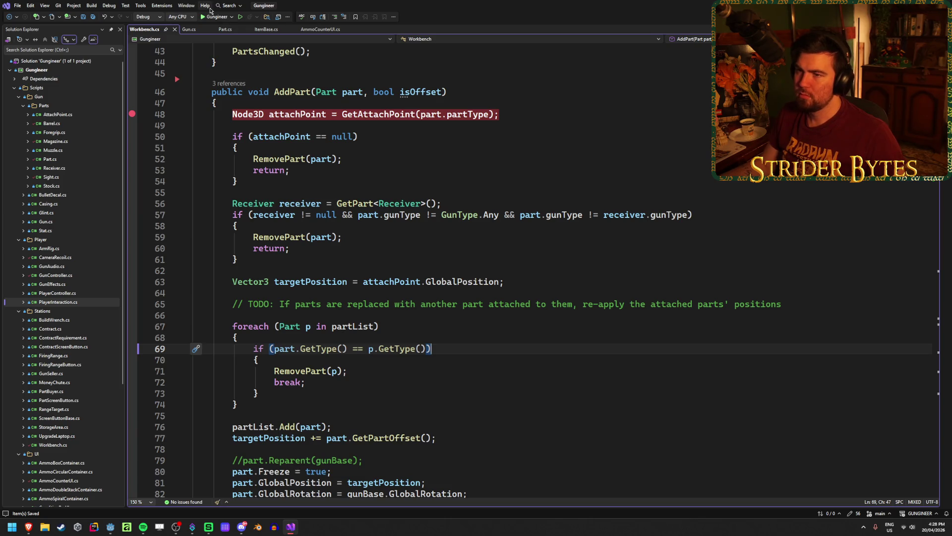
click(214, 17)
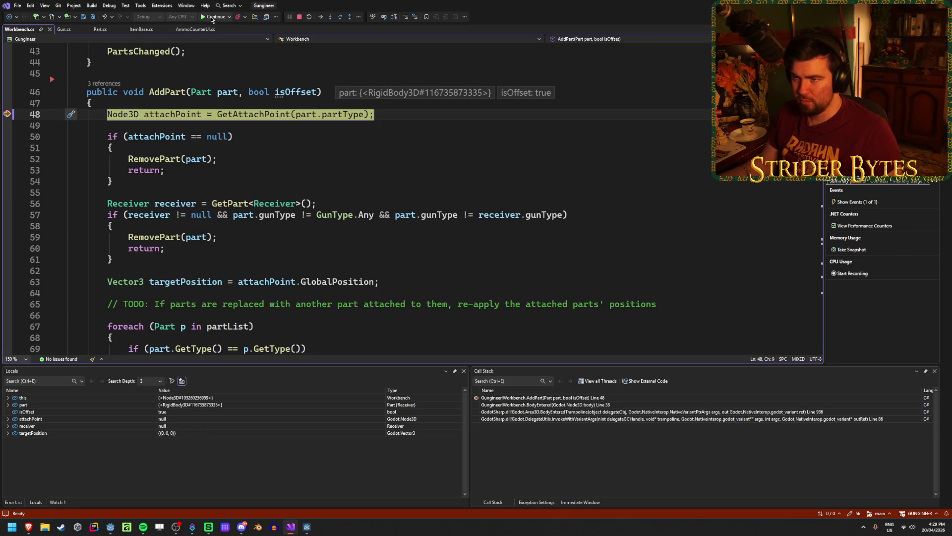
Step: Continue past the Interact and AddPart breaks, detach the barrel in-game, then exit the game
click(212, 17)
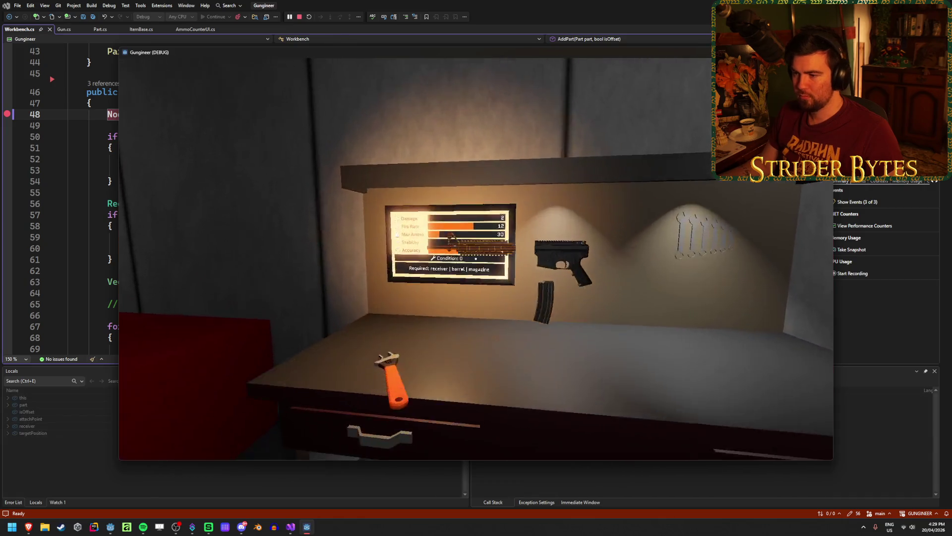
key(e)
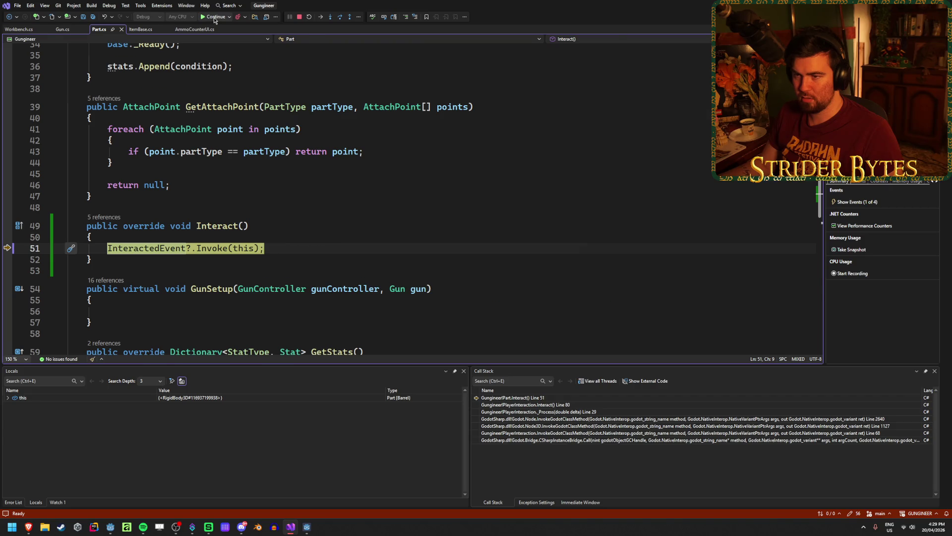
click(214, 18)
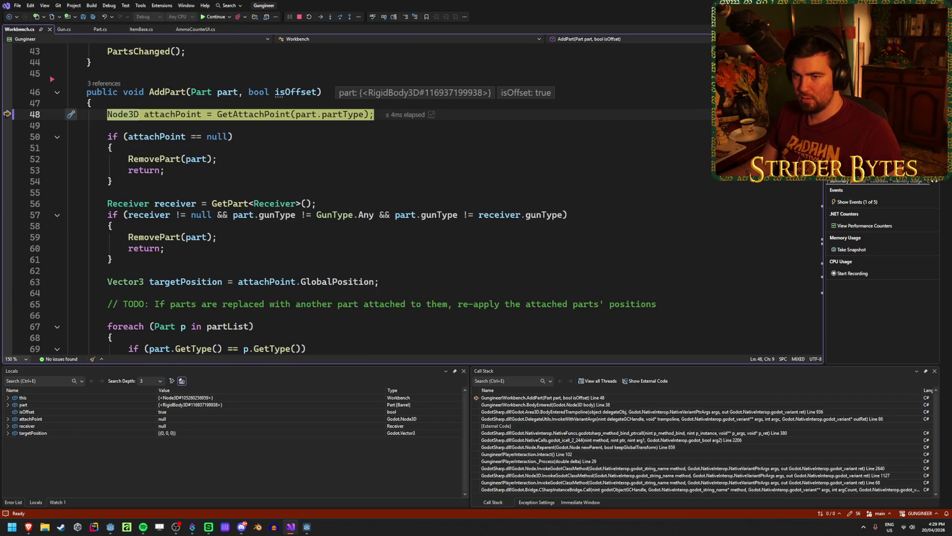
click(211, 18)
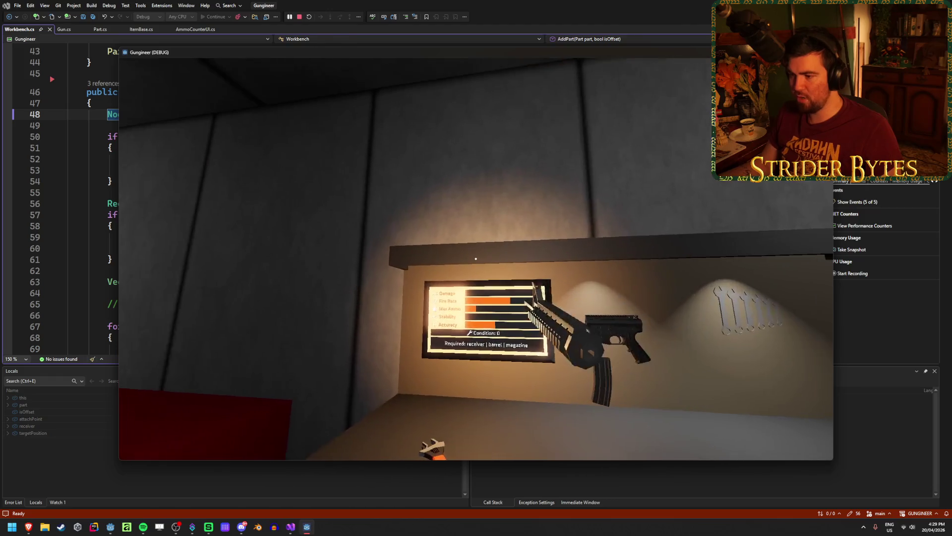
click(475, 259)
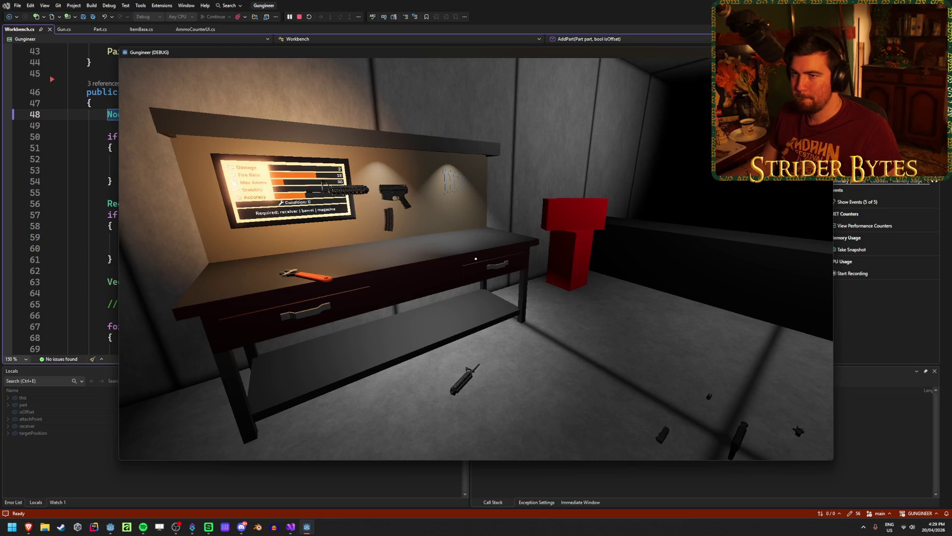
key(Escape)
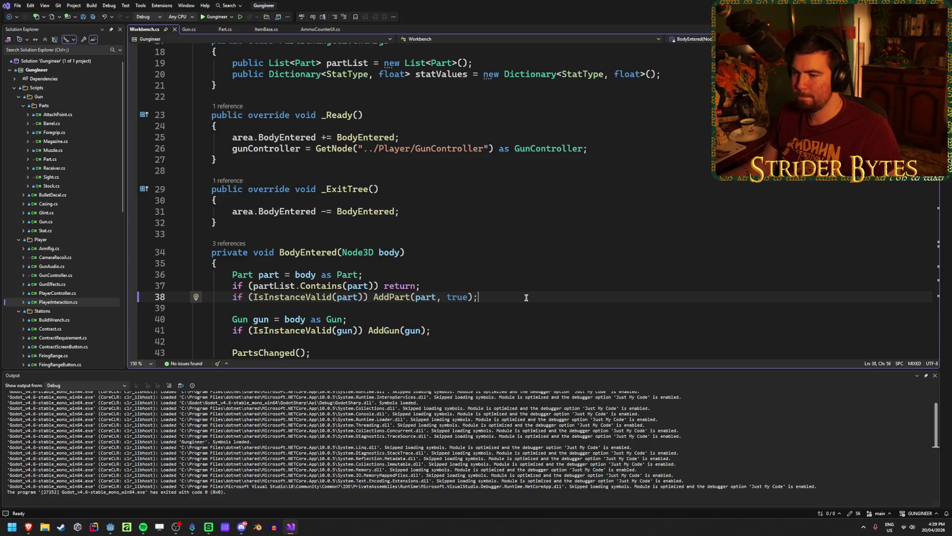
Step: Select and review the Contains check on line 37
click(490, 285)
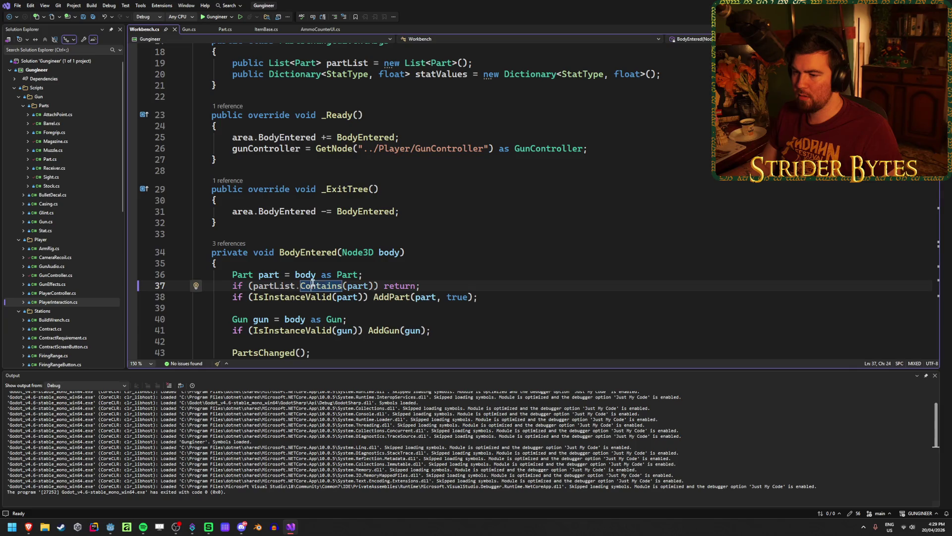
drag(443, 285, 238, 288)
click(433, 283)
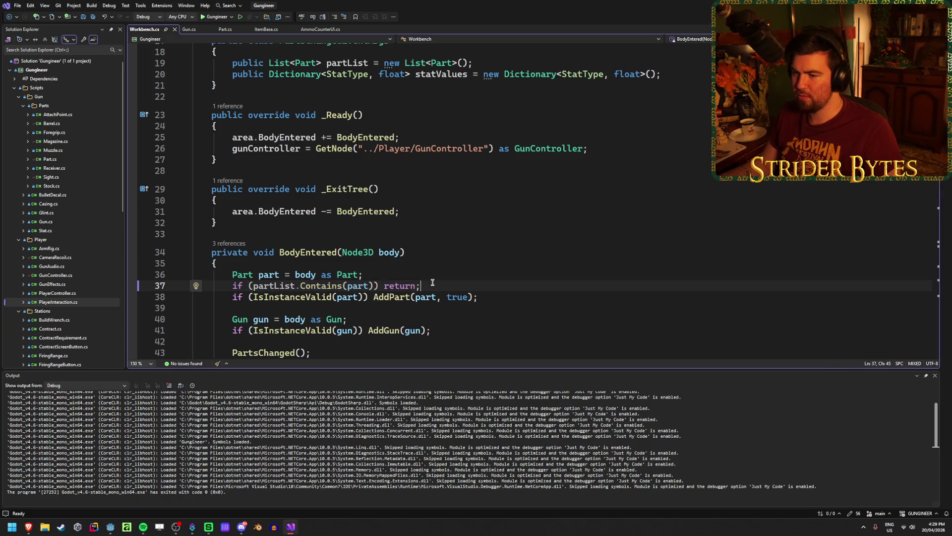
Step: Re-set the breakpoint on AddPart's line 48 with F9
scroll(432, 282, up, 4)
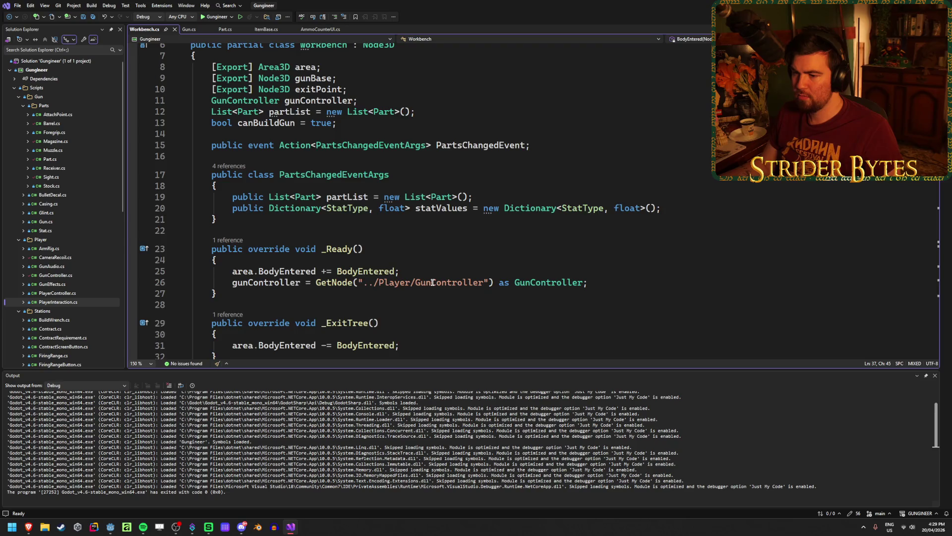
scroll(432, 282, down, 3)
scroll(433, 282, down, 2)
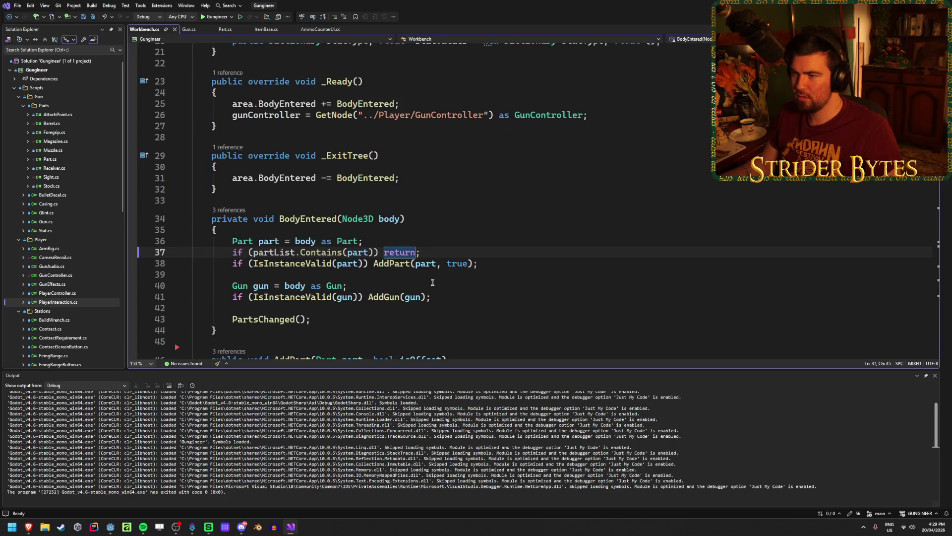
scroll(432, 282, down, 1)
scroll(432, 282, up, 4)
scroll(432, 282, down, 5)
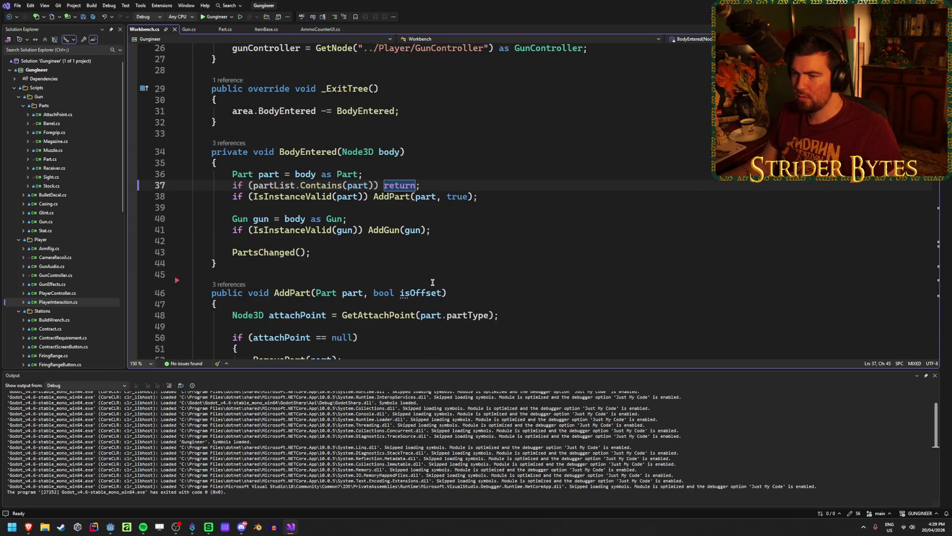
scroll(433, 282, down, 2)
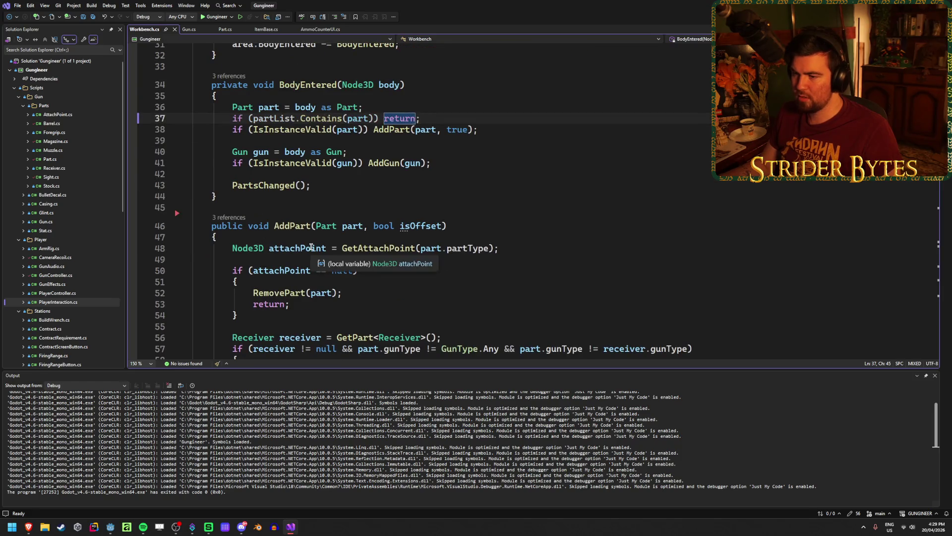
click(300, 248)
key(F9)
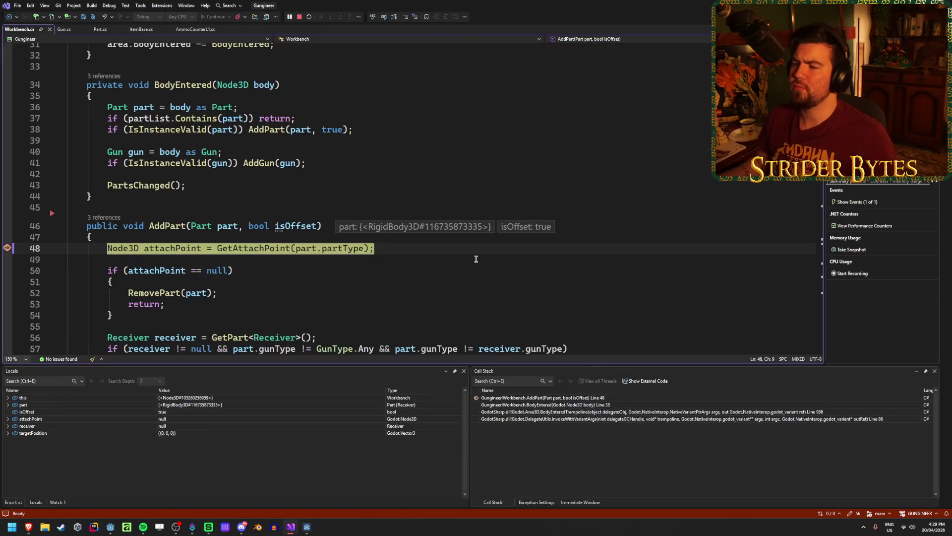
Step: Resume past the line 48 break and add a breakpoint on BodyEntered's line 36
click(207, 16)
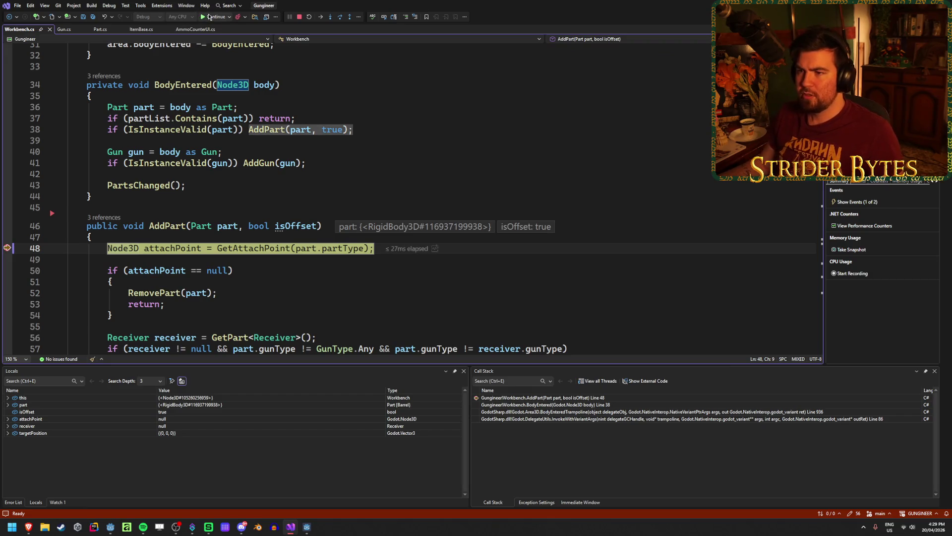
click(208, 16)
click(208, 16)
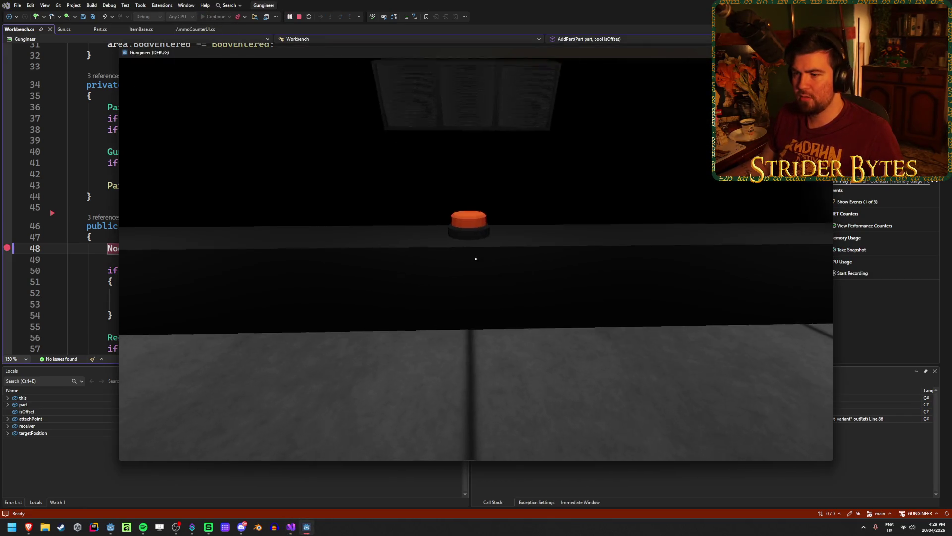
scroll(111, 240, up, 3)
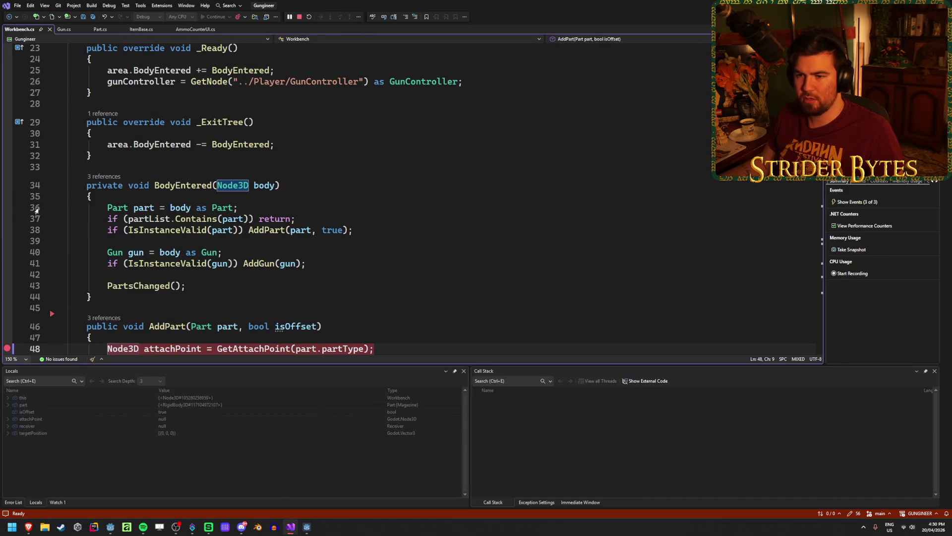
click(7, 207)
Step: Drop a part at the workbench in-game and step through BodyEntered's checks into AddPart
click(306, 527)
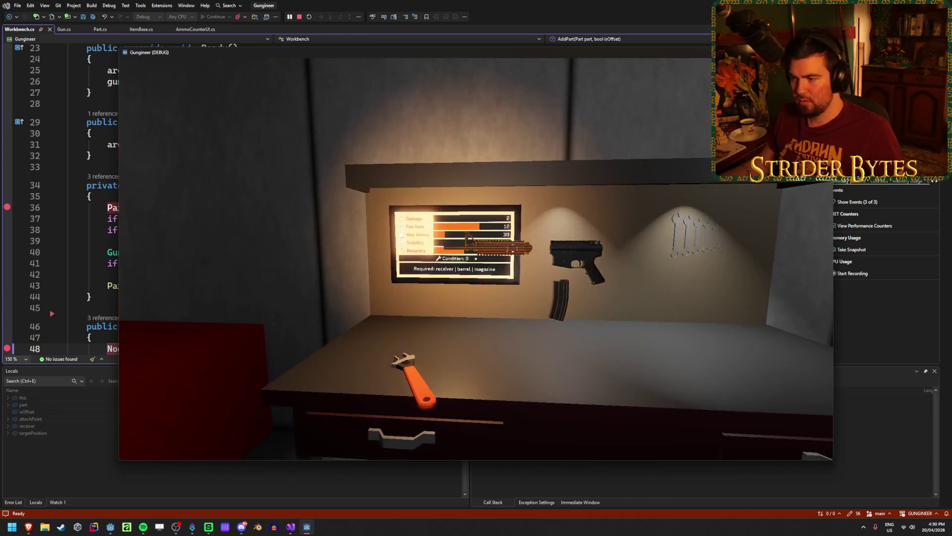
key(e)
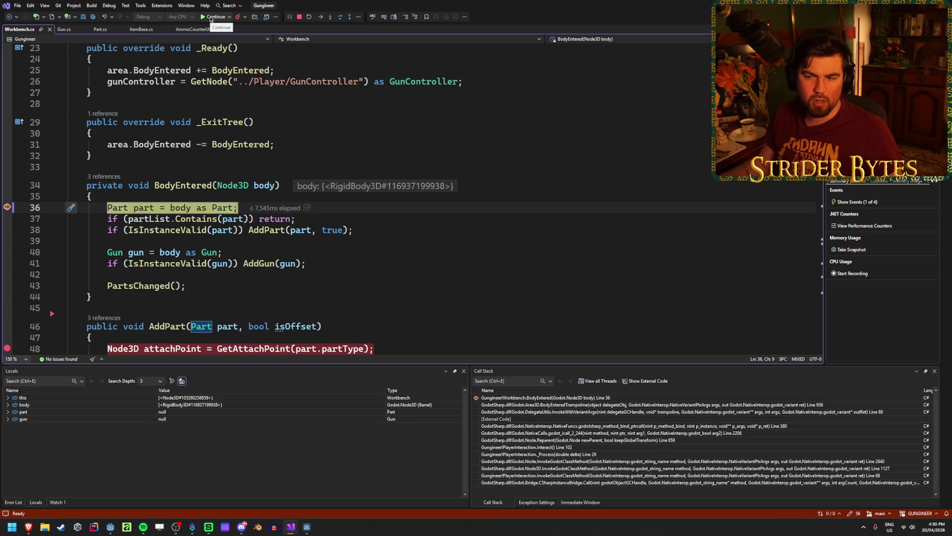
click(342, 17)
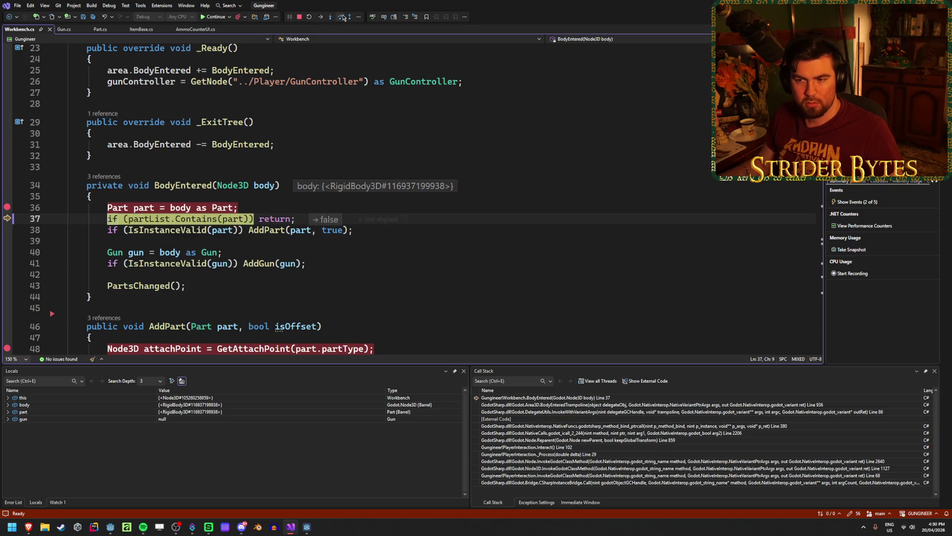
click(343, 18)
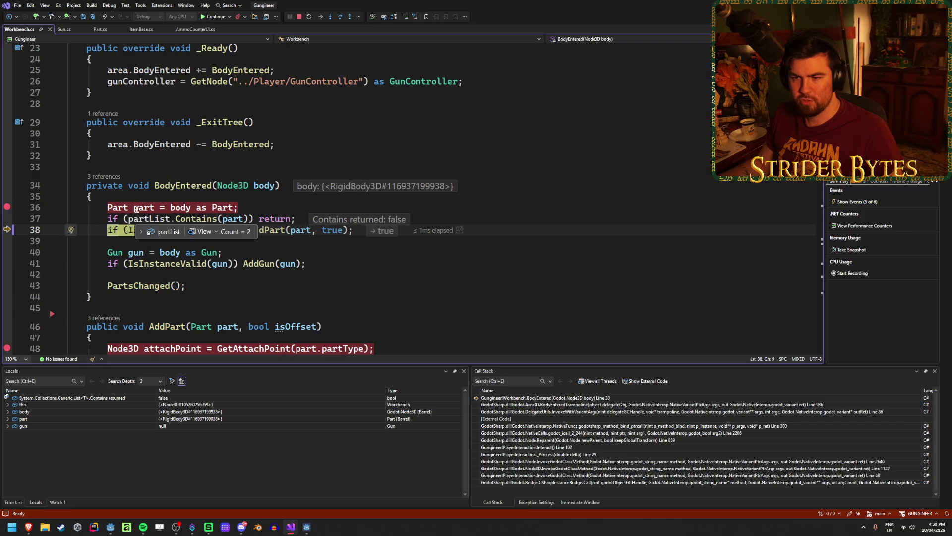
click(340, 18)
click(340, 17)
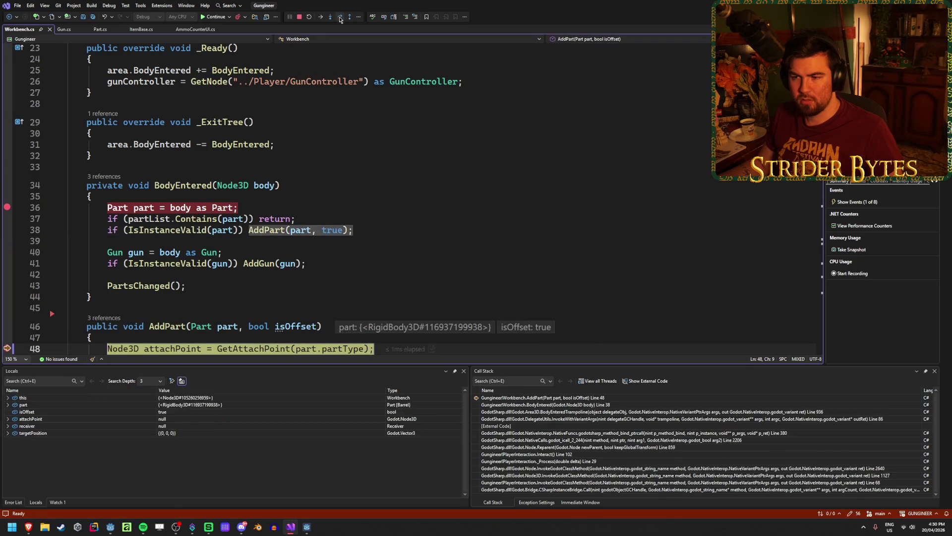
click(341, 18)
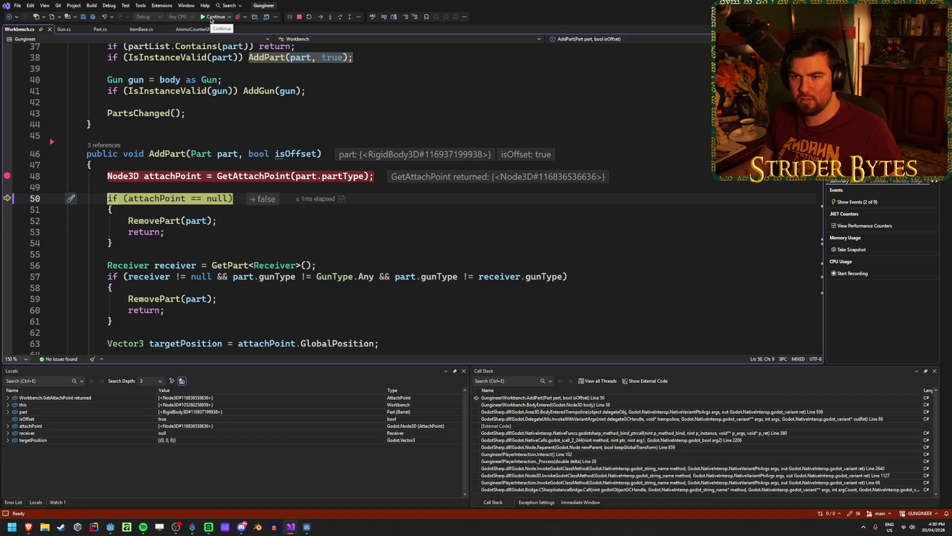
Step: Step through AddPart's attach-point and receiver checks and its loop over existing parts
mouse_move(251, 175)
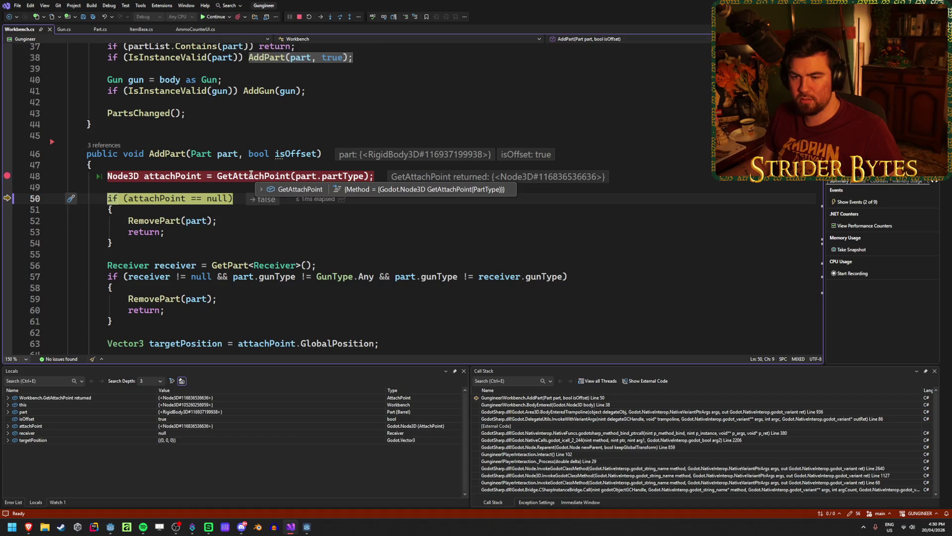
scroll(267, 211, down, 2)
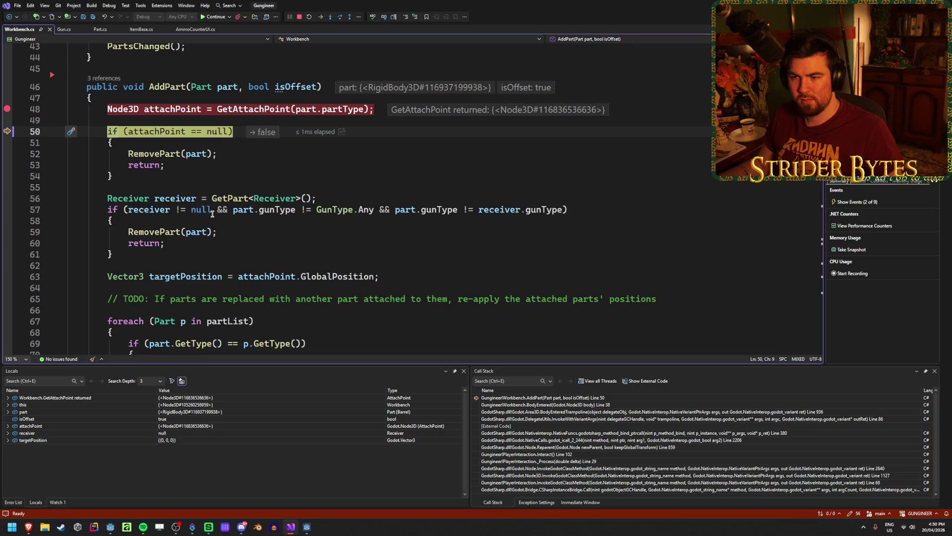
click(341, 18)
click(340, 18)
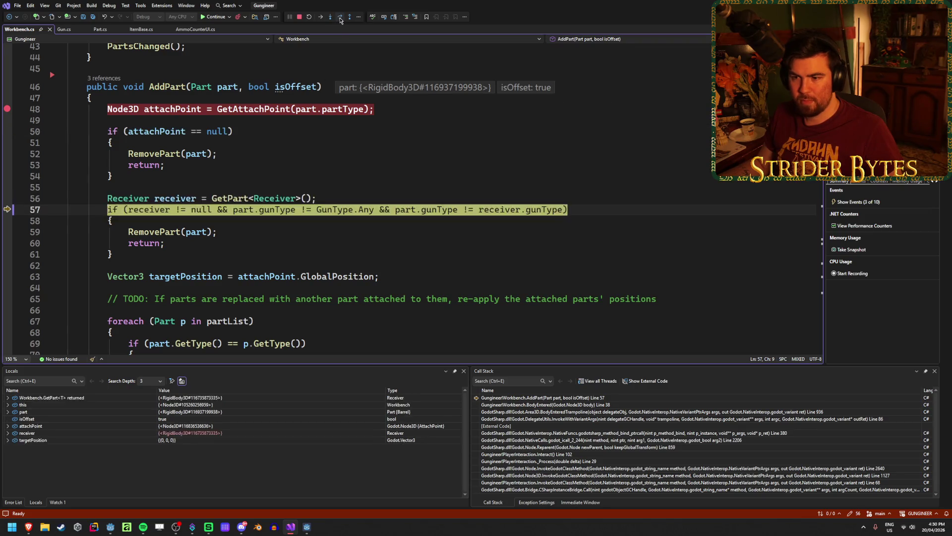
click(340, 19)
click(340, 18)
click(340, 19)
click(340, 19)
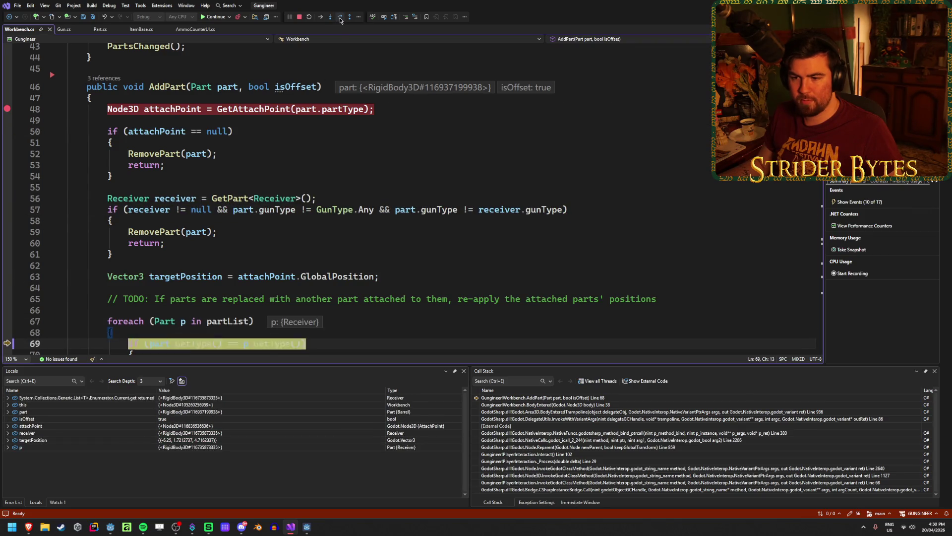
click(340, 18)
click(341, 18)
click(341, 18)
click(340, 18)
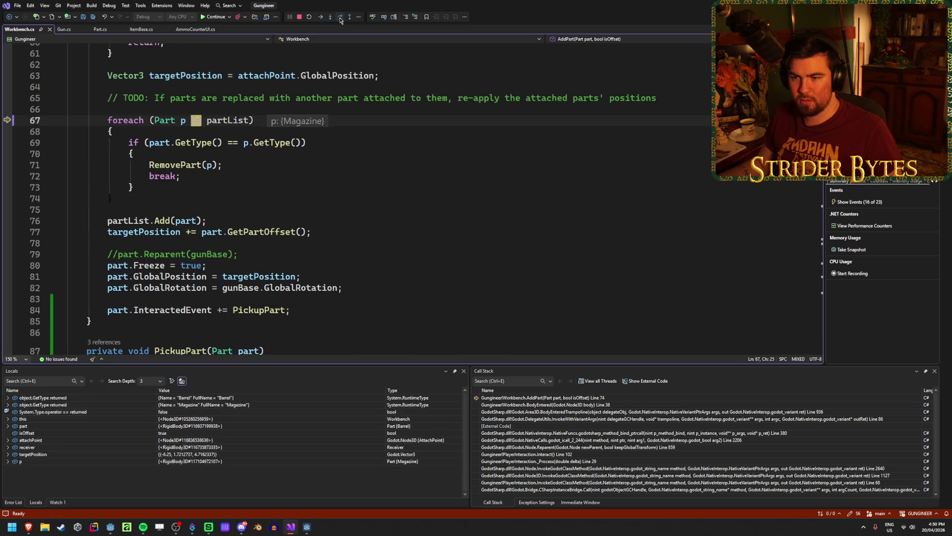
click(341, 18)
click(340, 18)
Step: Step a second part through BodyEntered's cast and validity check into AddPart, then resume the game
mouse_move(147, 221)
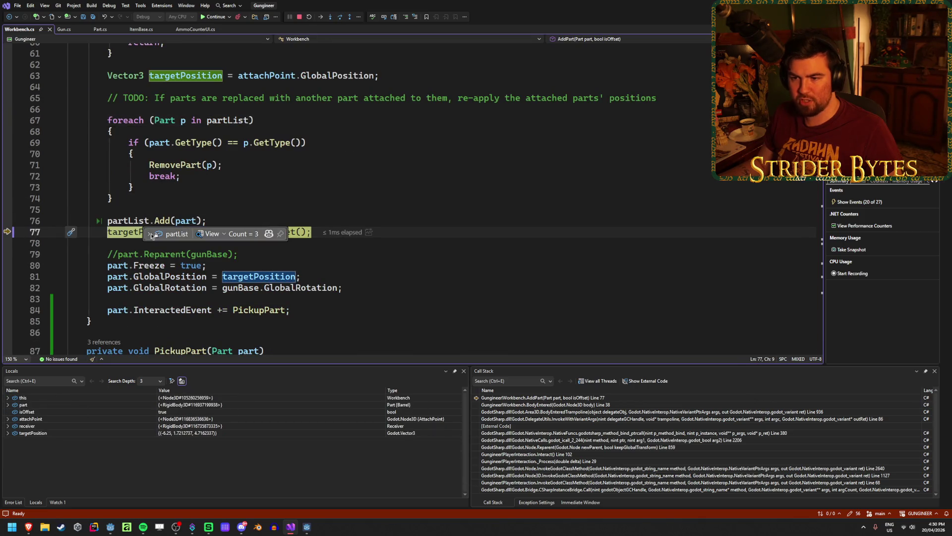
click(219, 17)
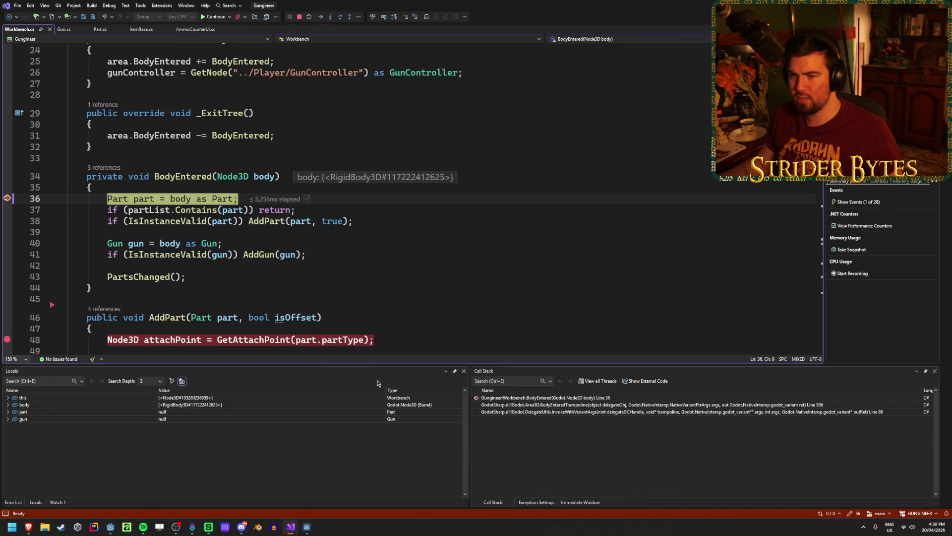
mouse_move(103, 203)
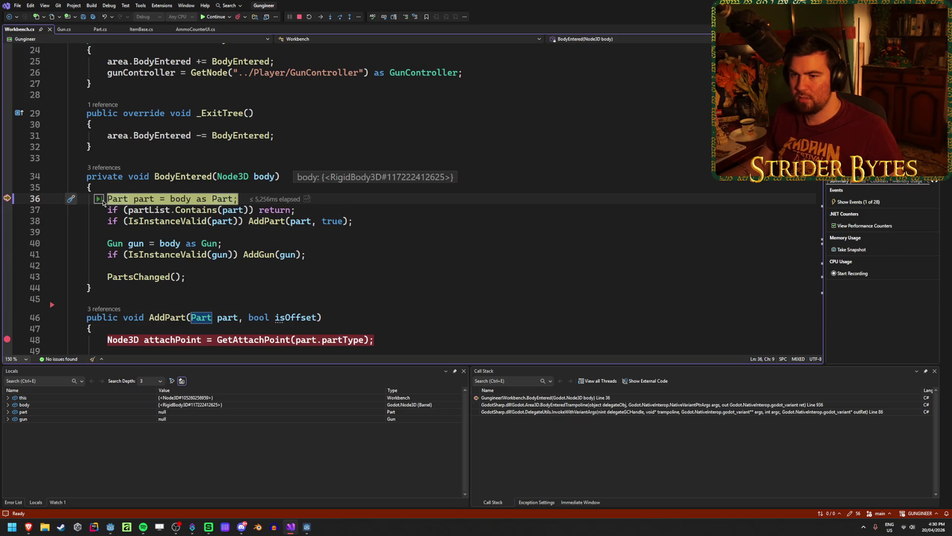
click(340, 18)
click(340, 19)
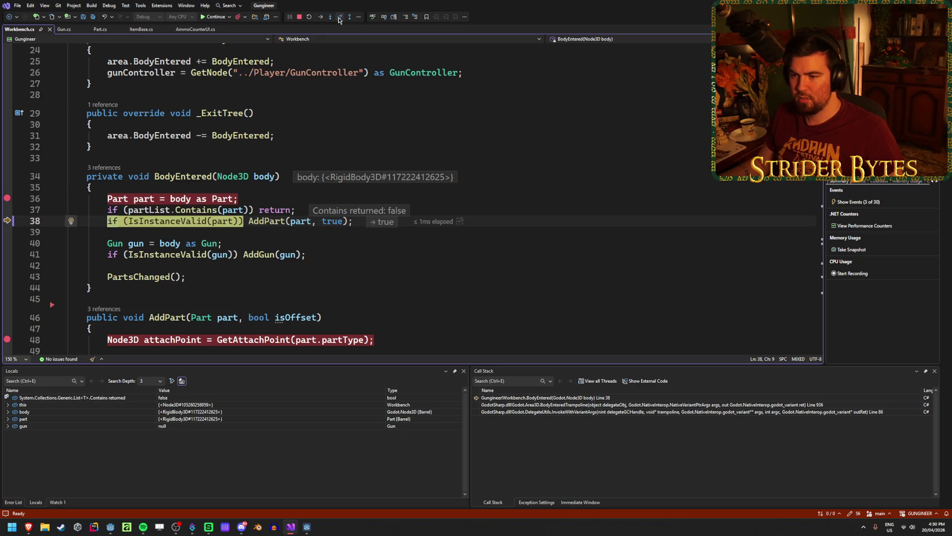
click(340, 19)
click(340, 19)
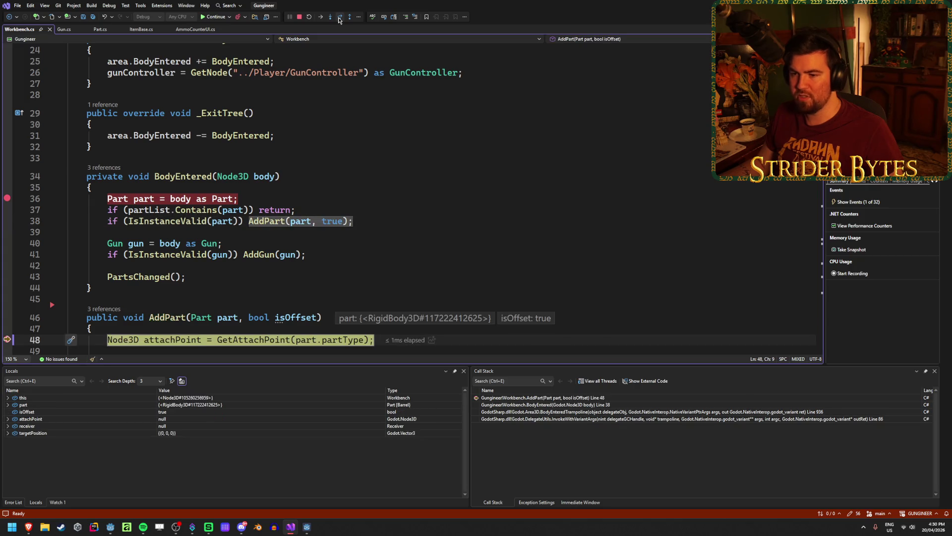
click(201, 16)
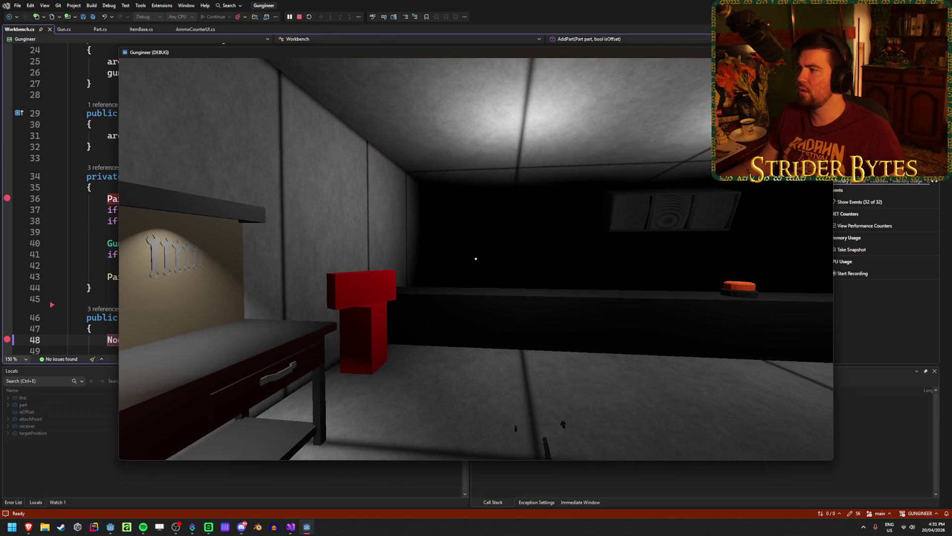
Step: End debugging, delete the line 36 and 48 breakpoints, and save Workbench.cs
key(Escape)
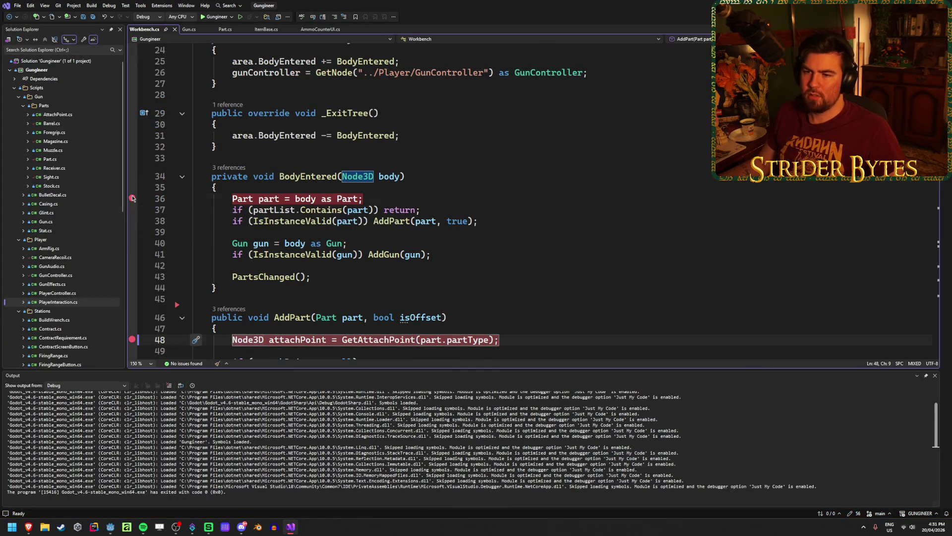
click(132, 198)
scroll(132, 208, down, 3)
click(132, 240)
click(521, 240)
key(ctrl+s)
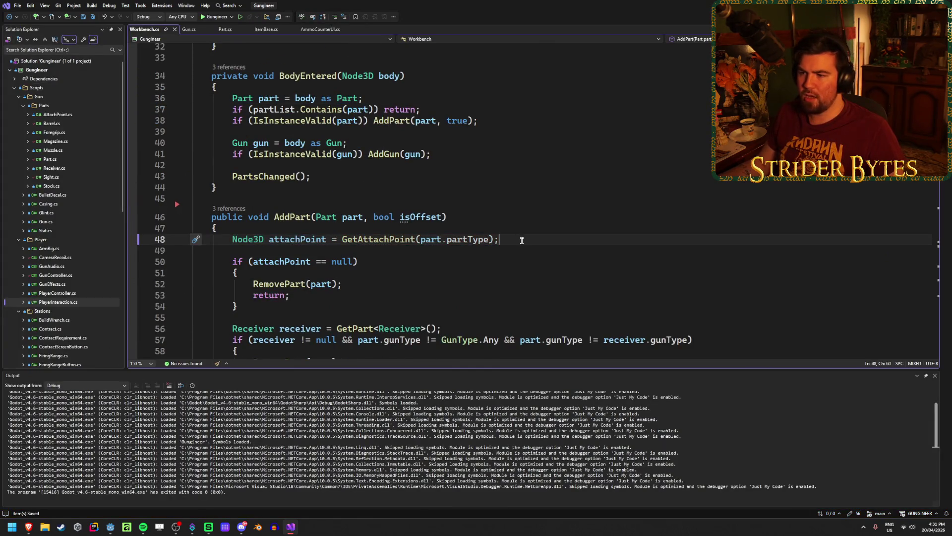
Step: Review BodyEntered's references and hide the debug output panel
scroll(520, 240, up, 4)
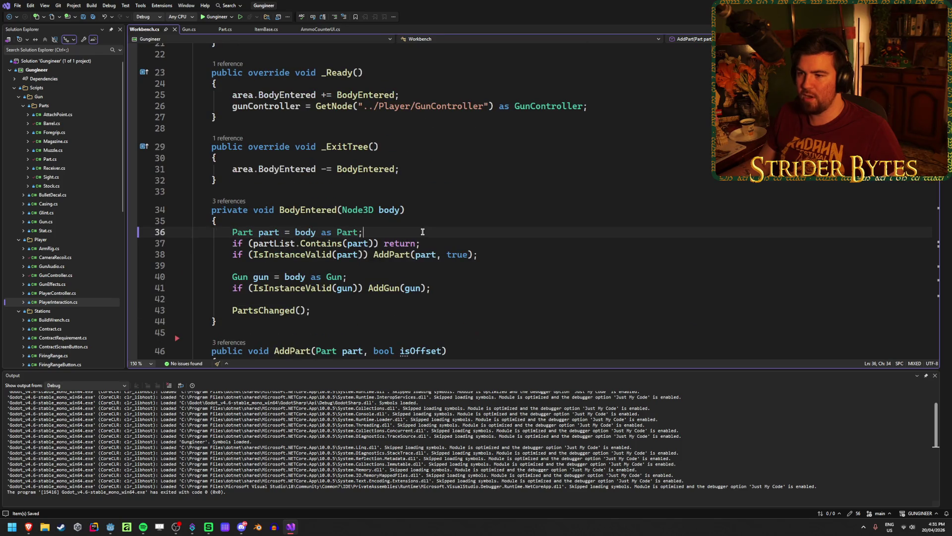
click(294, 210)
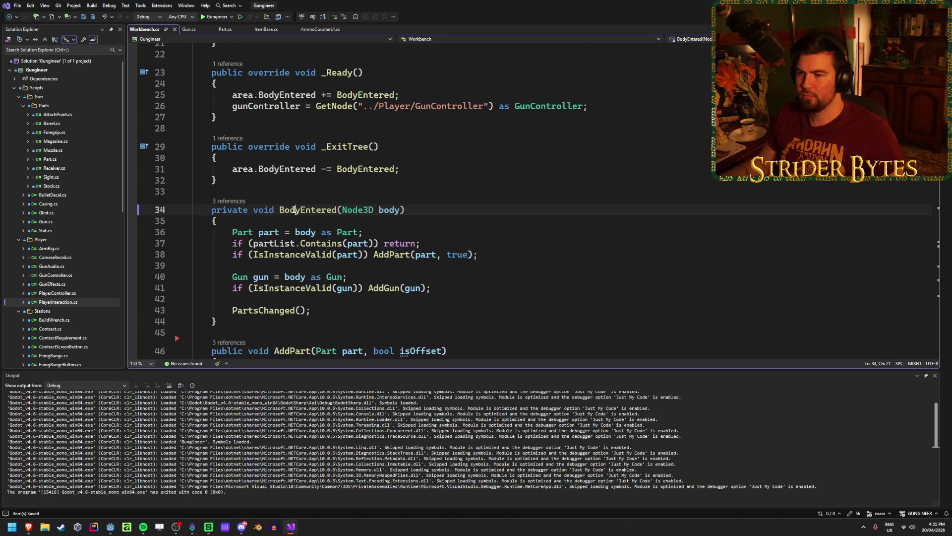
click(426, 209)
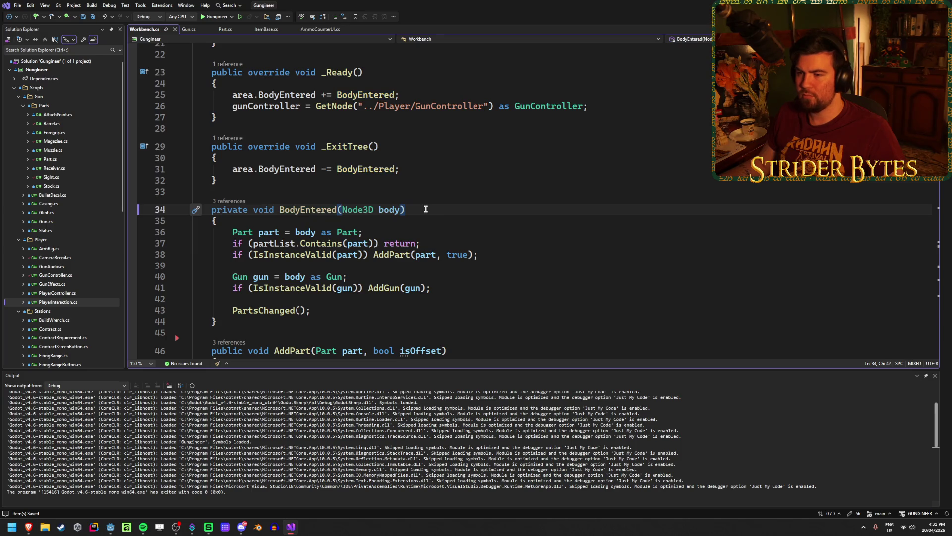
scroll(426, 210, down, 2)
scroll(426, 209, down, 1)
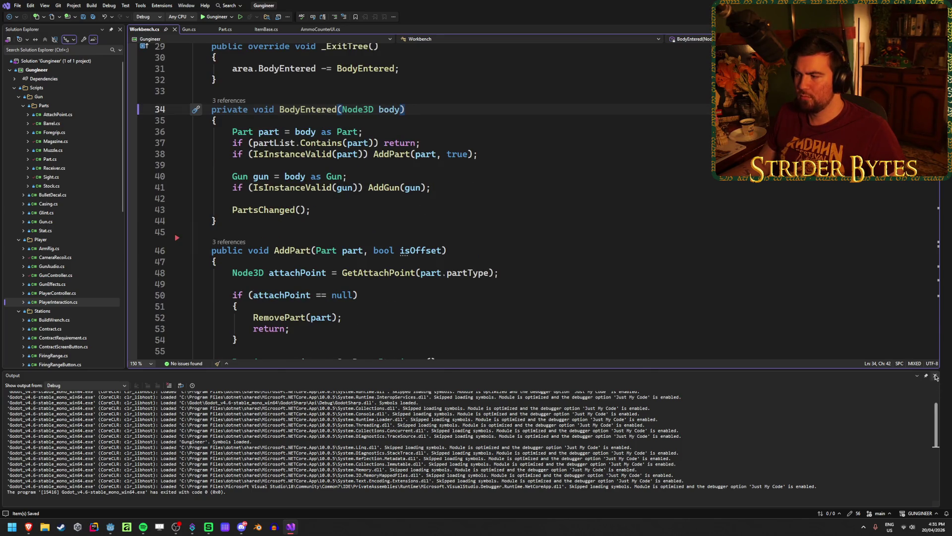
click(557, 271)
scroll(556, 270, up, 3)
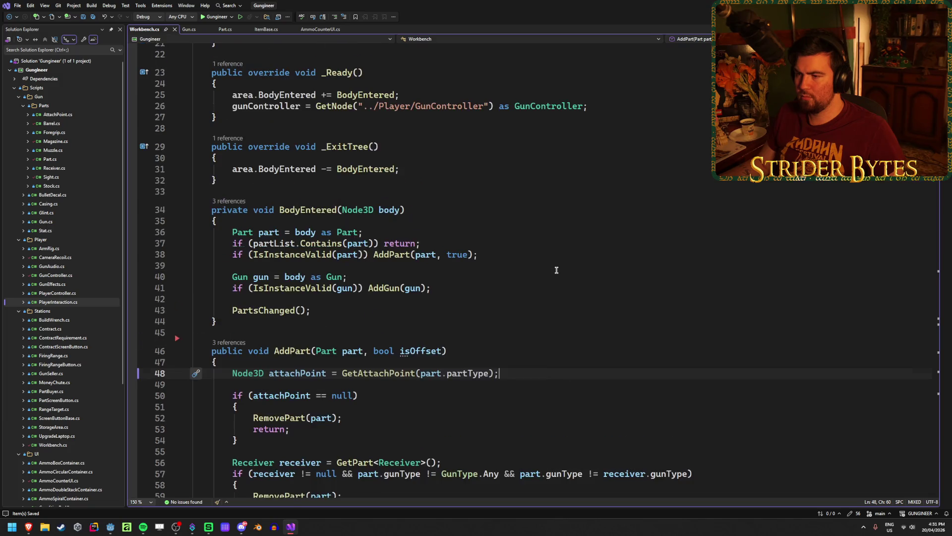
click(398, 231)
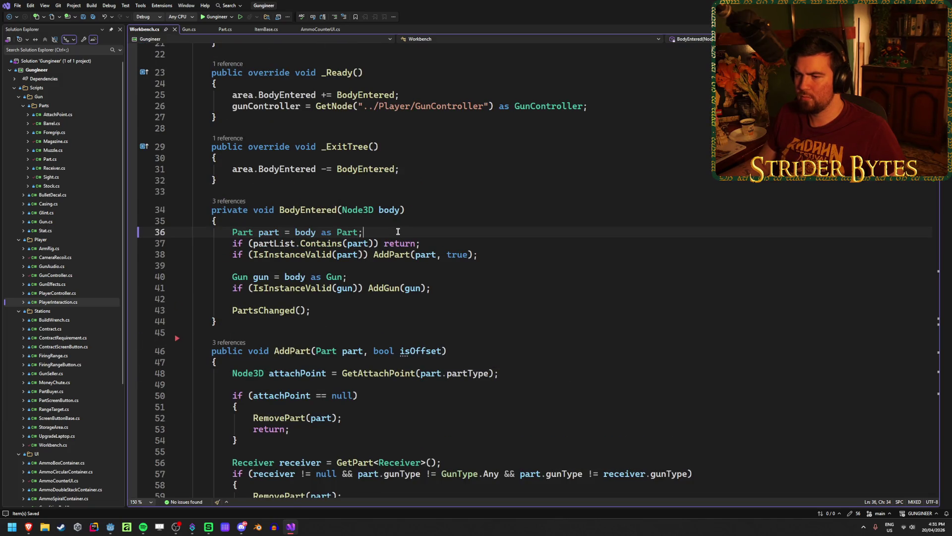
scroll(398, 232, down, 5)
scroll(398, 231, up, 5)
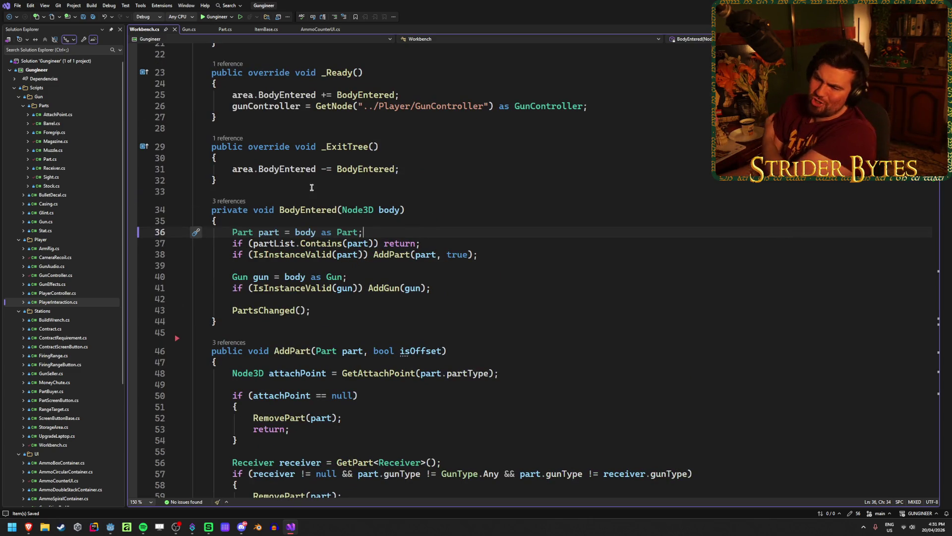
Step: Compare Part.cs with Workbench.cs's AddPart signature on line 46
click(225, 30)
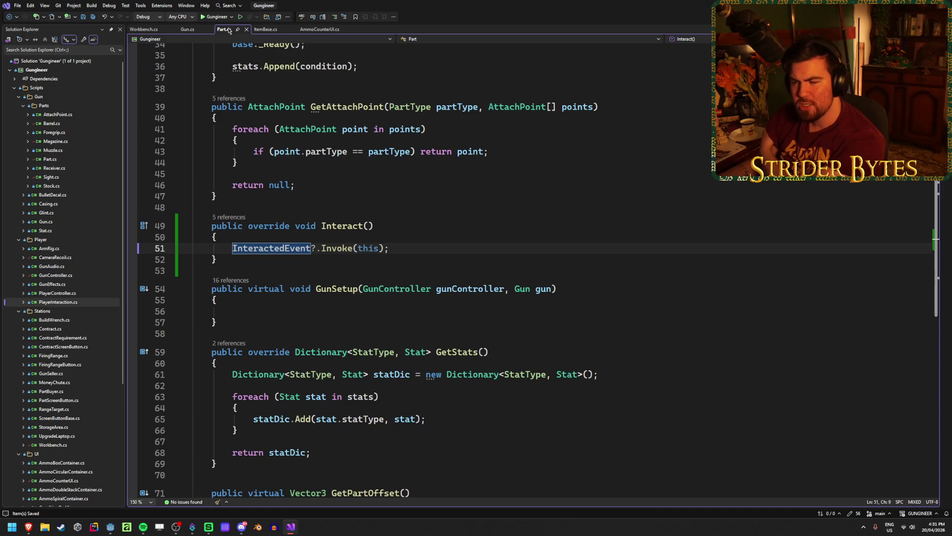
click(144, 29)
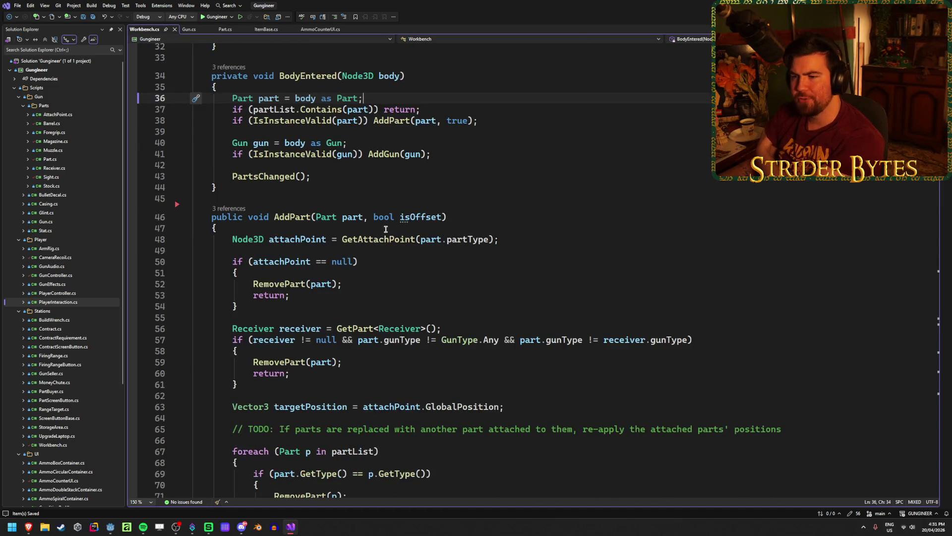
click(468, 214)
scroll(471, 201, down, 3)
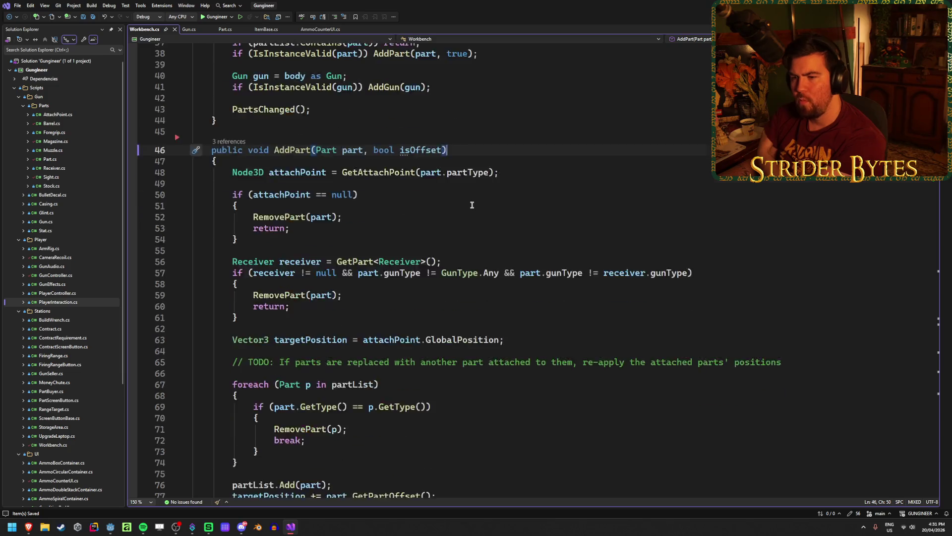
scroll(470, 199, down, 2)
scroll(471, 199, up, 2)
scroll(471, 199, down, 6)
scroll(347, 168, up, 3)
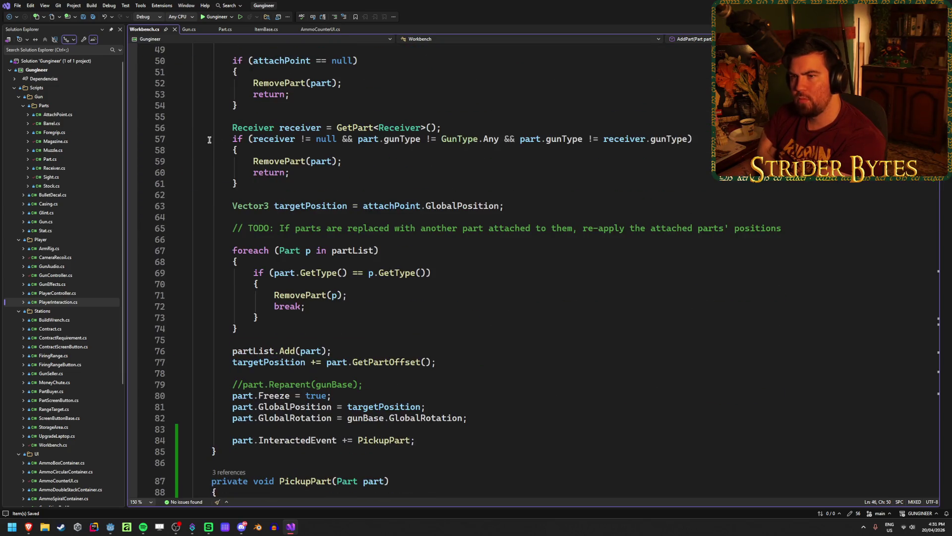
Step: Check InteractedEvent in Part.cs, close ItemBase.cs and AmmoCounterUI.cs, and open PlayerInteraction.cs
click(225, 29)
click(354, 30)
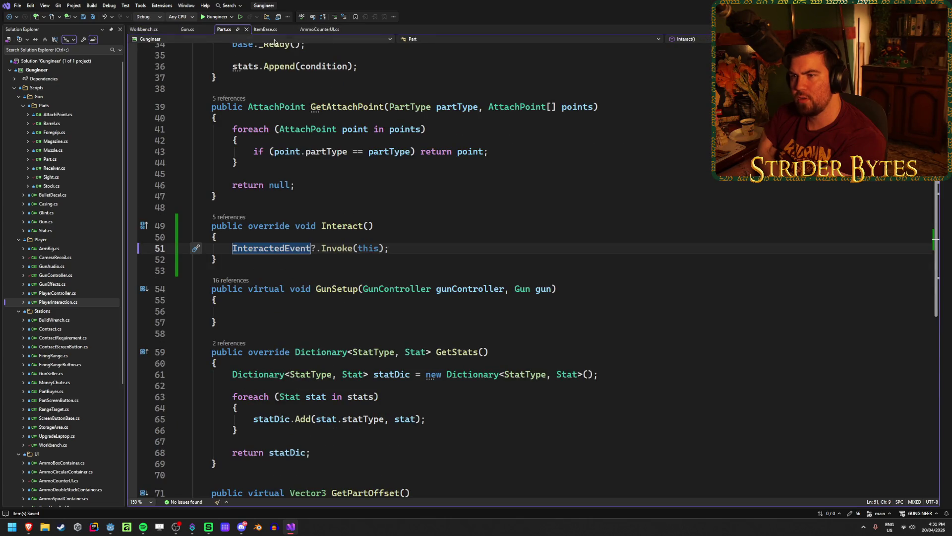
click(293, 29)
double_click(77, 303)
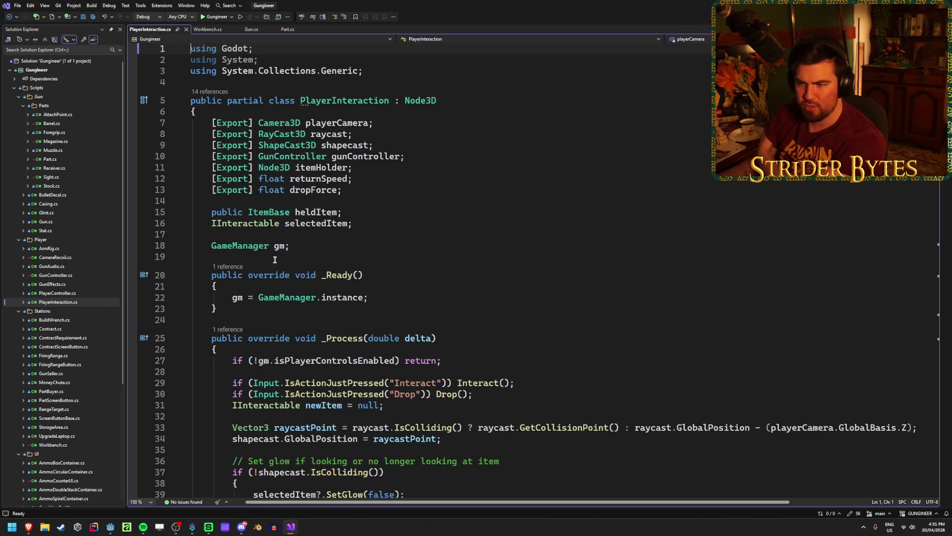
Step: Review PlayerInteraction.cs from the CollisionLayer line 90 up to the line 80 Interact call
scroll(537, 197, down, 5)
scroll(538, 197, down, 2)
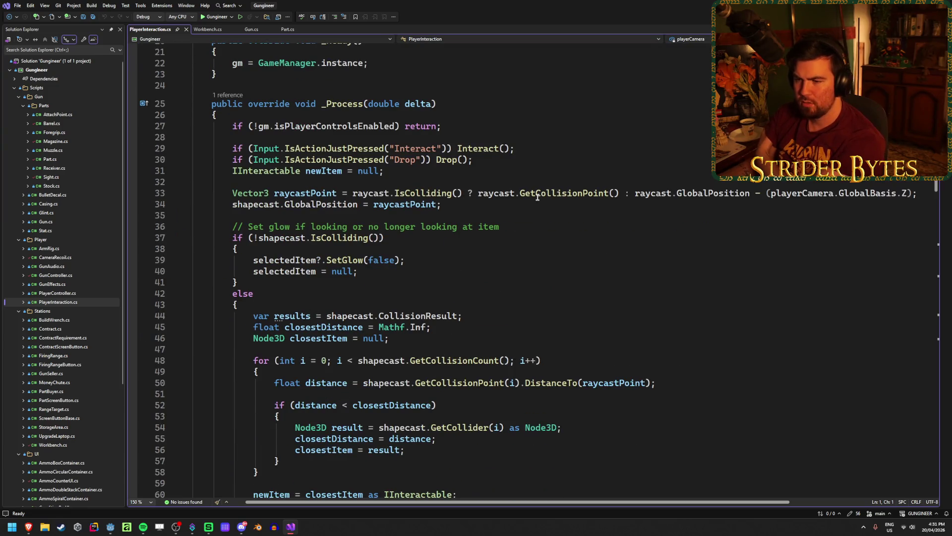
scroll(537, 197, down, 5)
scroll(537, 197, up, 5)
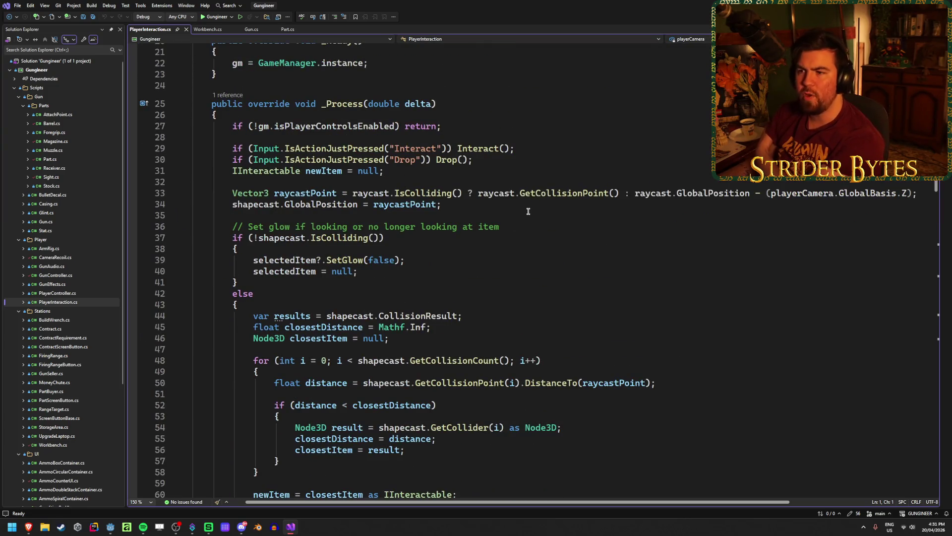
scroll(529, 211, up, 4)
scroll(528, 212, down, 20)
click(387, 262)
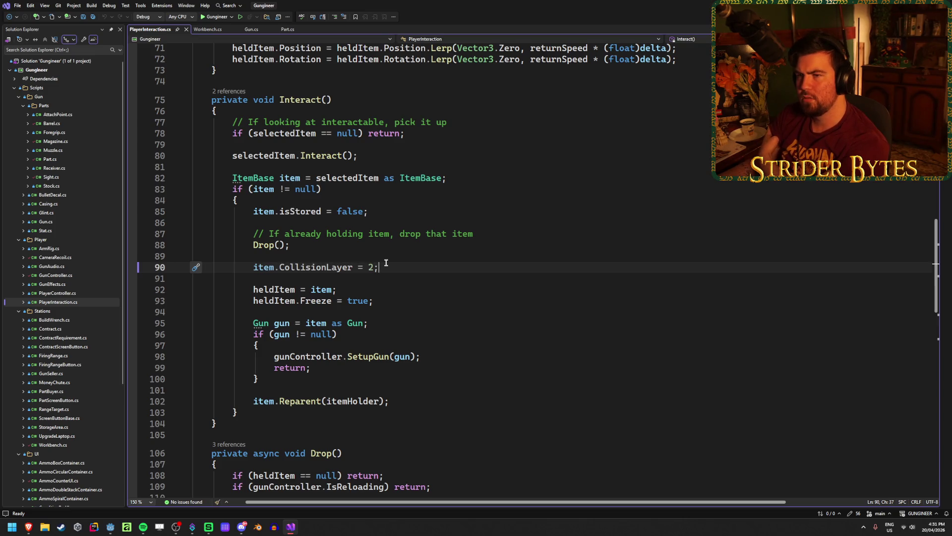
scroll(386, 263, up, 2)
click(380, 224)
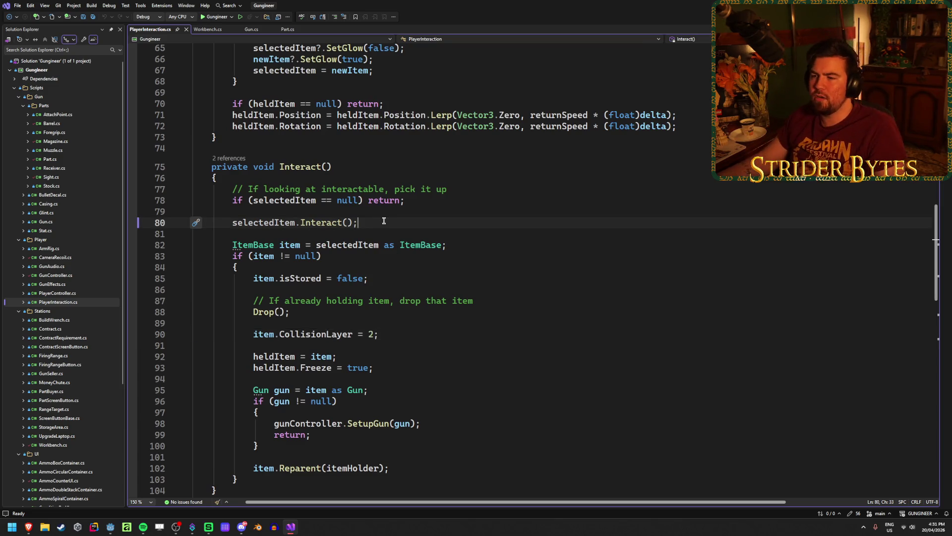
Step: Cut the selectedItem.Interact() call from line 80 and save PlayerInteraction.cs
key(ctrl+x)
key(BackSpace)
key(ctrl+s)
click(248, 458)
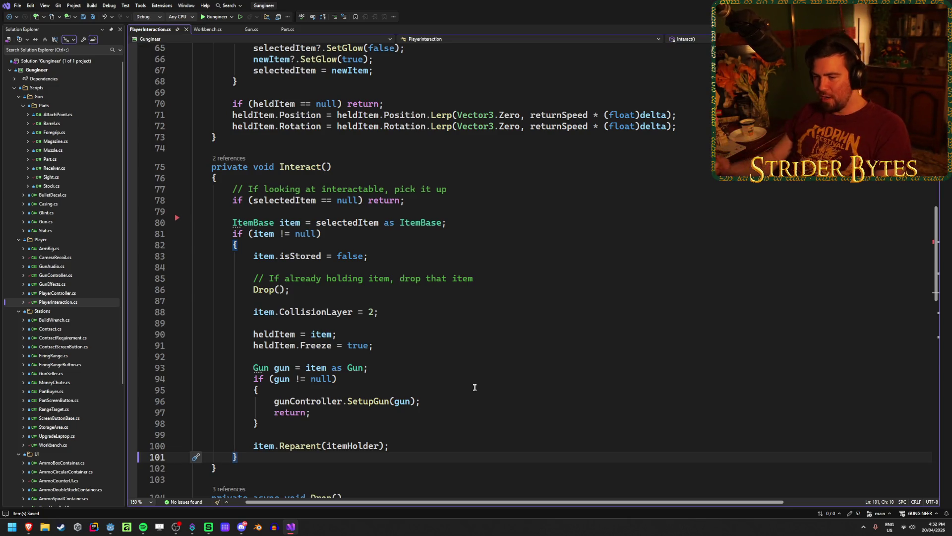
Step: Inspect the Gun cast and SetupGun lines, then open an indented line after the null check
click(472, 403)
click(395, 369)
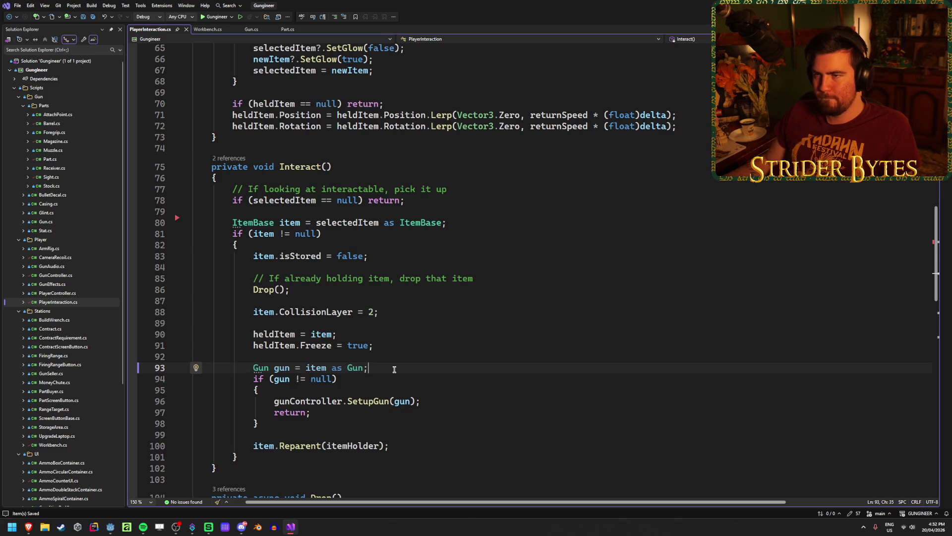
click(269, 211)
key(Return)
key(Tab)
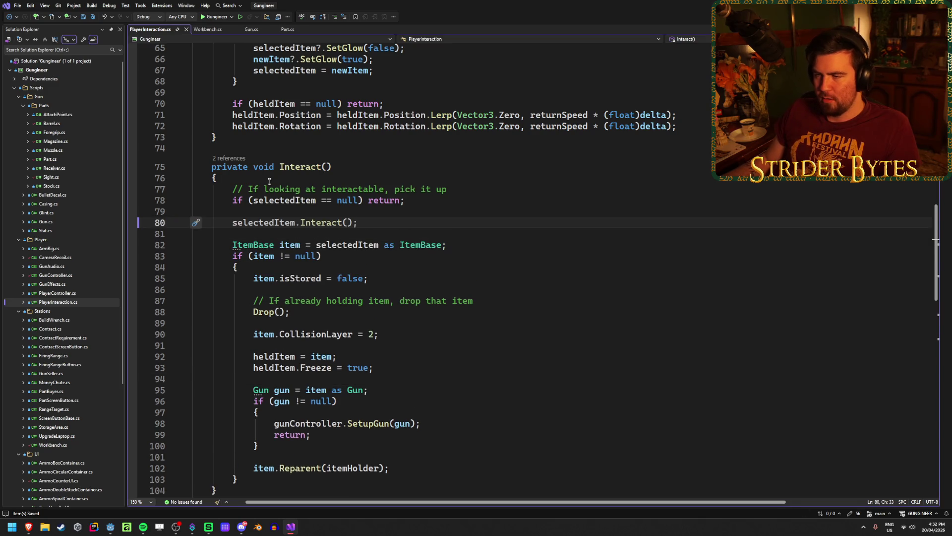
scroll(367, 194, down, 1)
mouse_move(230, 189)
mouse_down()
mouse_move(358, 189)
mouse_move(235, 190)
mouse_up()
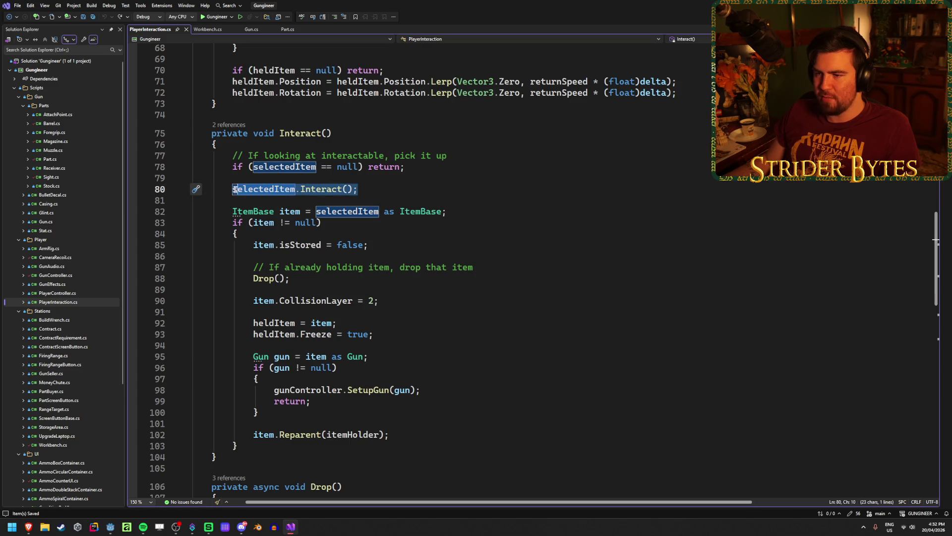
click(394, 187)
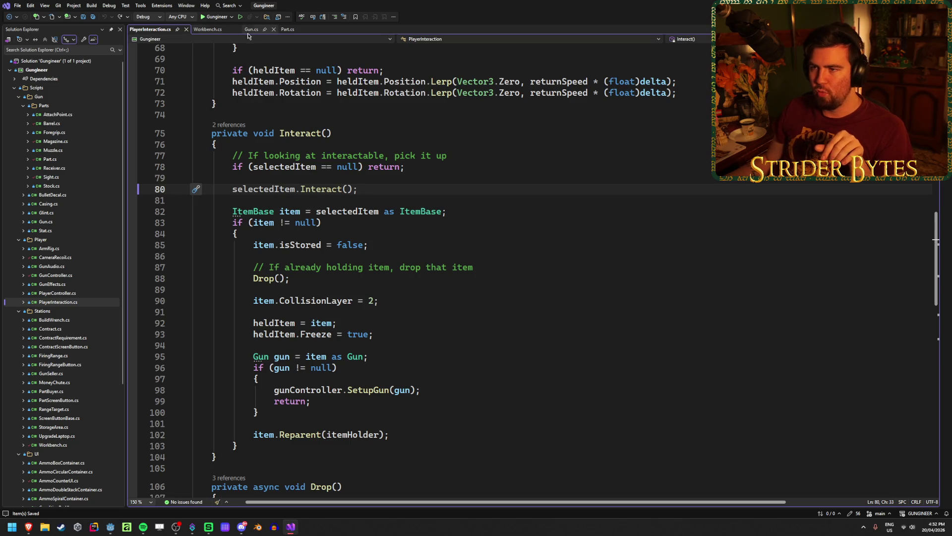
Step: Compare with Part.cs's InteractedEvent invoke, then return to PlayerInteraction's line 80
click(286, 30)
click(411, 244)
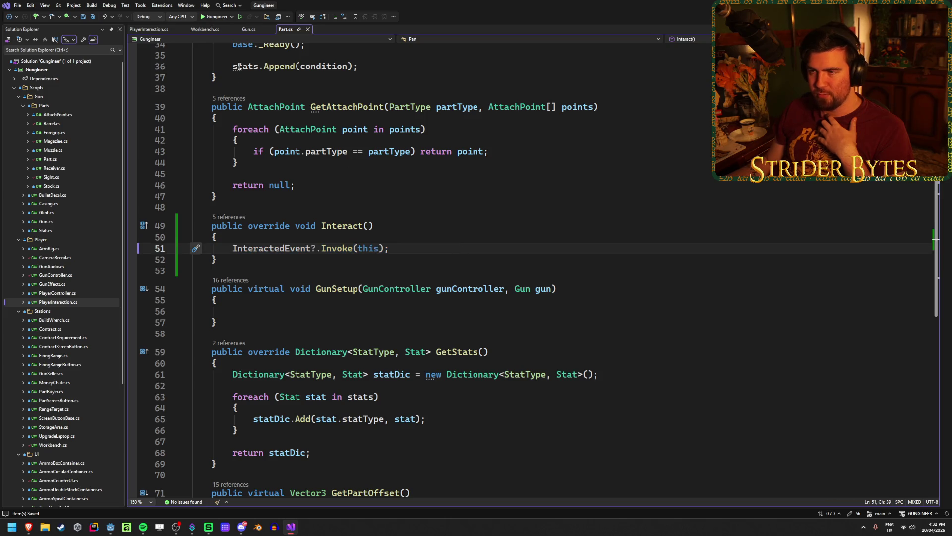
click(147, 28)
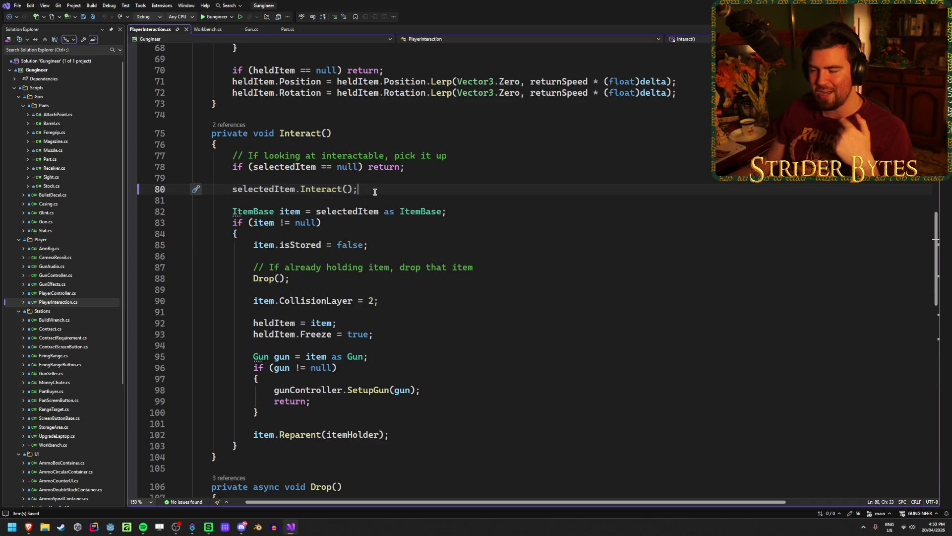
click(417, 297)
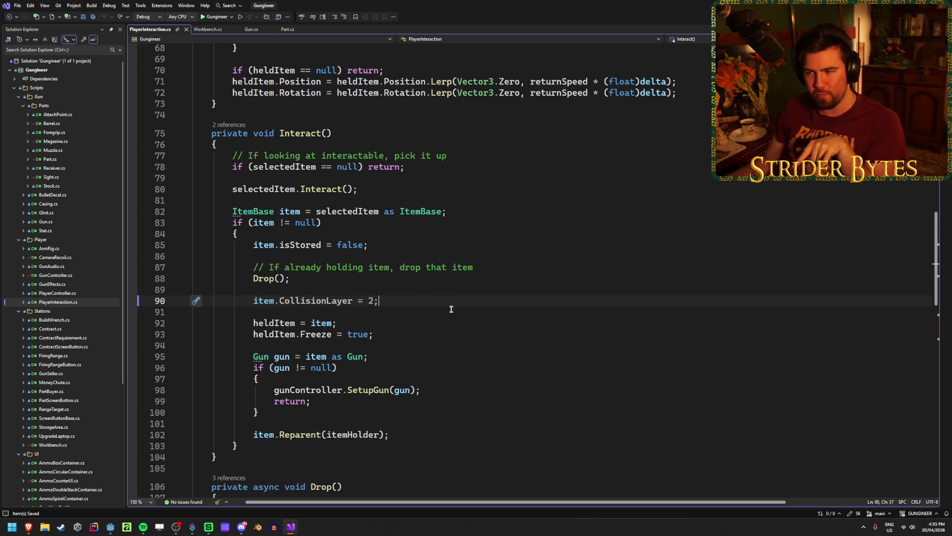
click(368, 194)
Step: Move selectedItem.Interact(); to after the item block's closing brace and save
key(ctrl+x)
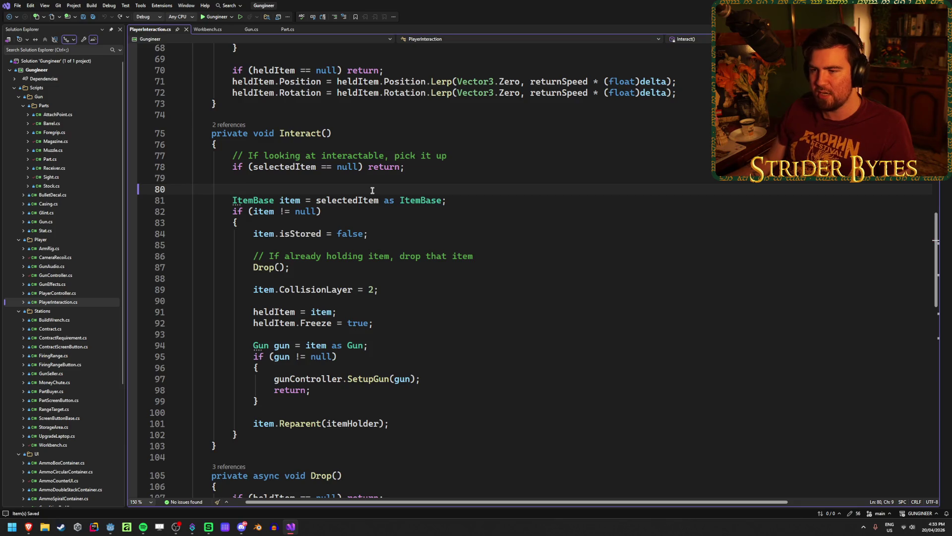
click(269, 445)
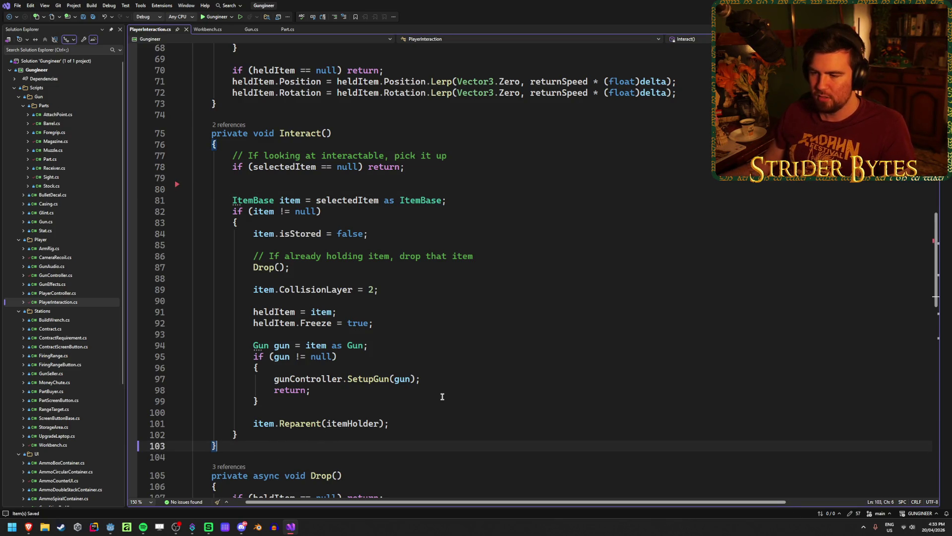
click(414, 433)
text(selectedItem.Interact();)
key(Return)
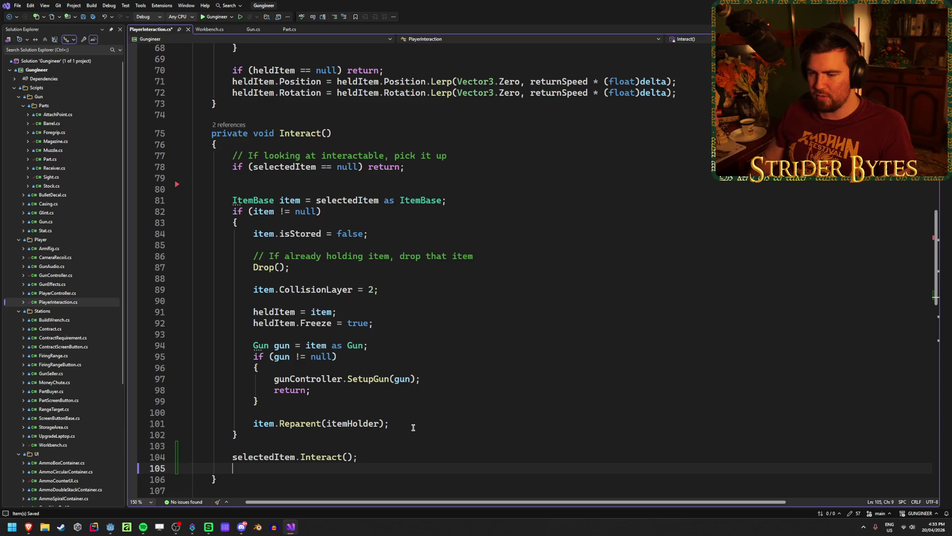
key(BackSpace)
key(ctrl+s)
Step: Delete the leftover blank line 80, save again, and switch to Godot
click(272, 187)
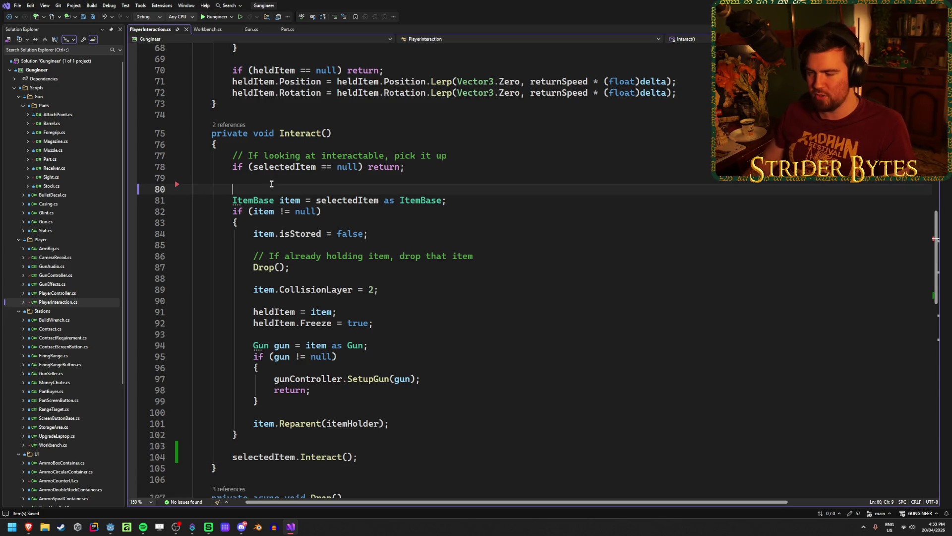
key(BackSpace)
key(ctrl+s)
key(alt+Tab)
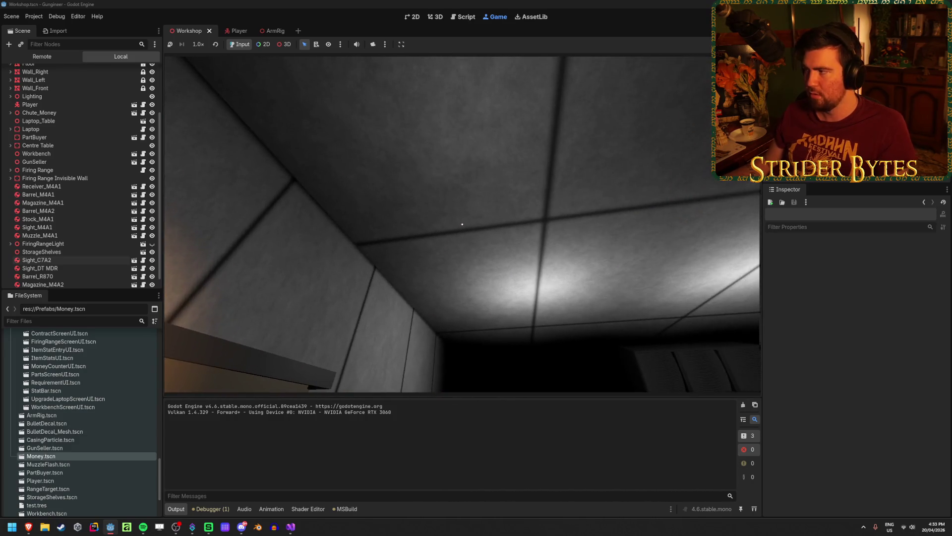
Step: Stop the Godot playtest with F8 and return to Visual Studio
key(F8)
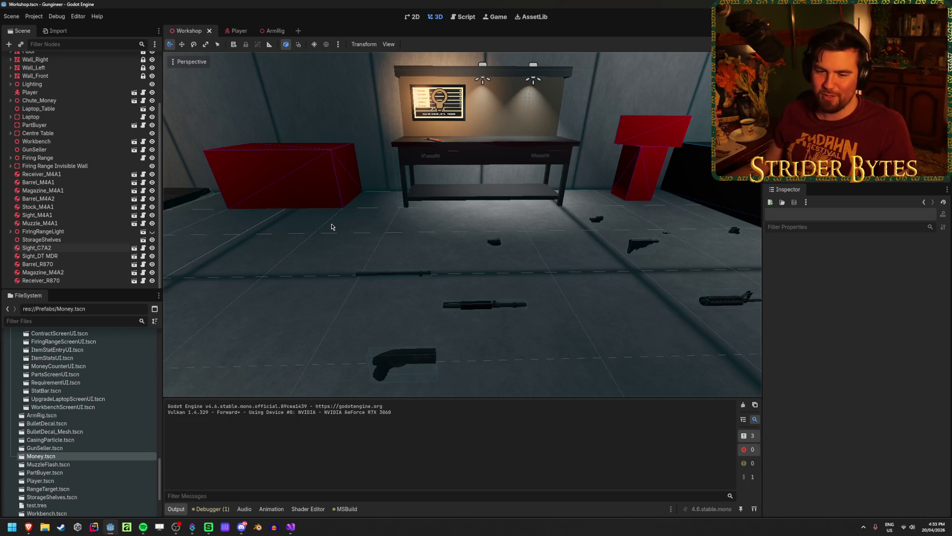
click(291, 526)
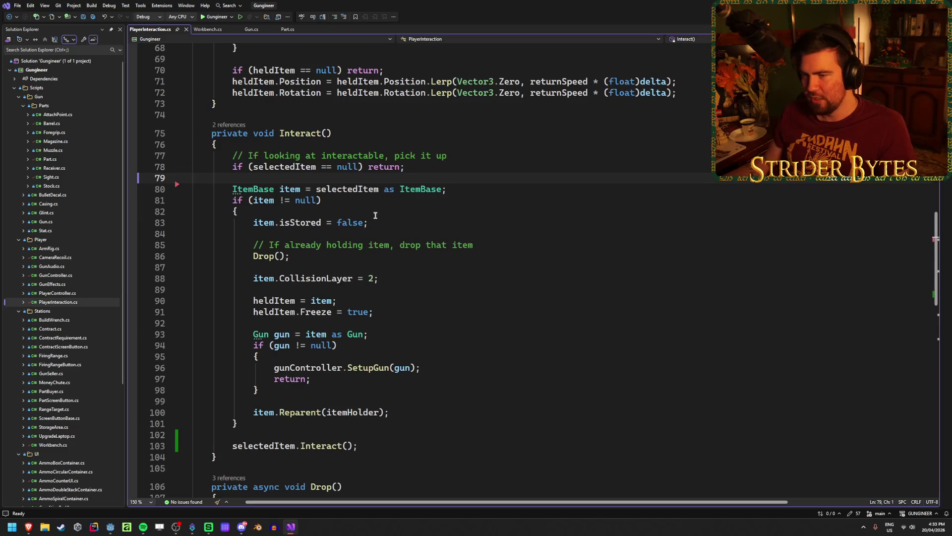
Step: Review the item pickup block in Interact() and save PlayerInteraction.cs
click(246, 205)
click(254, 222)
drag(253, 222, 372, 397)
click(487, 353)
click(404, 271)
key(ctrl+s)
Step: Inspect the _Process line that triggers Interact on input
scroll(466, 226, up, 7)
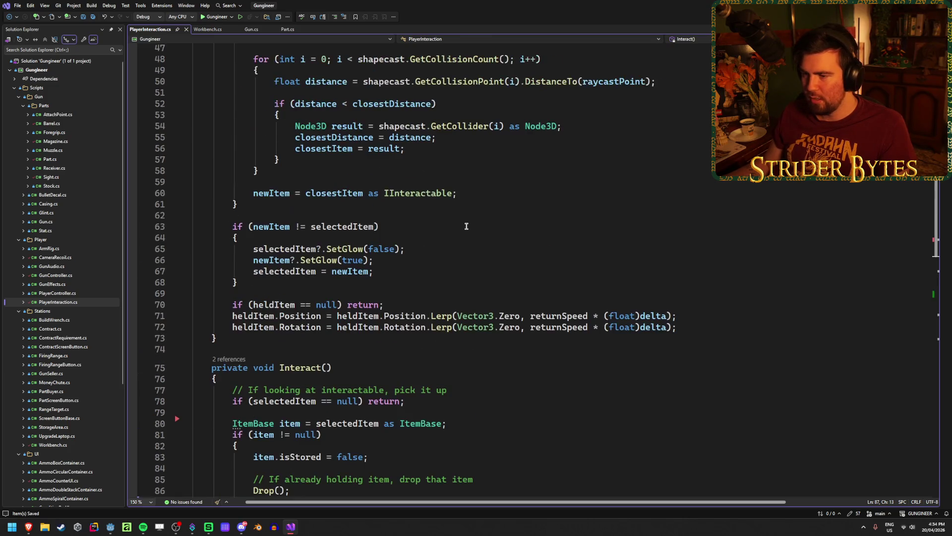
scroll(467, 226, up, 10)
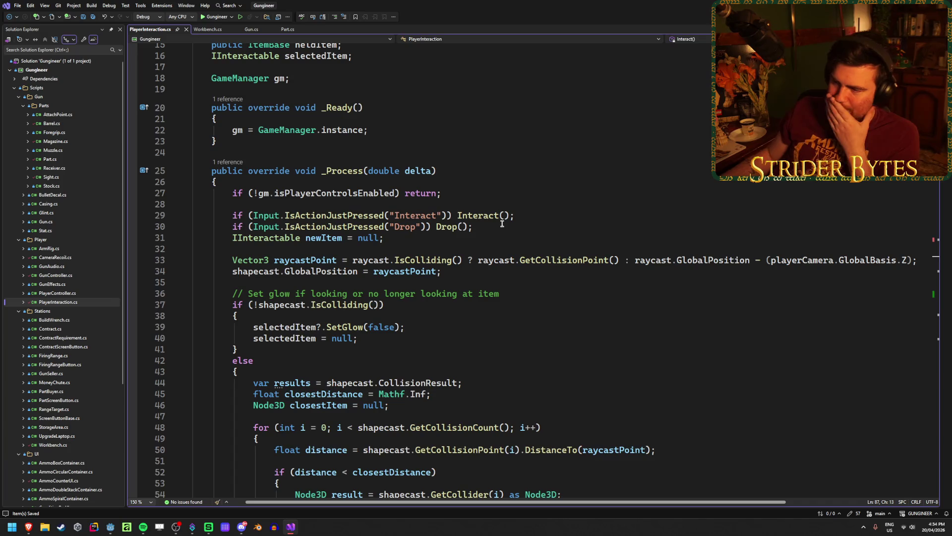
click(523, 215)
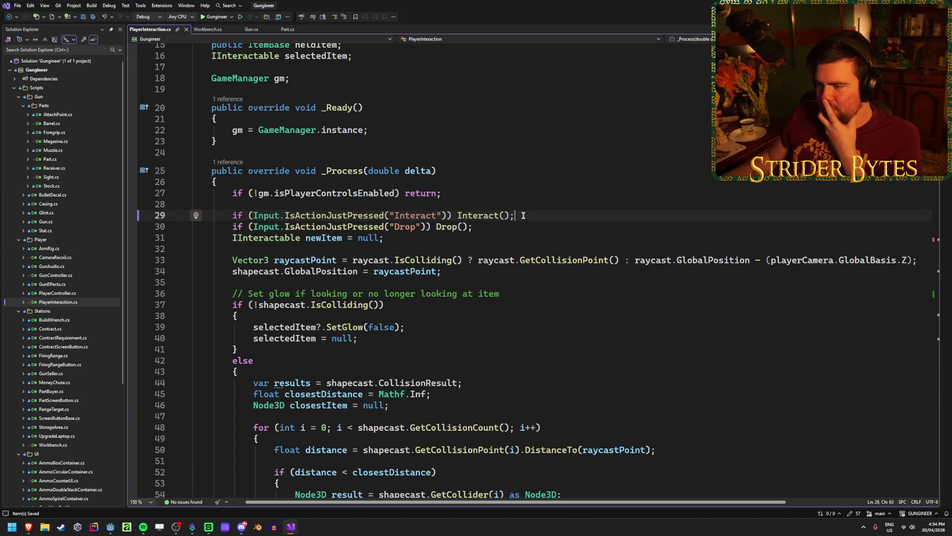
scroll(523, 215, up, 5)
scroll(523, 216, down, 18)
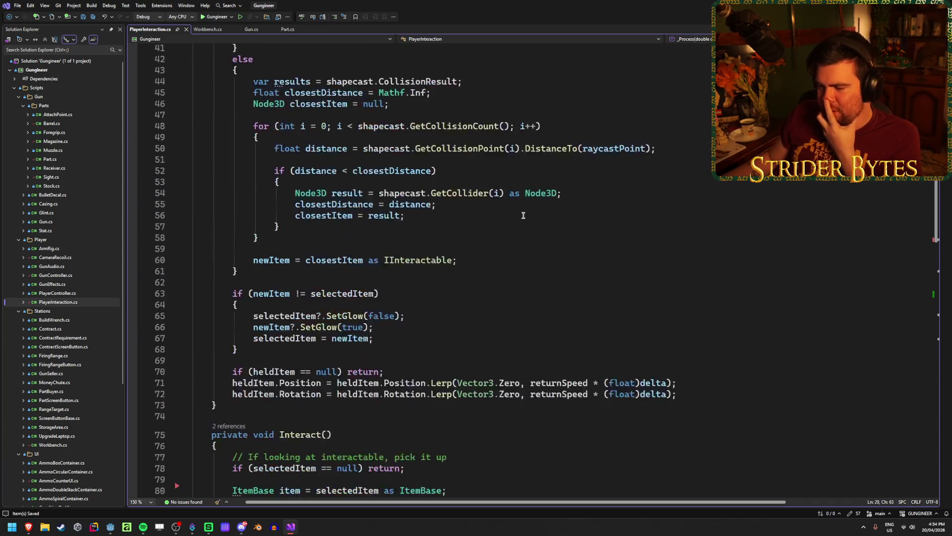
scroll(523, 215, down, 5)
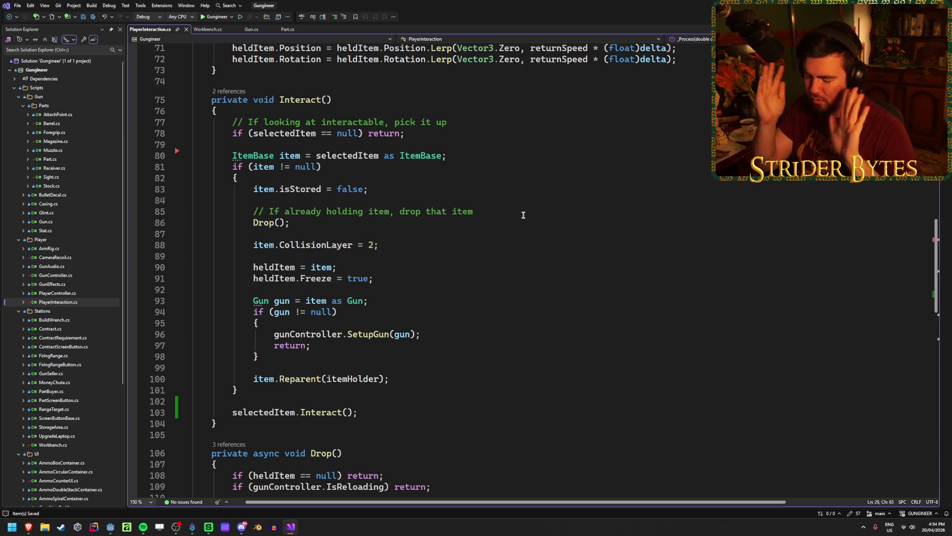
Step: Review the drop-before-pickup code and the new selectedItem.Interact() call, then view Workbench.cs
click(518, 213)
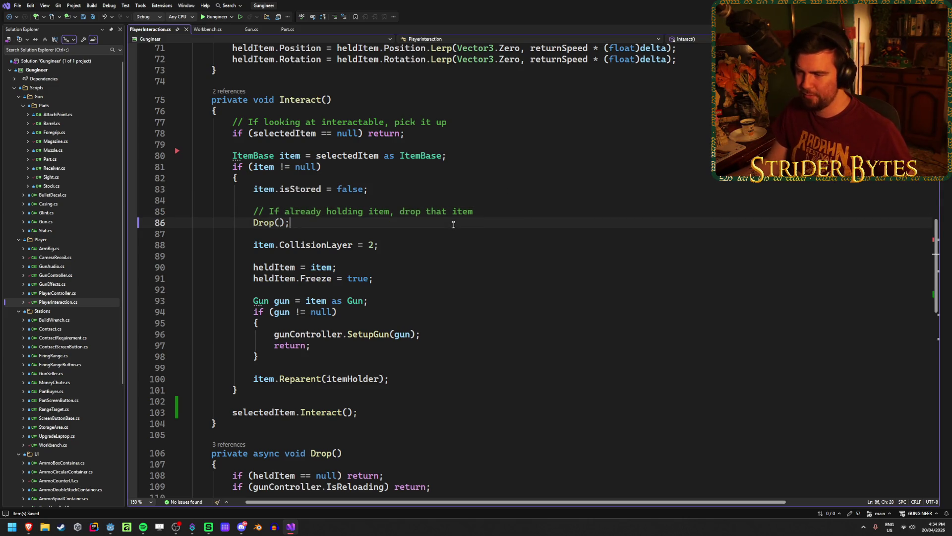
click(405, 247)
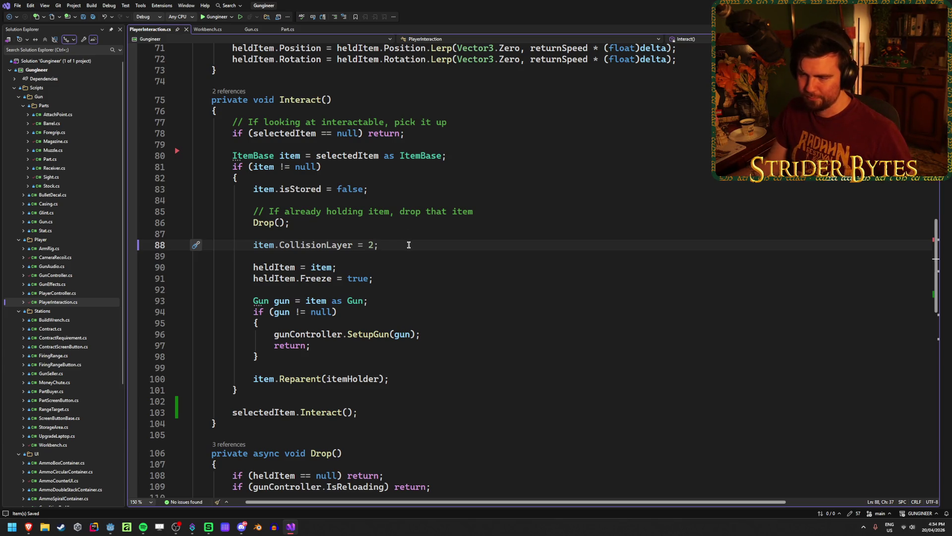
click(374, 414)
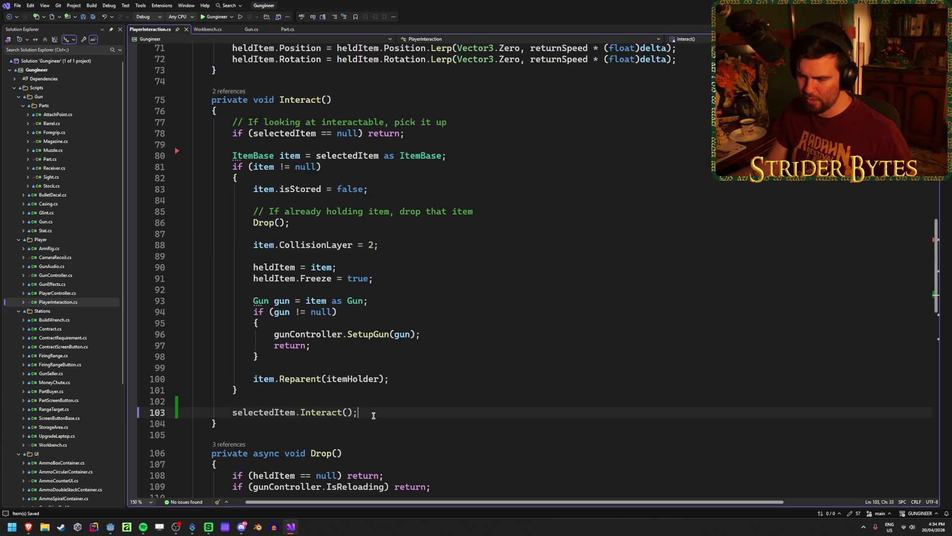
scroll(401, 387, down, 4)
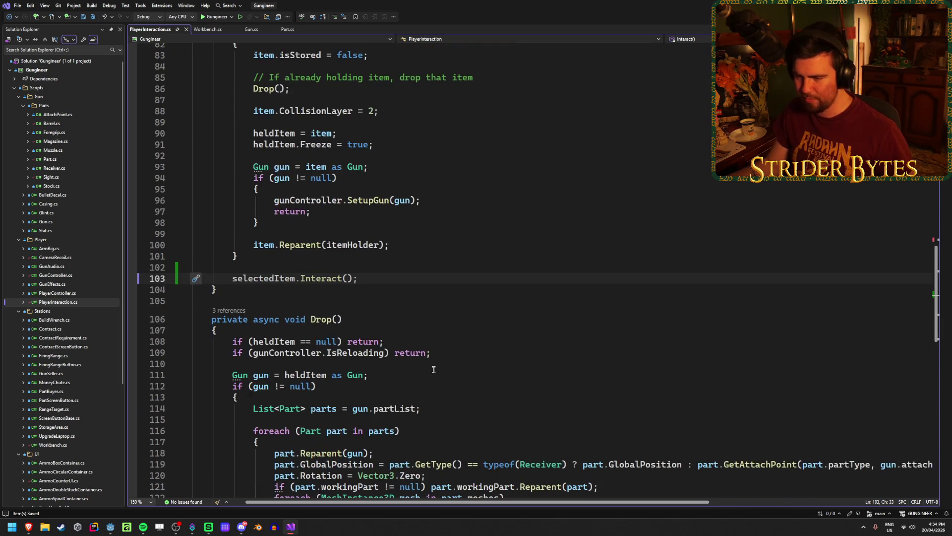
click(207, 30)
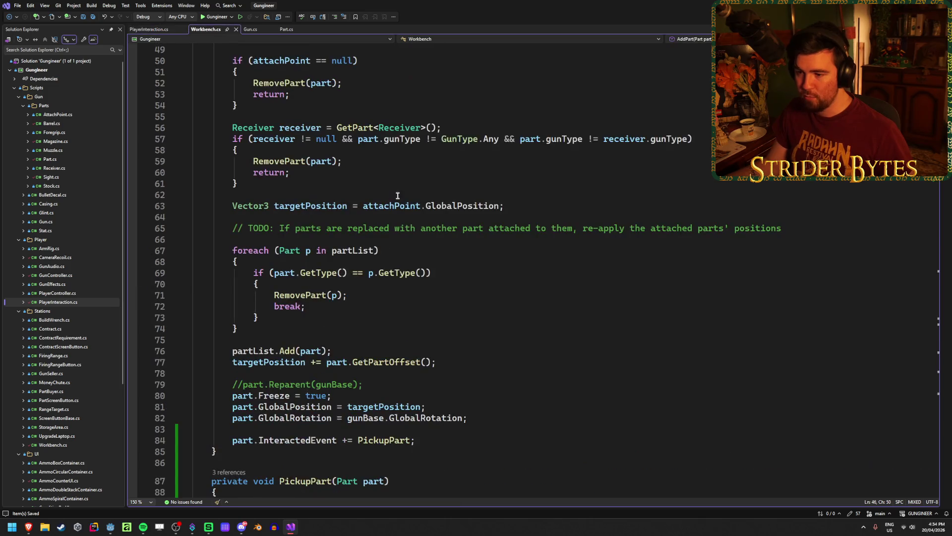
Step: Add PartsChangedEvent?.Invoke(); in PickupPart right after partList.Remove(part)
scroll(421, 349, down, 6)
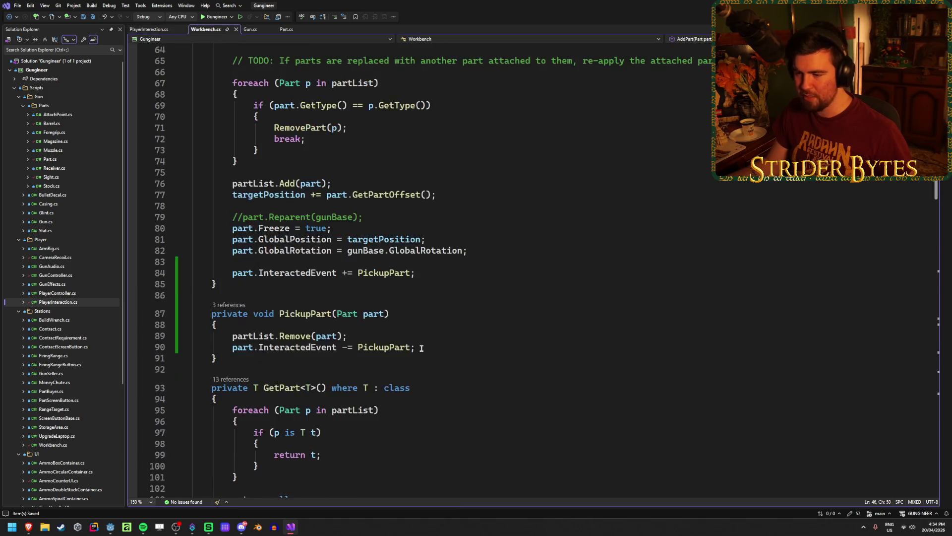
scroll(421, 349, up, 20)
scroll(556, 218, down, 20)
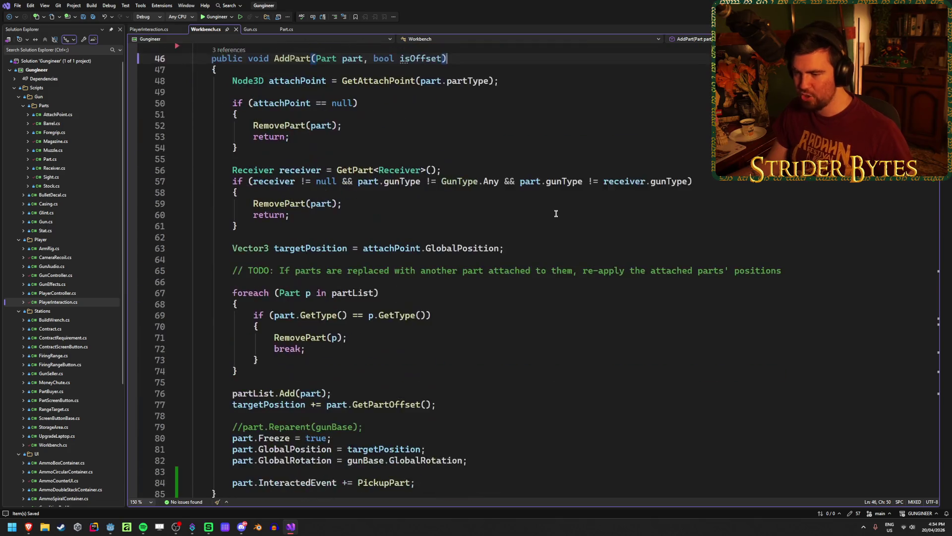
click(427, 289)
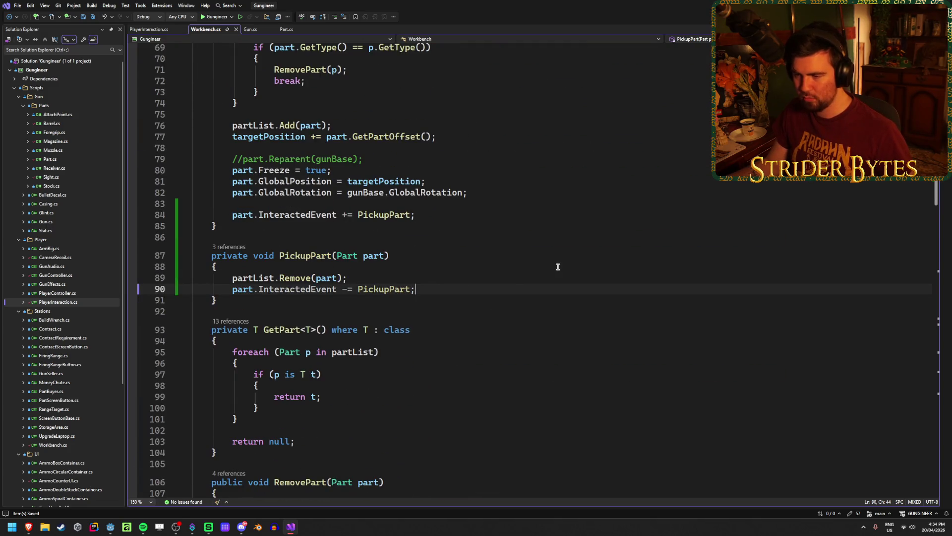
click(423, 279)
key(Return)
text(P)
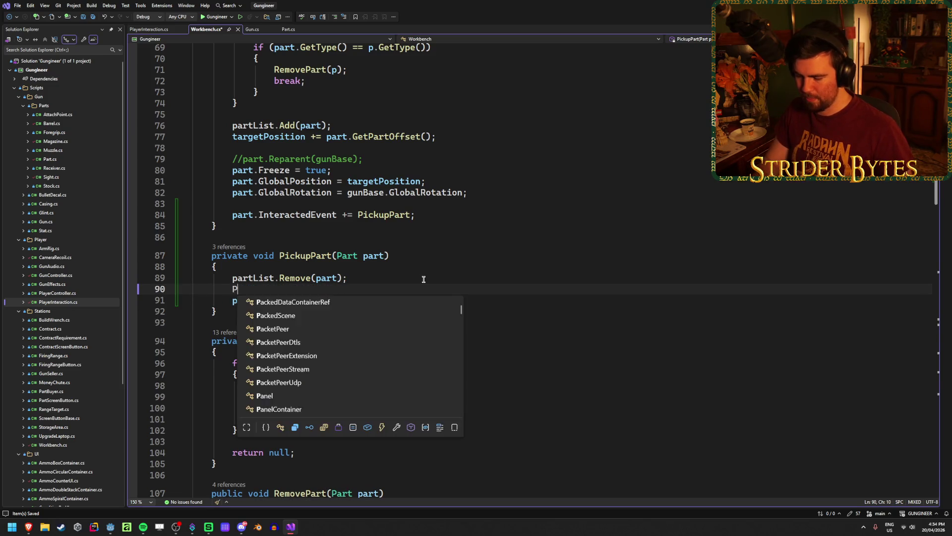
text(artsChan)
key(Tab)
text(?.Invoke())
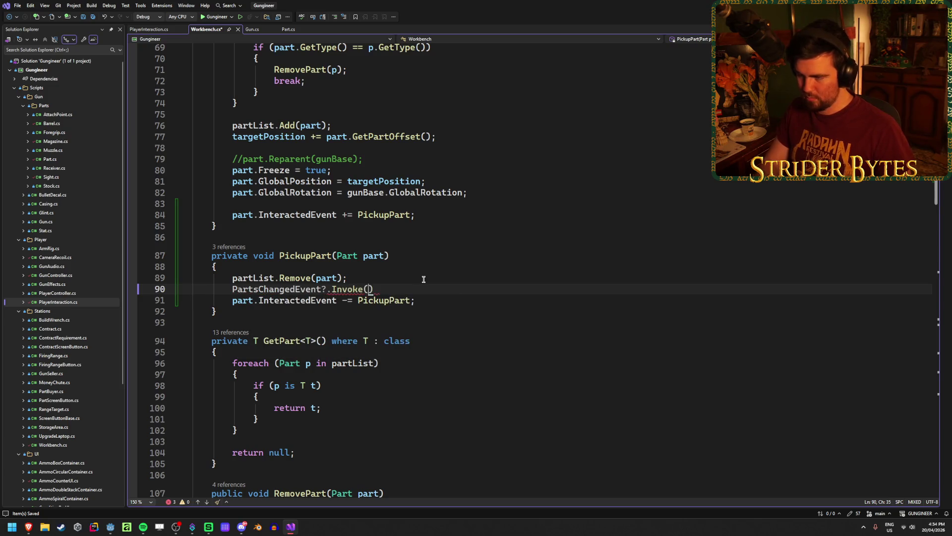
text(;)
Step: Inspect the partList field of PartsChangedEventArgs
mouse_move(350, 289)
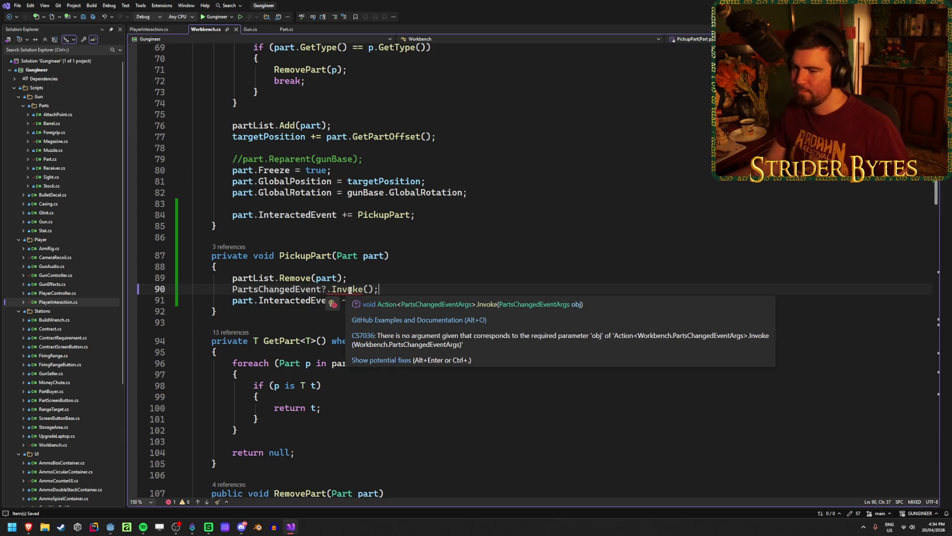
scroll(396, 261, up, 20)
scroll(396, 261, down, 3)
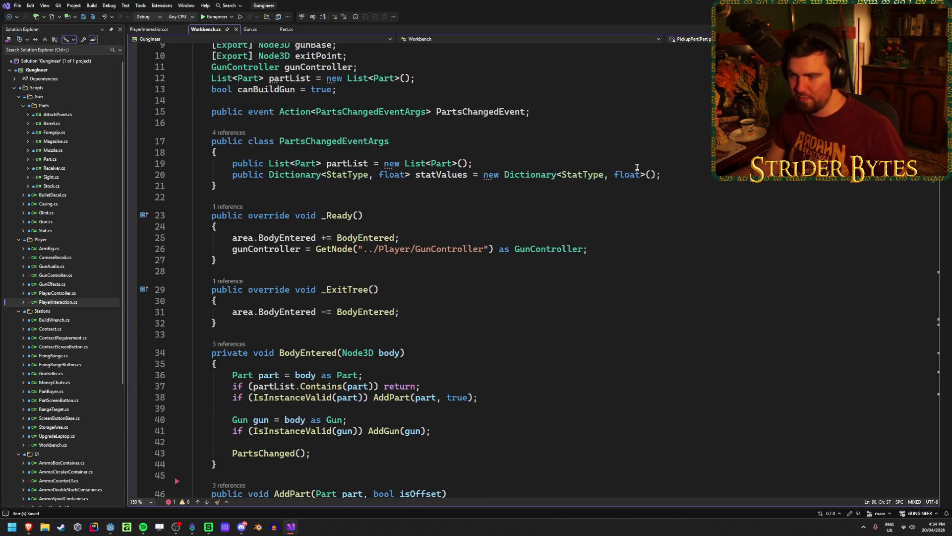
click(360, 163)
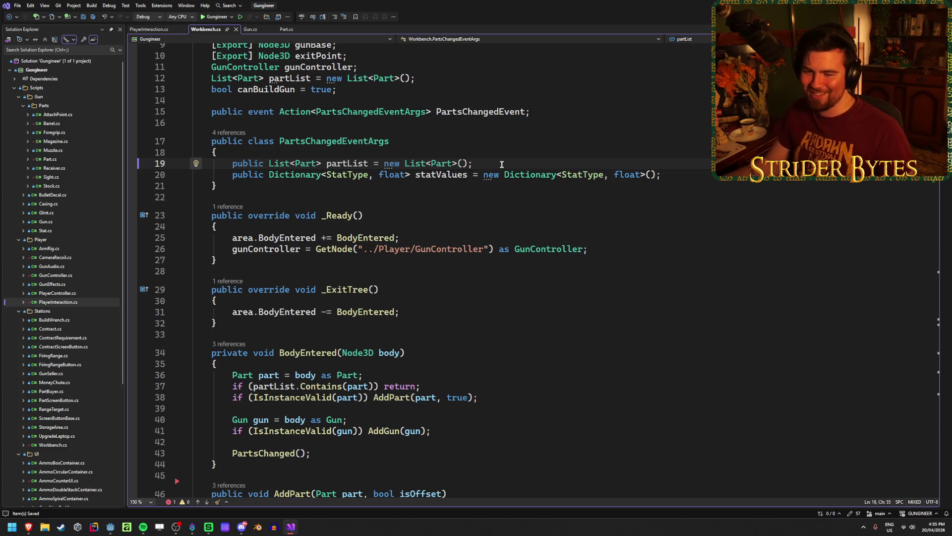
Step: Review the AddPart method, then scroll back to PickupPart
scroll(502, 164, down, 7)
click(527, 280)
click(506, 257)
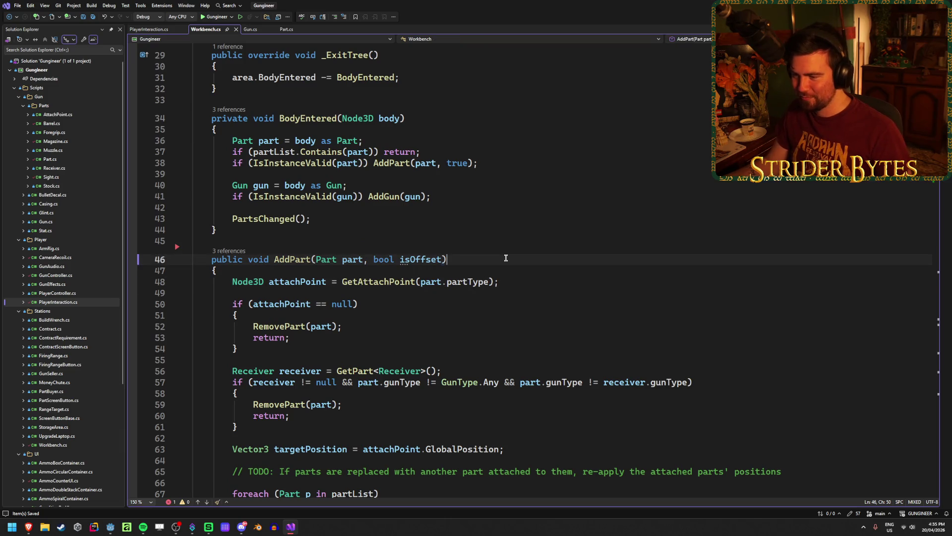
scroll(506, 257, down, 3)
scroll(505, 257, down, 10)
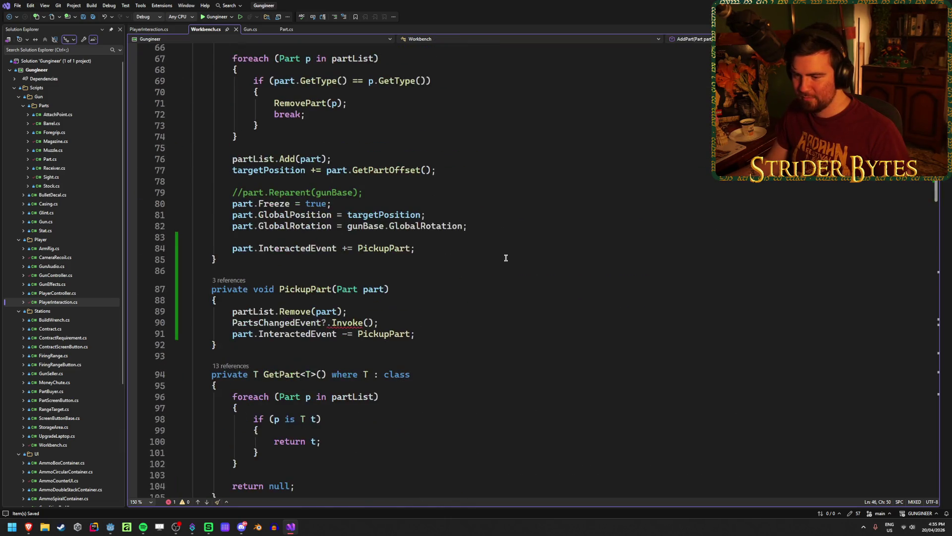
scroll(506, 258, down, 14)
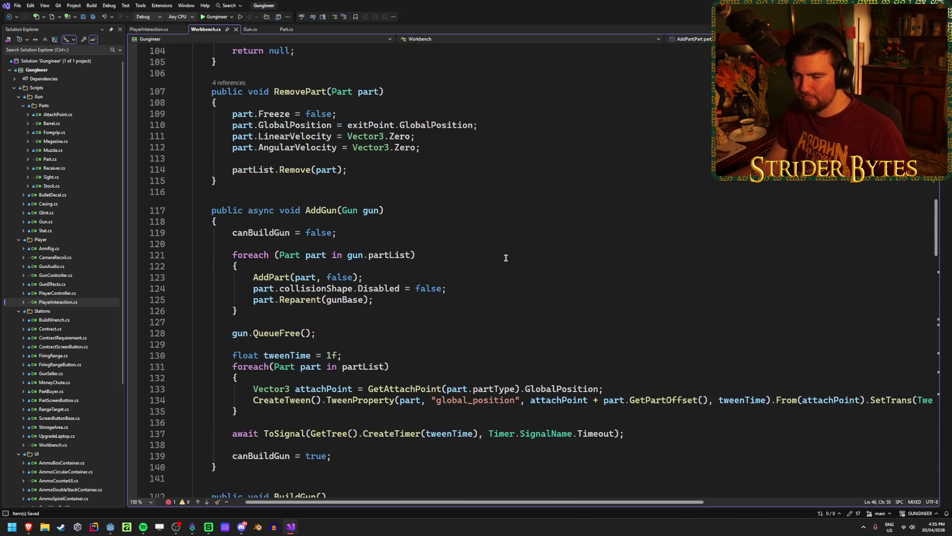
scroll(506, 258, down, 1)
scroll(506, 257, up, 1)
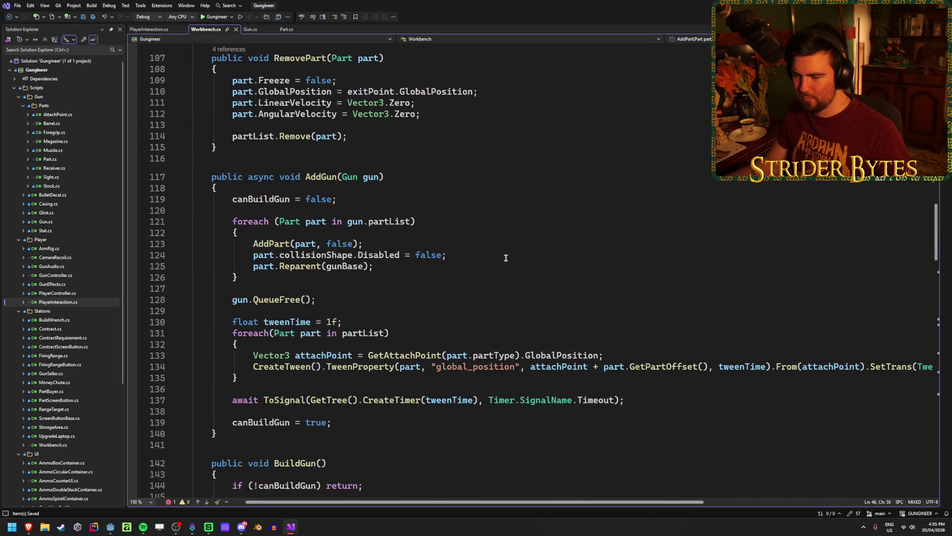
scroll(506, 258, up, 15)
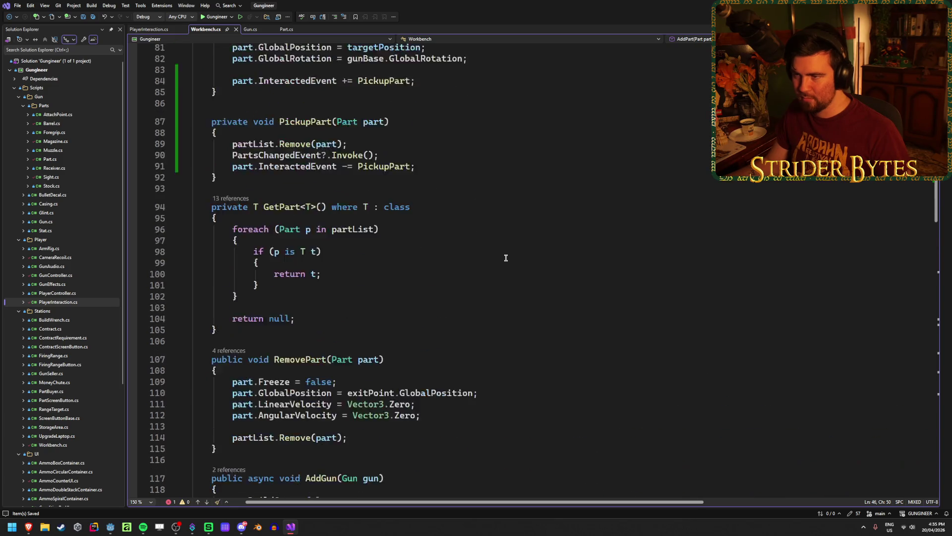
scroll(506, 257, up, 3)
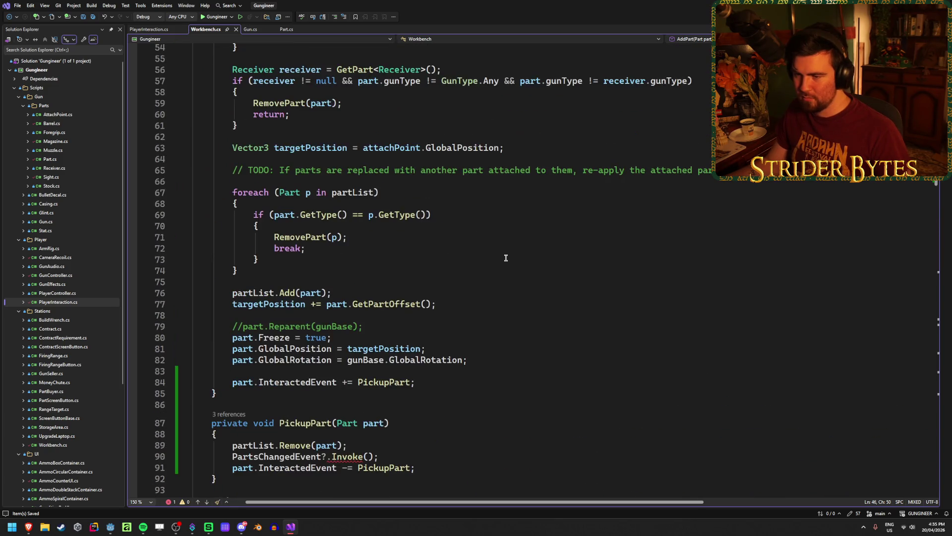
scroll(506, 258, up, 2)
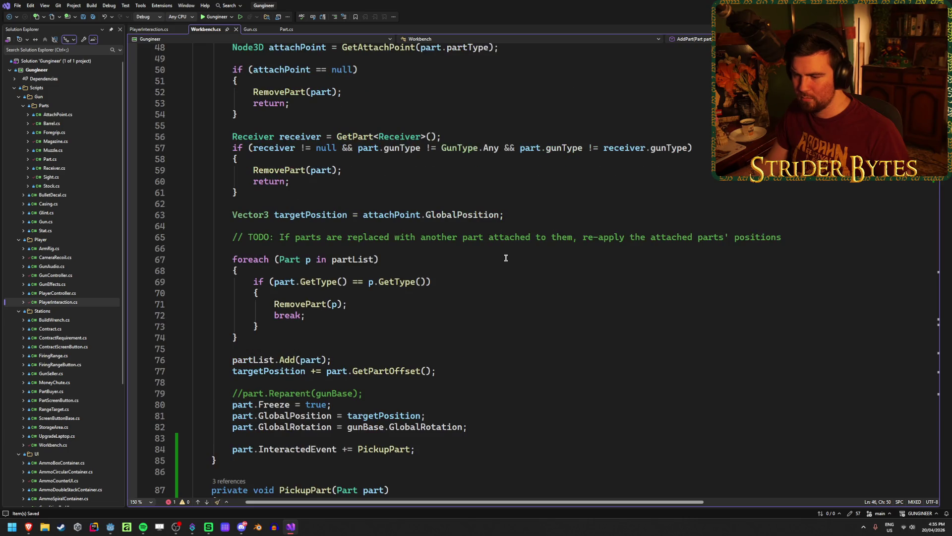
scroll(506, 258, down, 4)
Step: Jump to the PartsChangedEvent declaration with F12 and bring up its context menu
click(296, 390)
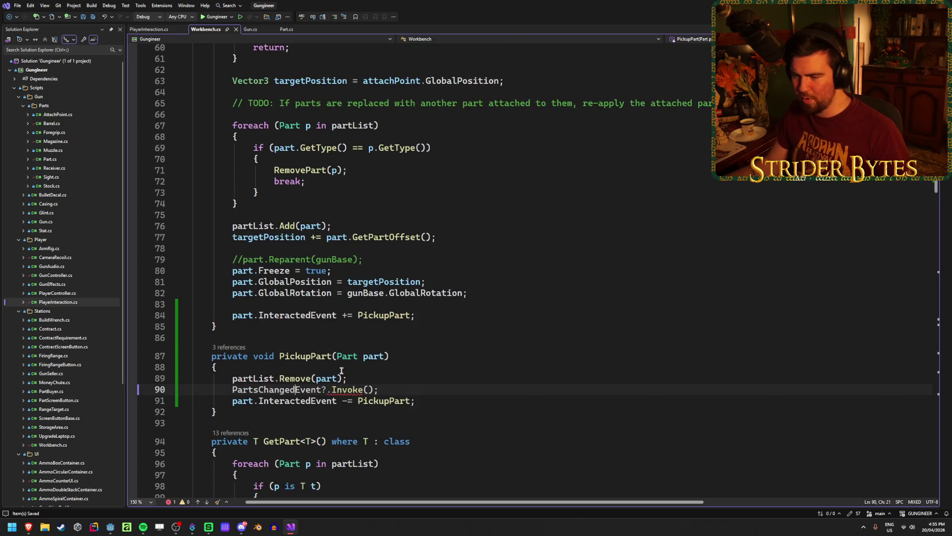
key(F12)
right_click(466, 211)
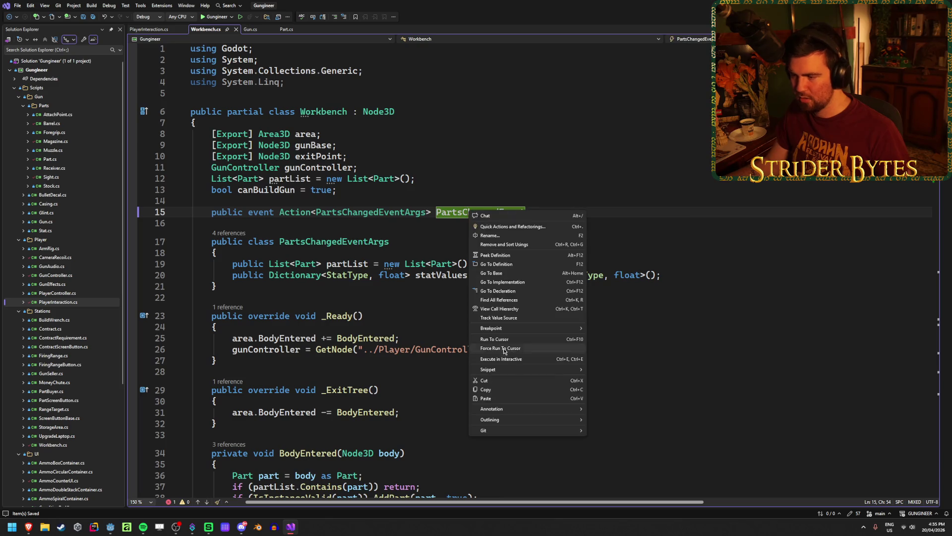
Step: Find all references to PartsChangedEvent and inspect its invoke inside PartsChanged()
click(505, 298)
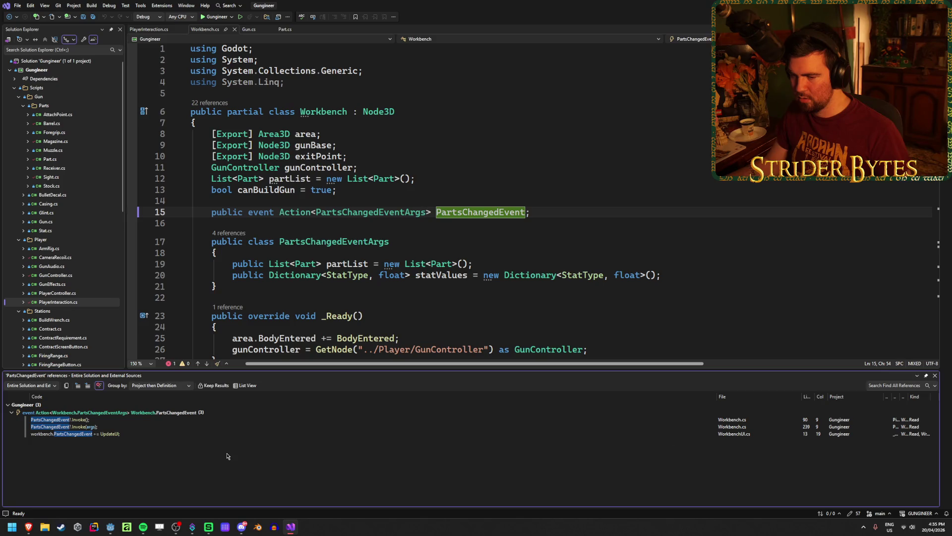
mouse_move(89, 437)
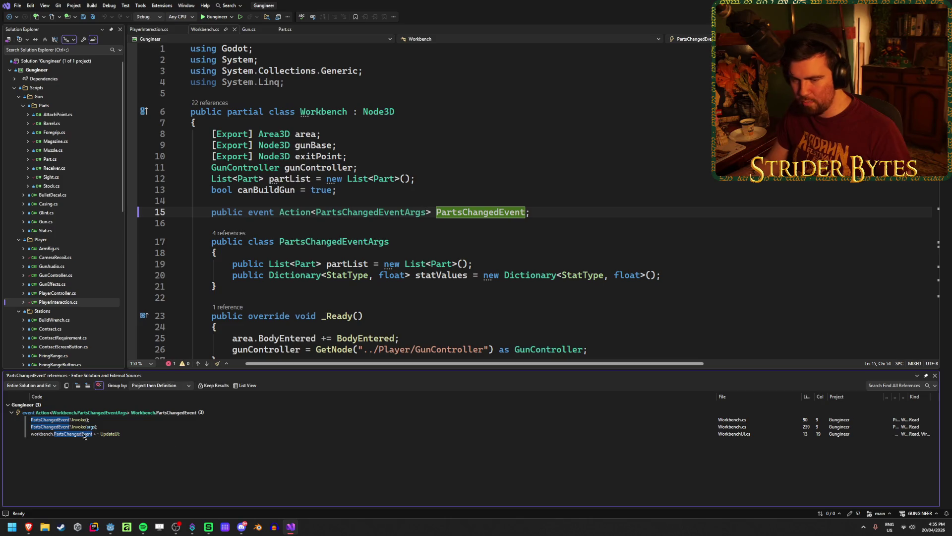
double_click(90, 428)
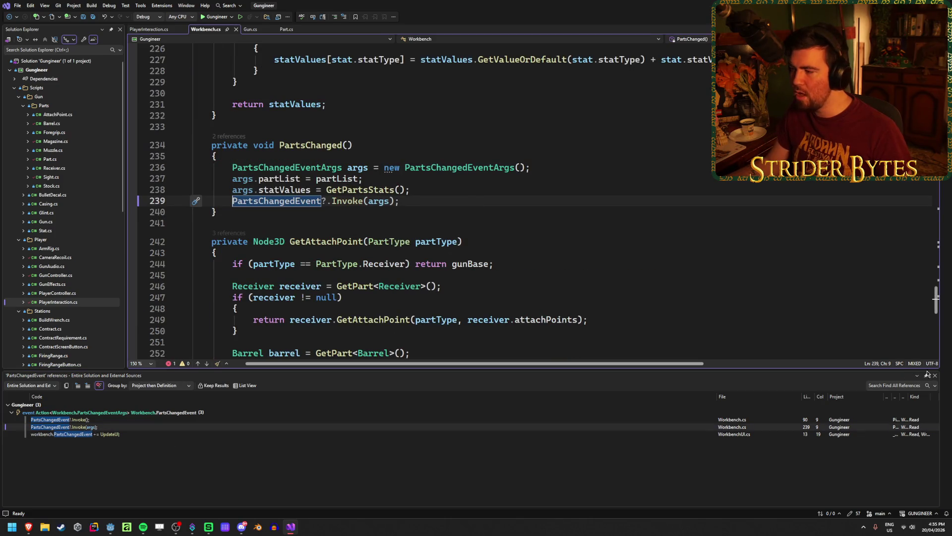
key(shift+Escape)
key(End)
key(Up)
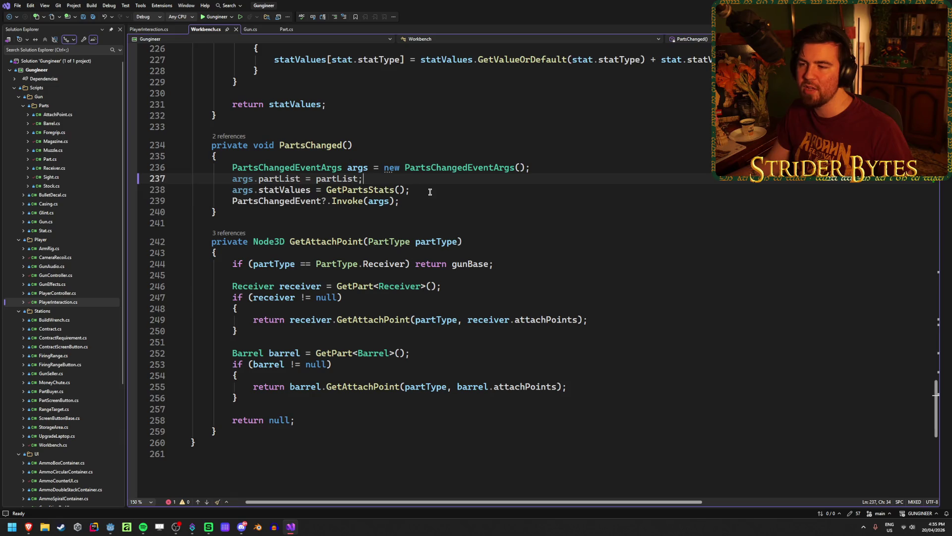
Step: Replace line 90's event invoke with PartsChanged(); and save Workbench.cs
scroll(396, 222, up, 9)
scroll(397, 222, up, 20)
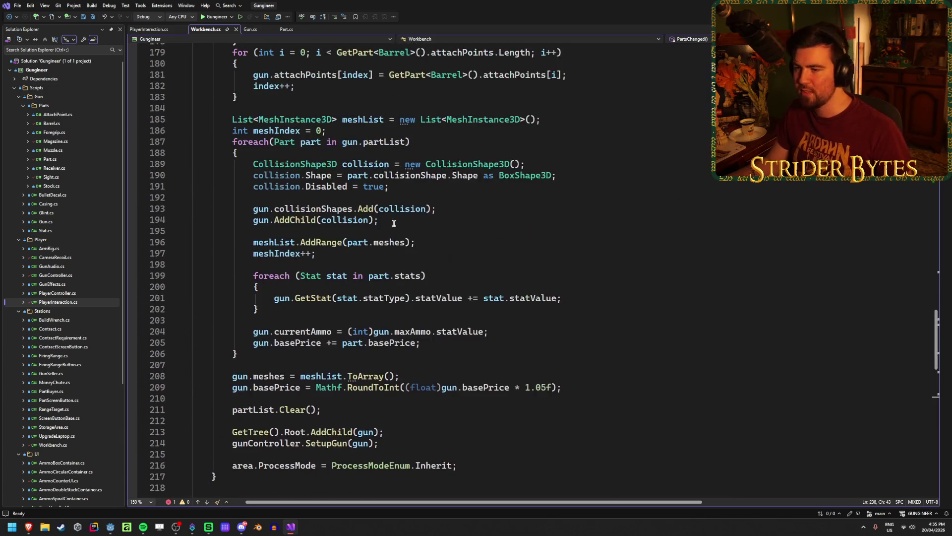
scroll(390, 213, up, 12)
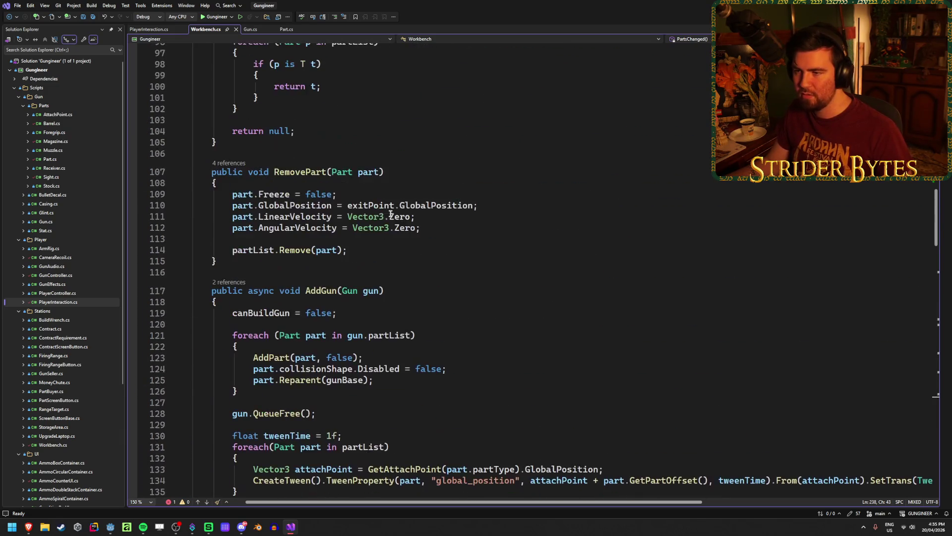
drag(391, 204, 293, 203)
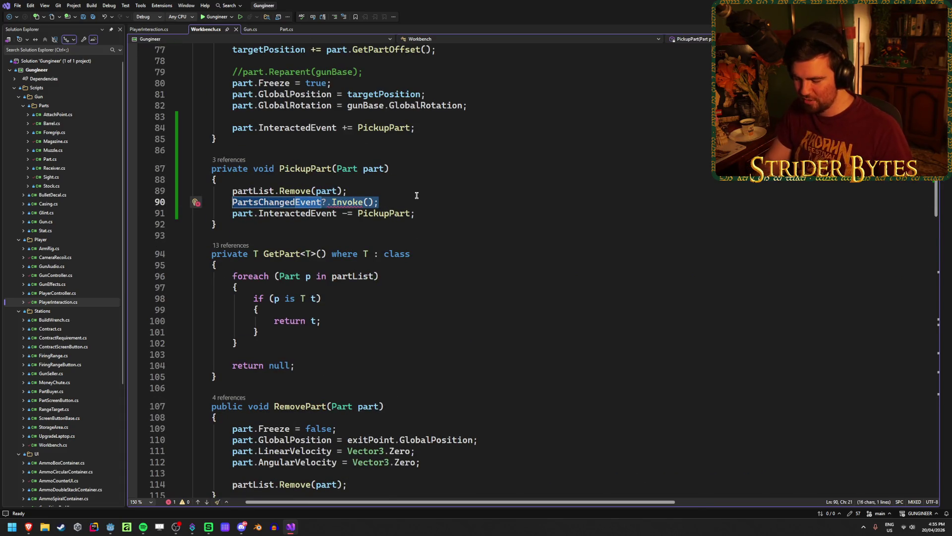
text(()
key(ctrl+z)
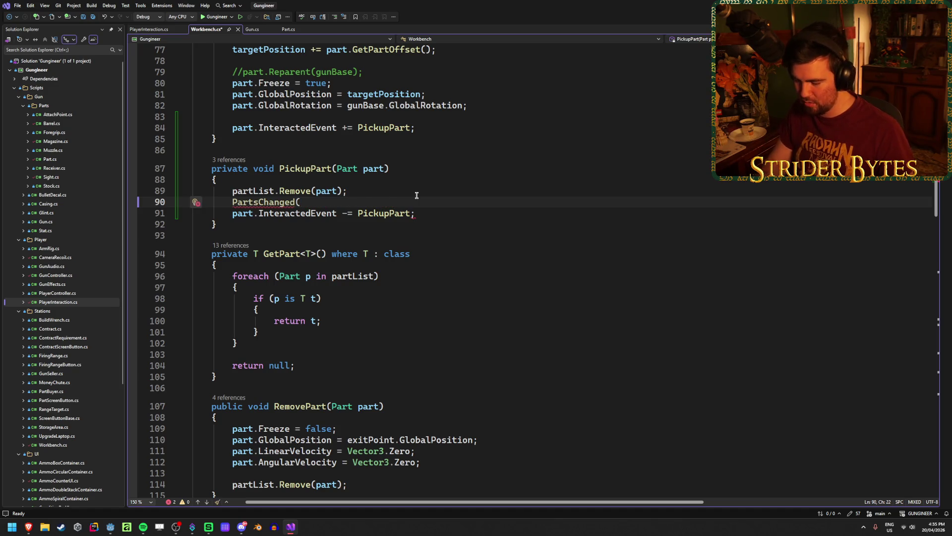
text(;)
key(ctrl+s)
click(443, 212)
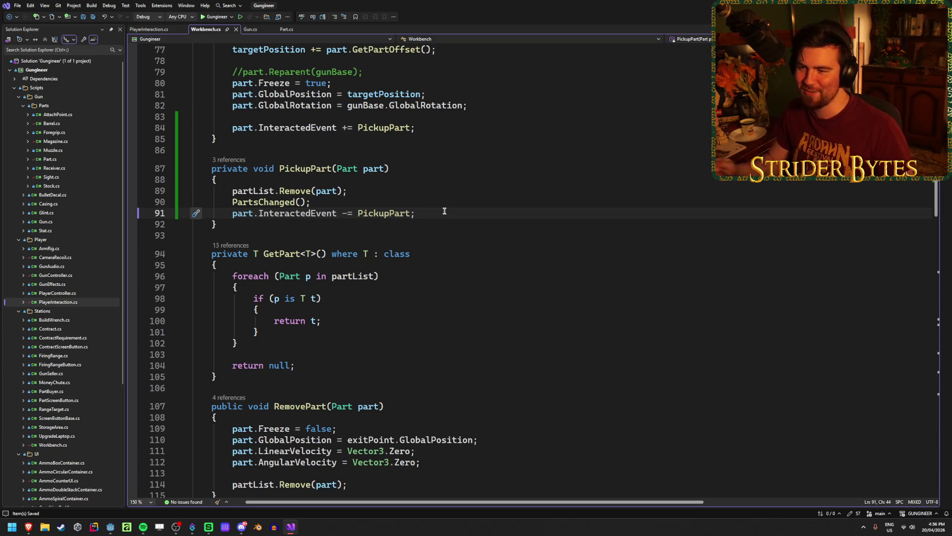
key(alt+Tab)
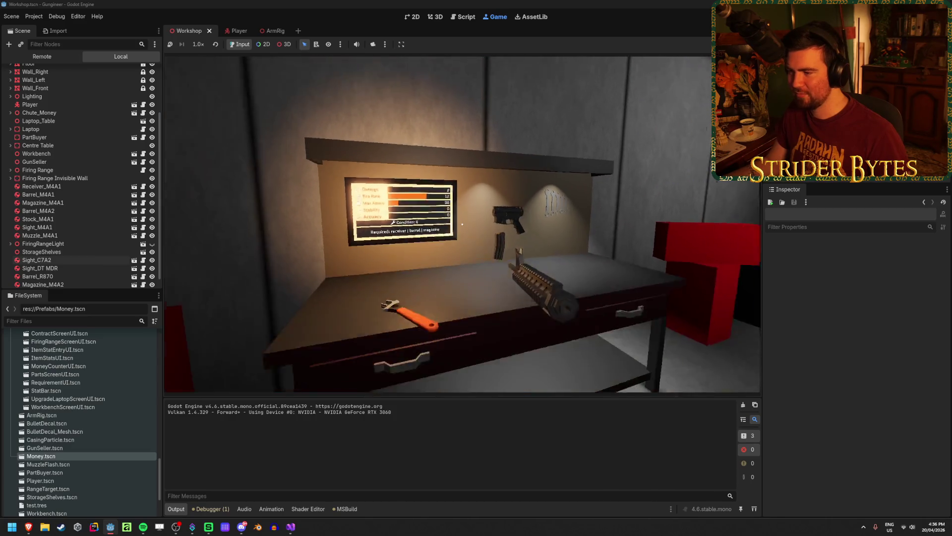
Step: Pick up the magazine and barrel from the workbench and watch the stats panel update
key(e)
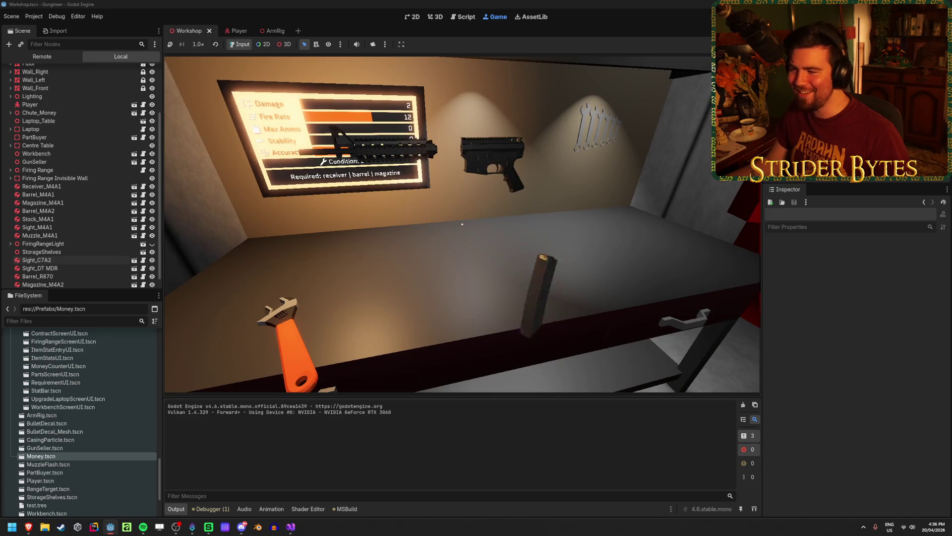
click(463, 224)
click(462, 207)
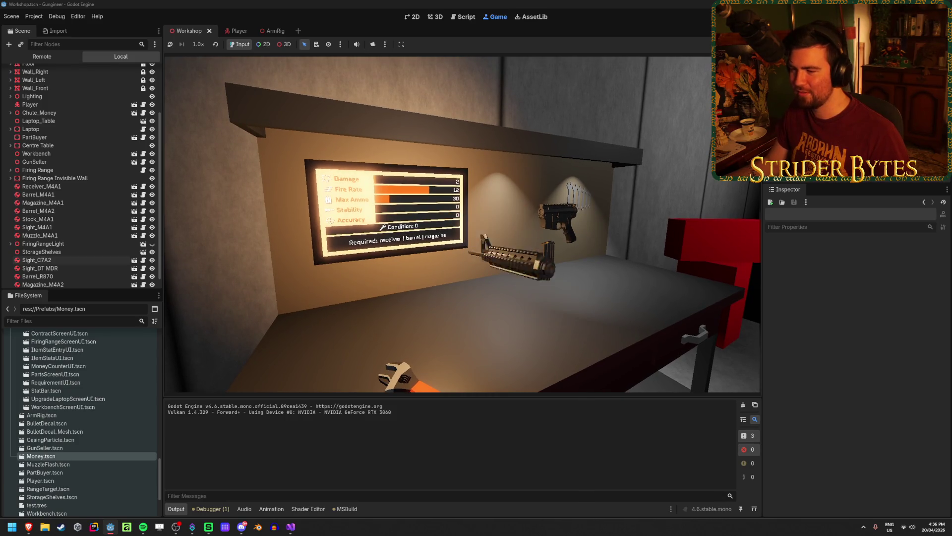
key(s)
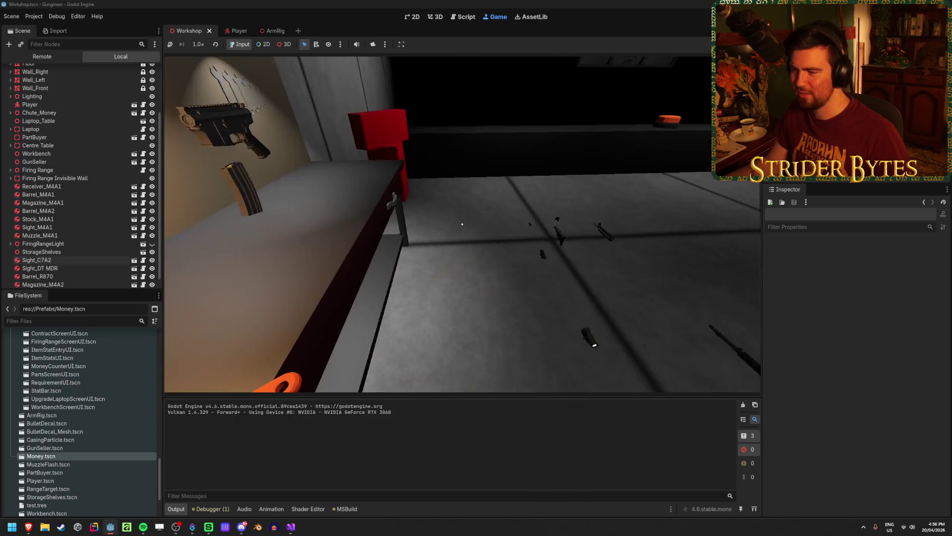
key(w)
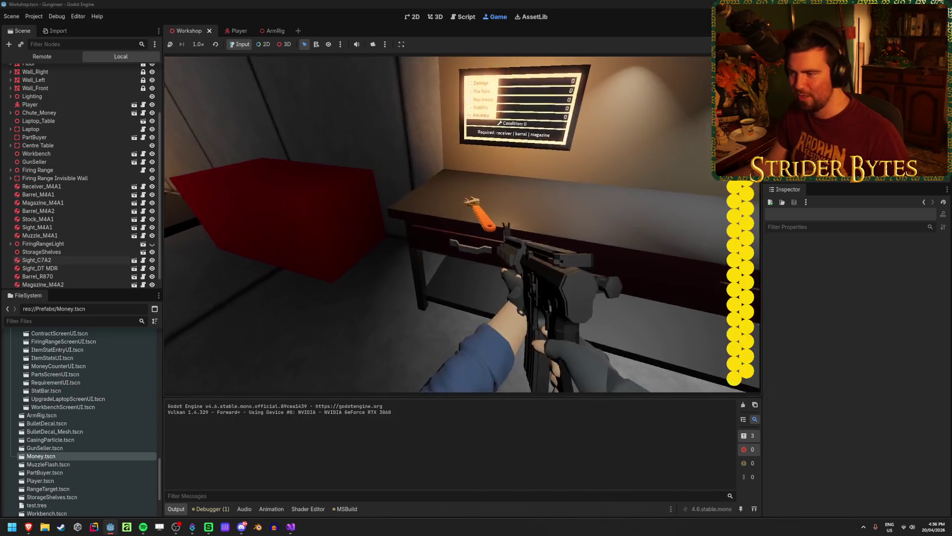
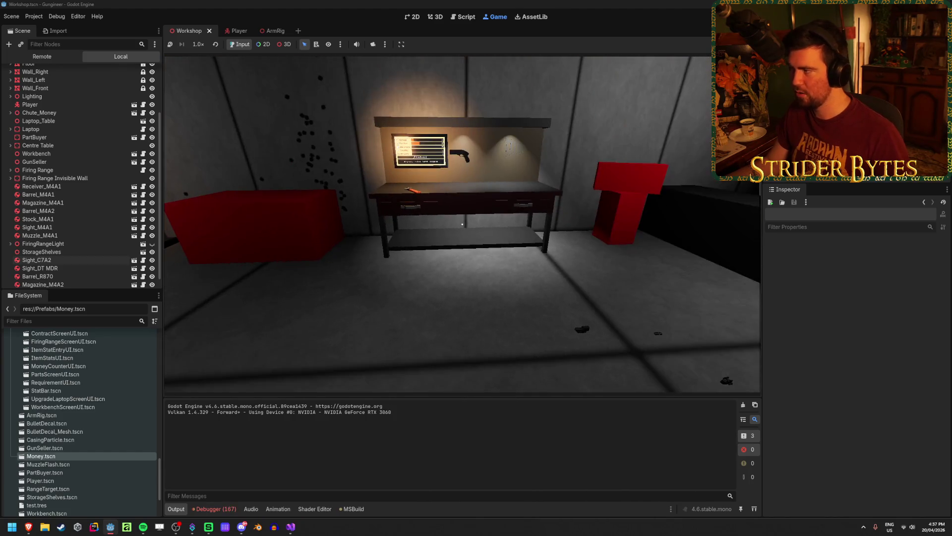
Step: Stop the game, collapse the bottom panel and turn the 3D view toward the workbench
key(F8)
click(214, 508)
click(215, 509)
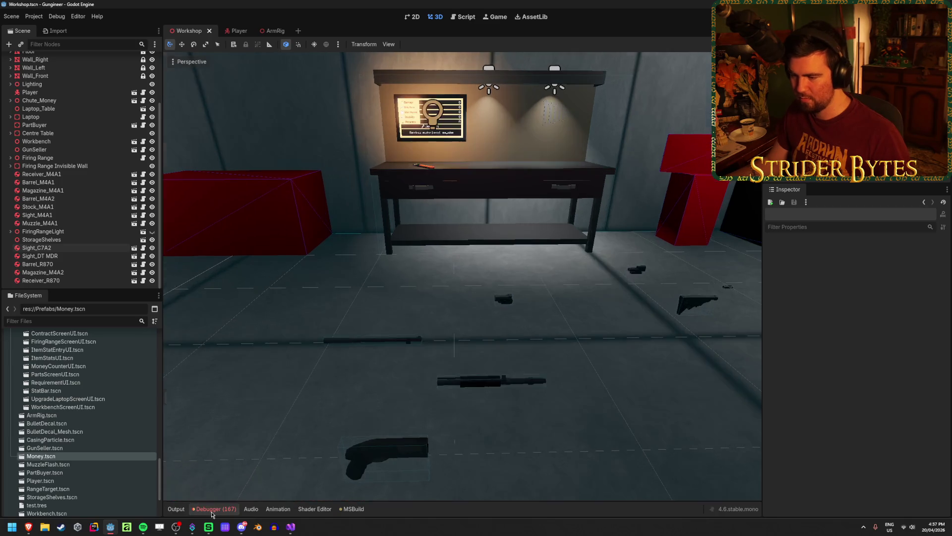
scroll(75, 367, down, 5)
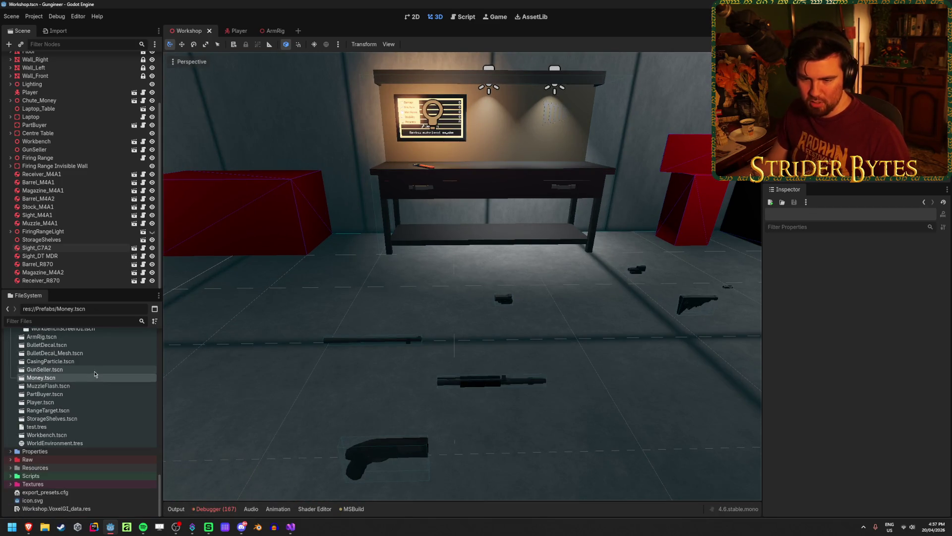
drag(445, 304, 238, 367)
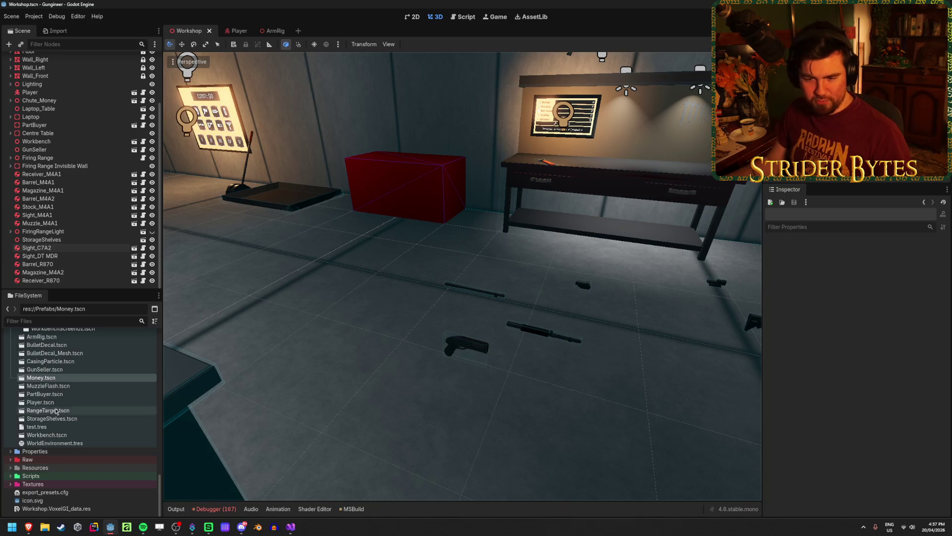
scroll(75, 427, up, 10)
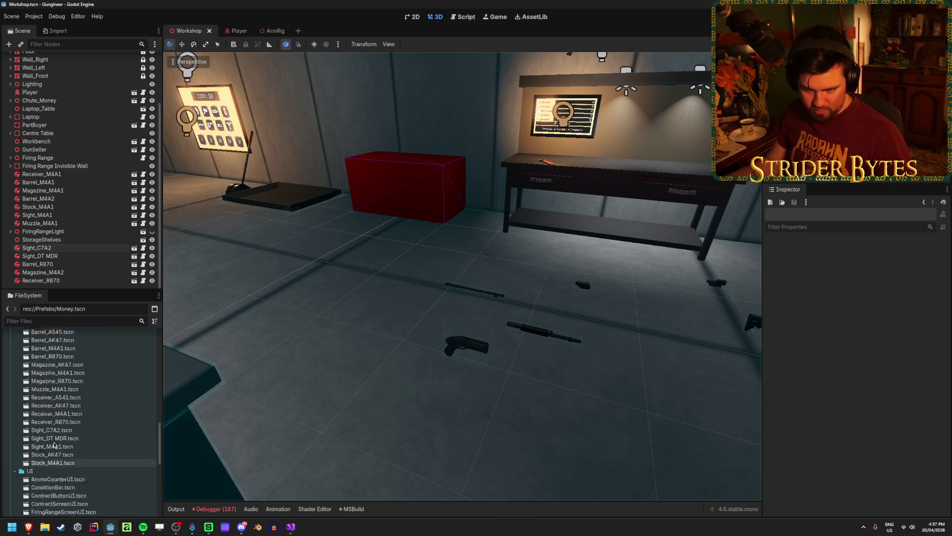
scroll(54, 441, down, 1)
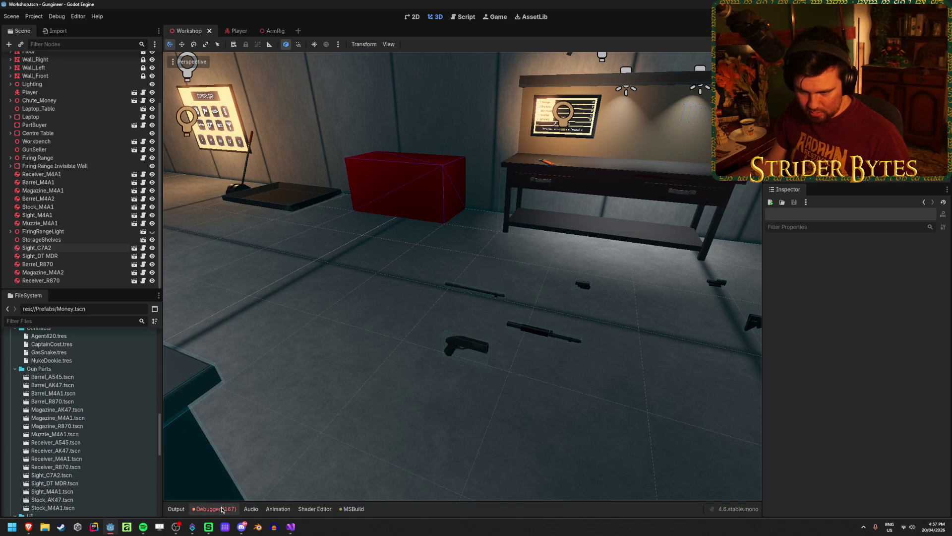
Step: Open Barrel_R870.tscn, assign R870_Barrel as its first Meshes entry, then save and run
click(71, 402)
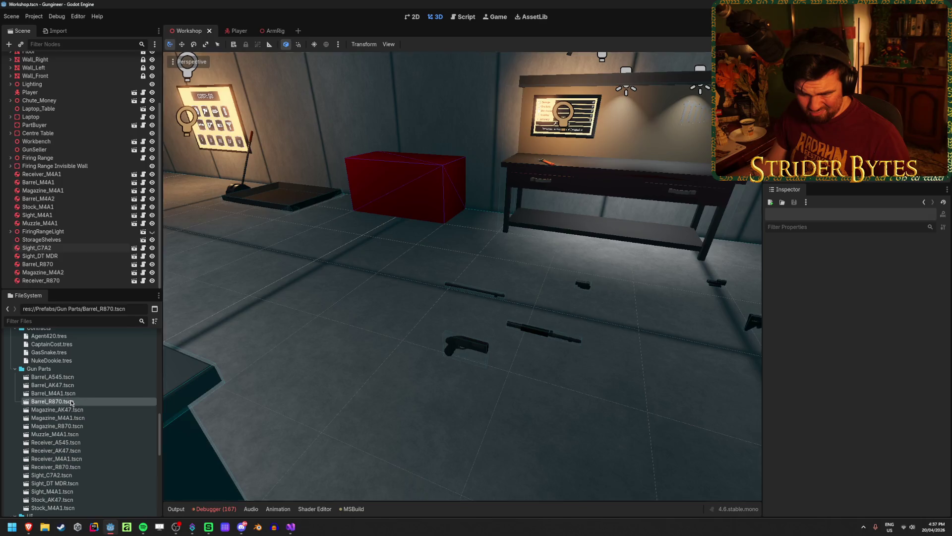
double_click(71, 402)
click(59, 59)
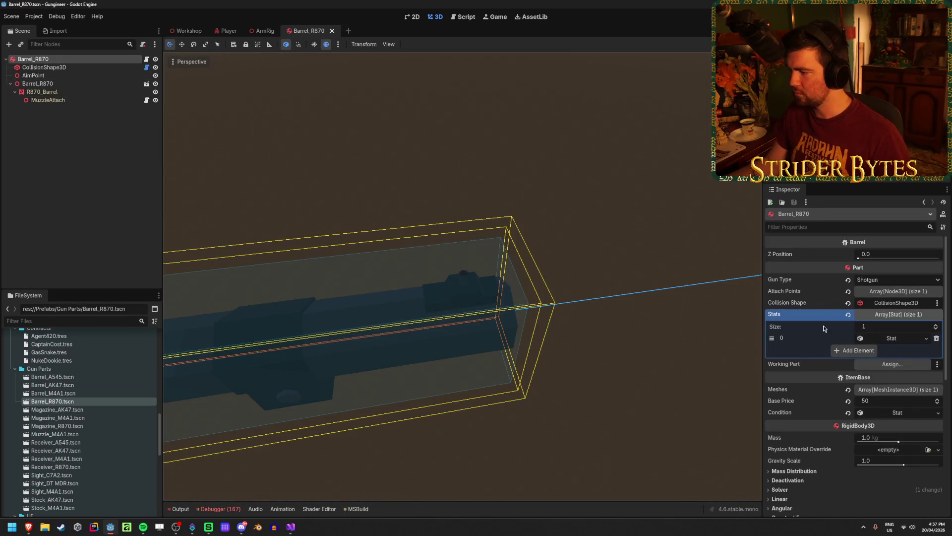
scroll(793, 370, down, 3)
click(902, 320)
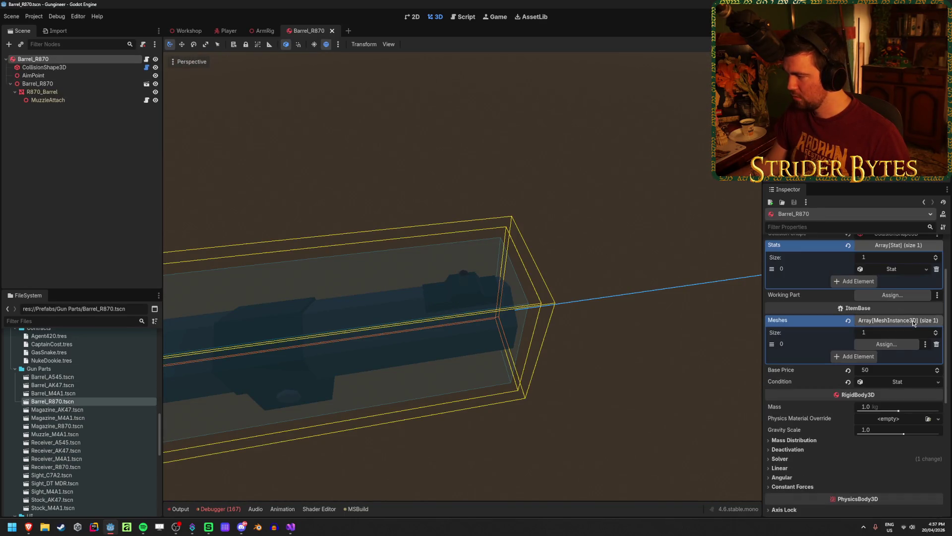
click(886, 344)
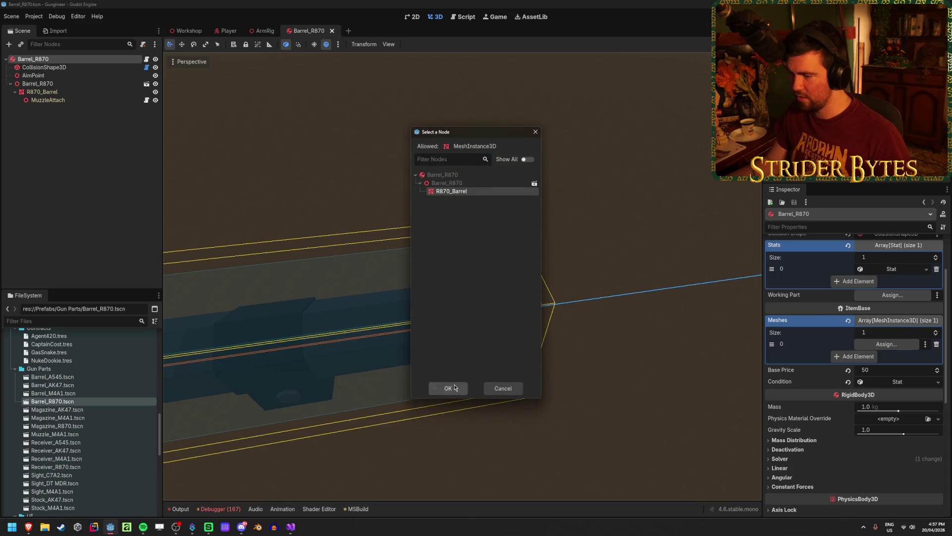
click(448, 388)
key(F5)
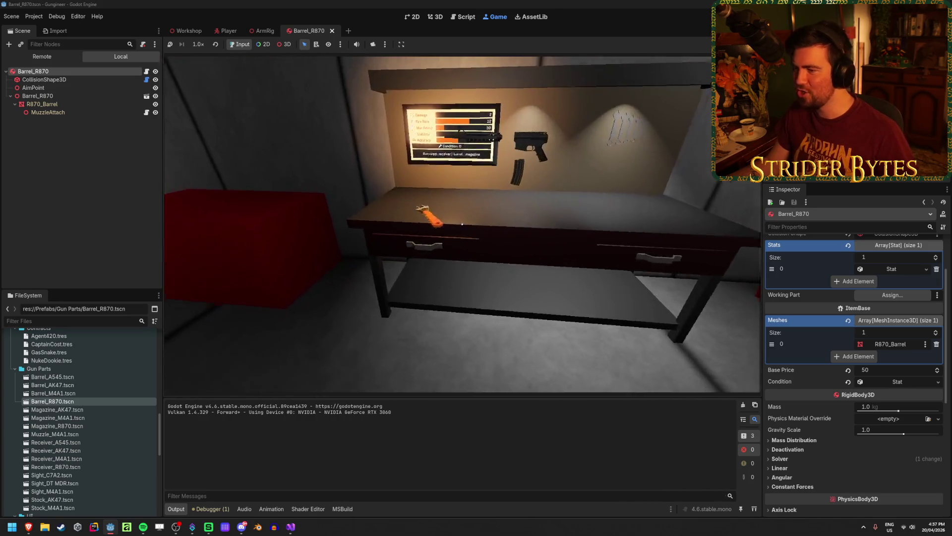
Step: Drop the held rifle and walk up to the workbench and desk
key(q)
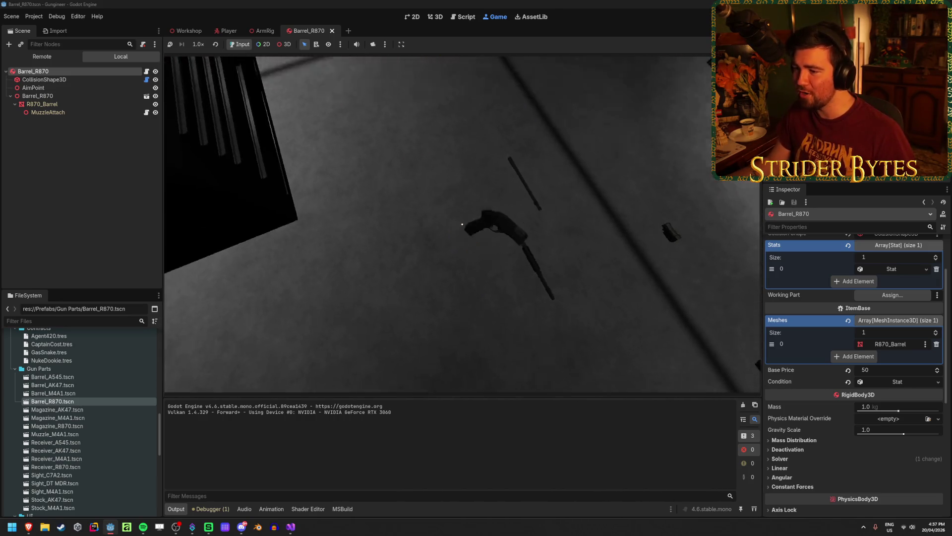
key(s)
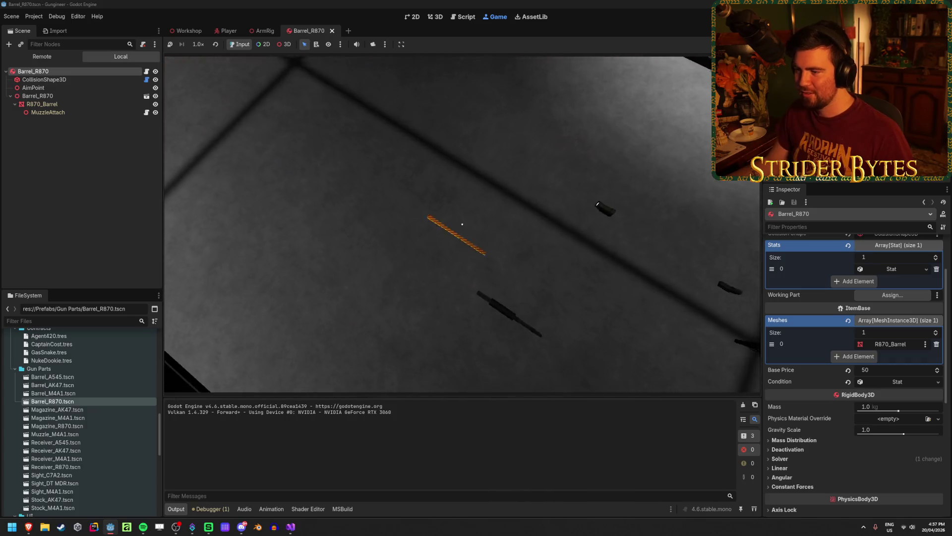
key(w)
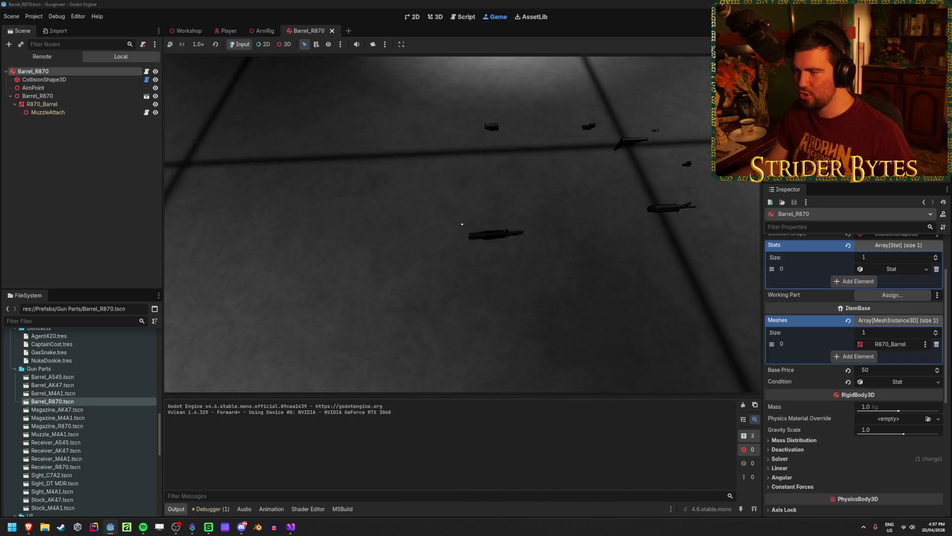
key(w)
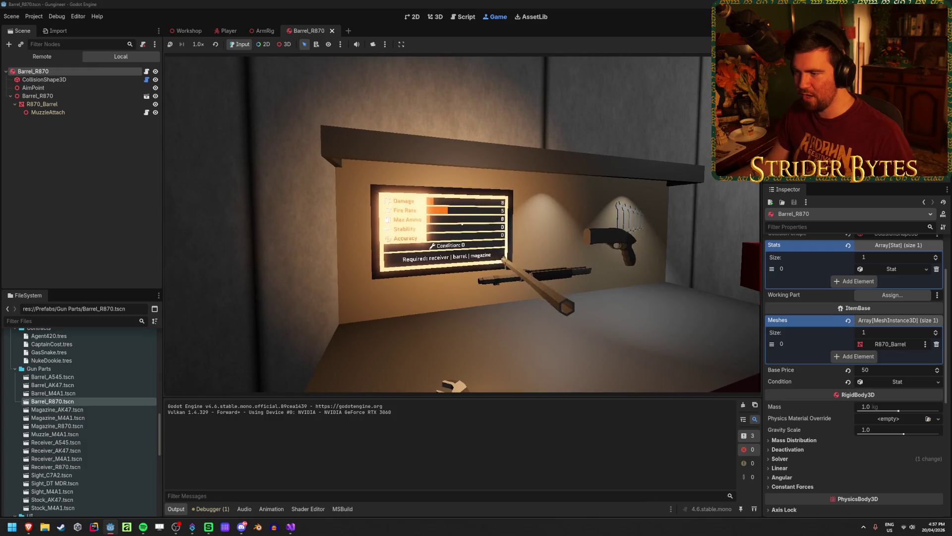
key(s)
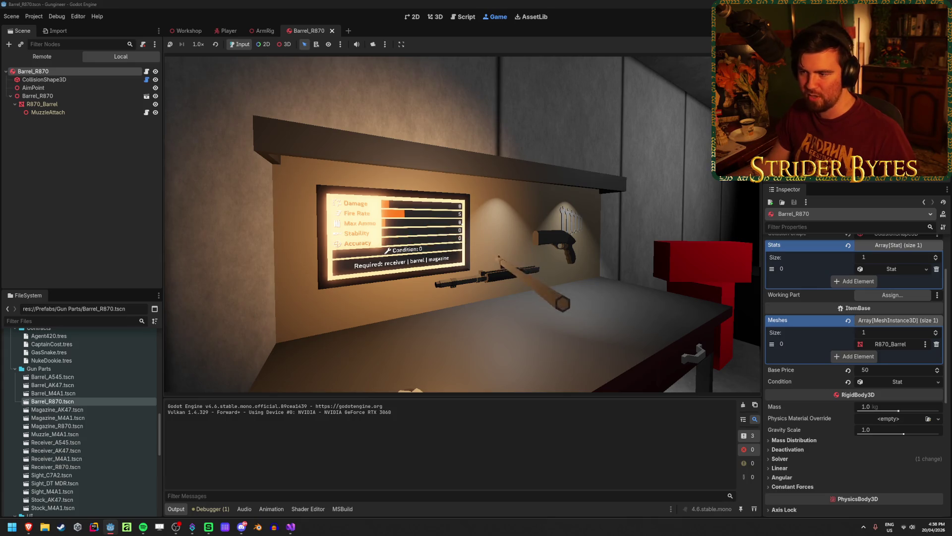
key(w)
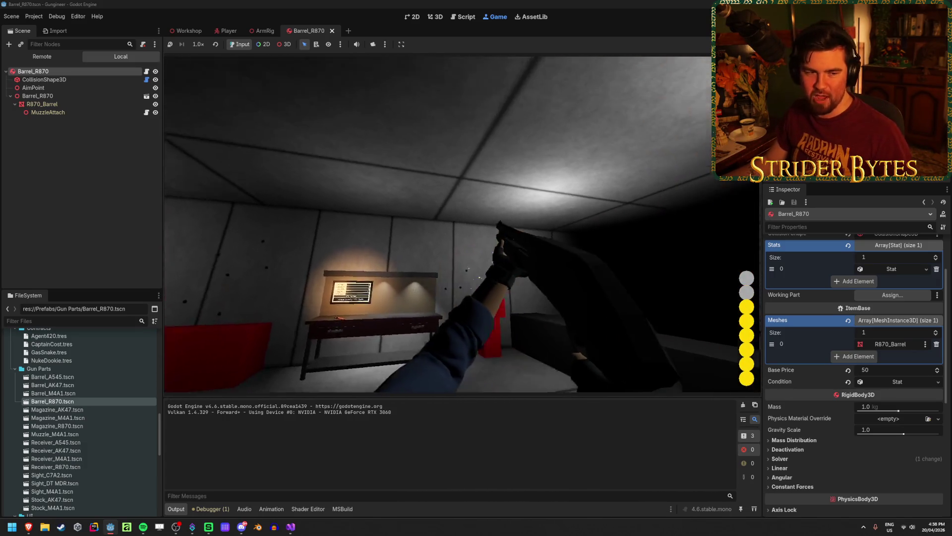
Step: Fire the shotgun six times at the range targets, aiming down sights, then stop the game
click(462, 224)
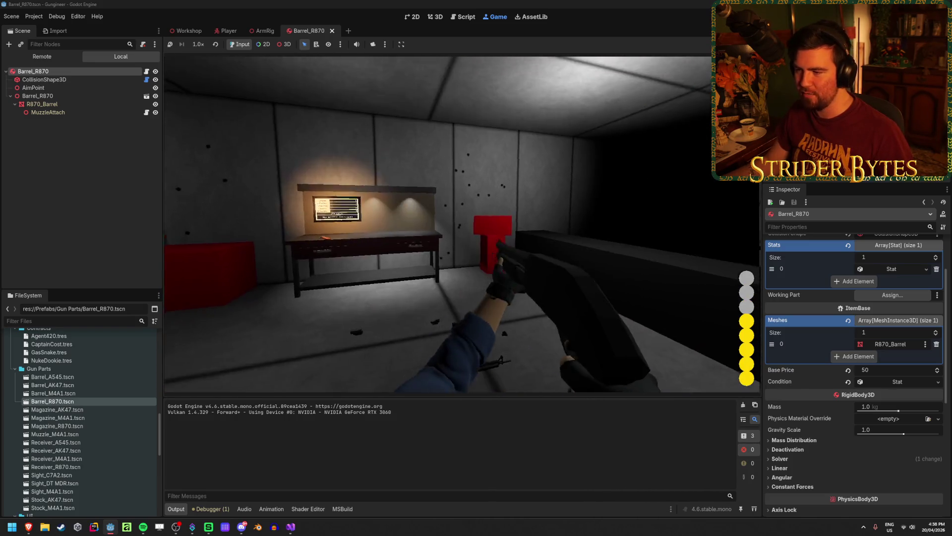
right_click(461, 225)
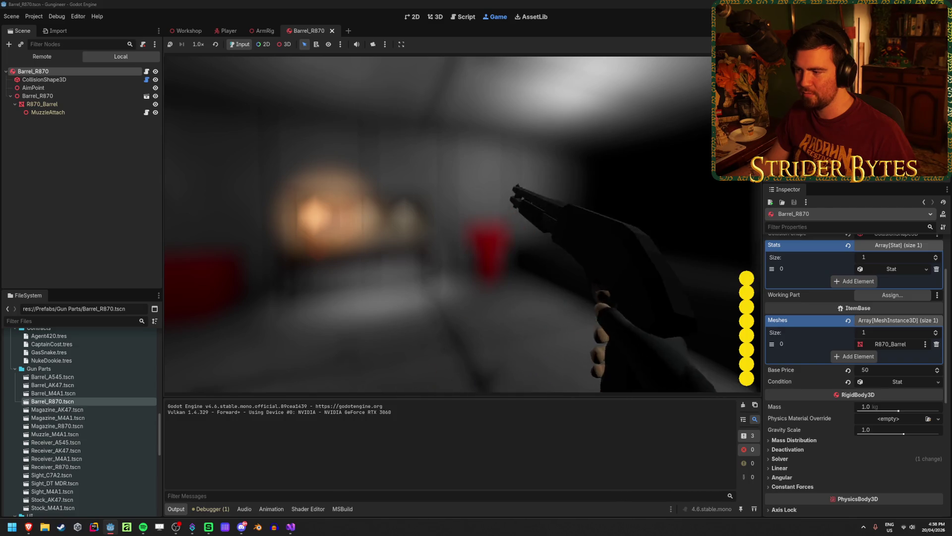
click(462, 224)
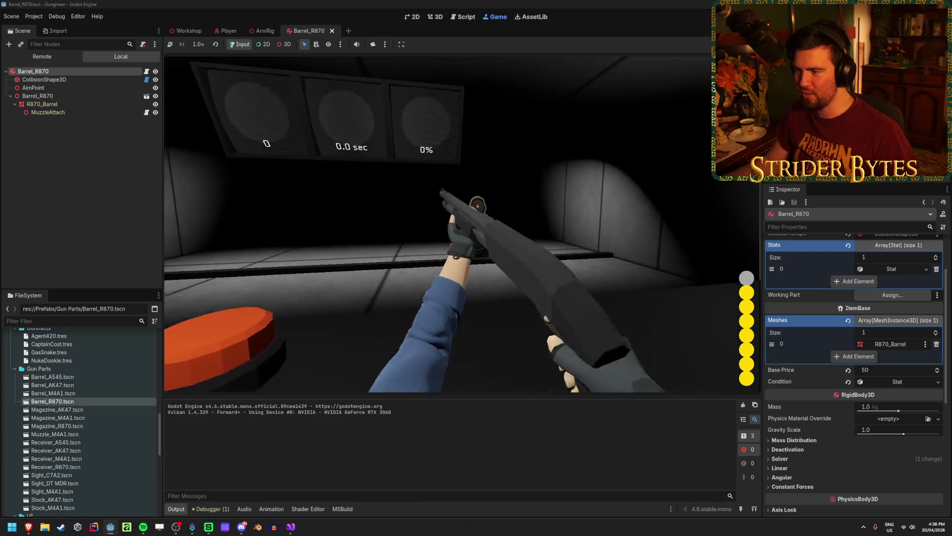
click(462, 225)
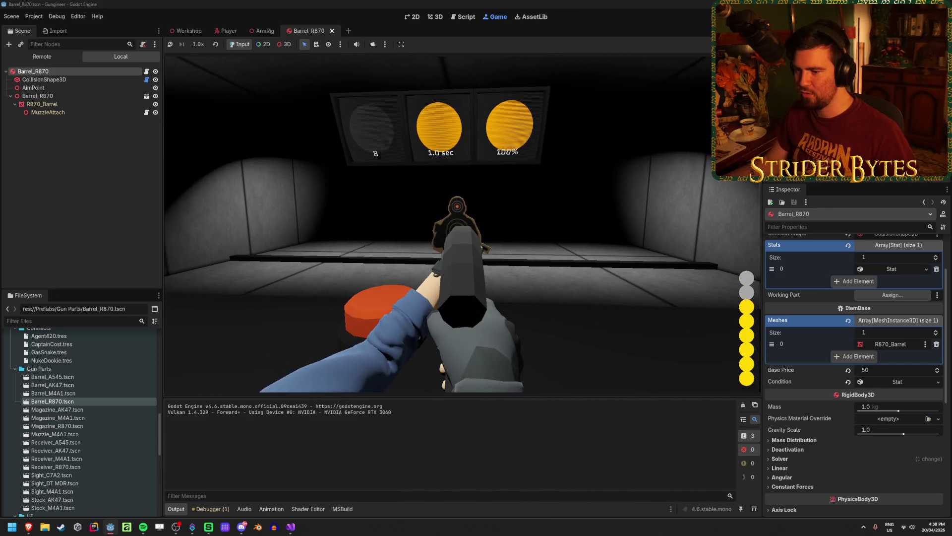
click(462, 225)
click(461, 224)
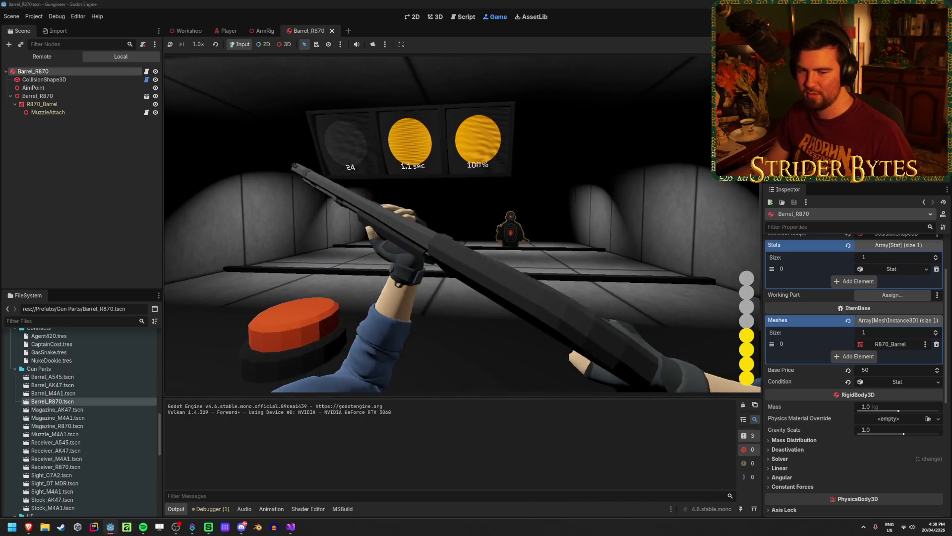
click(462, 224)
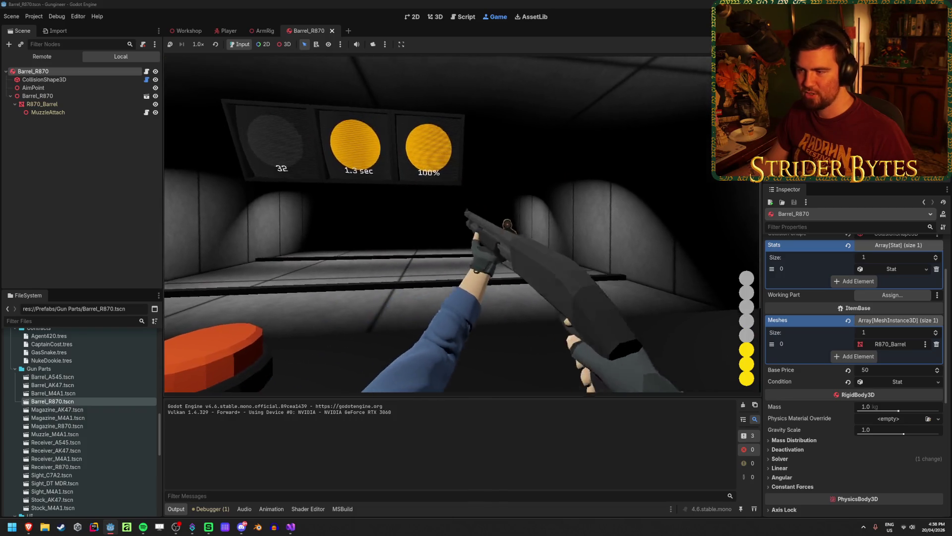
right_click(462, 225)
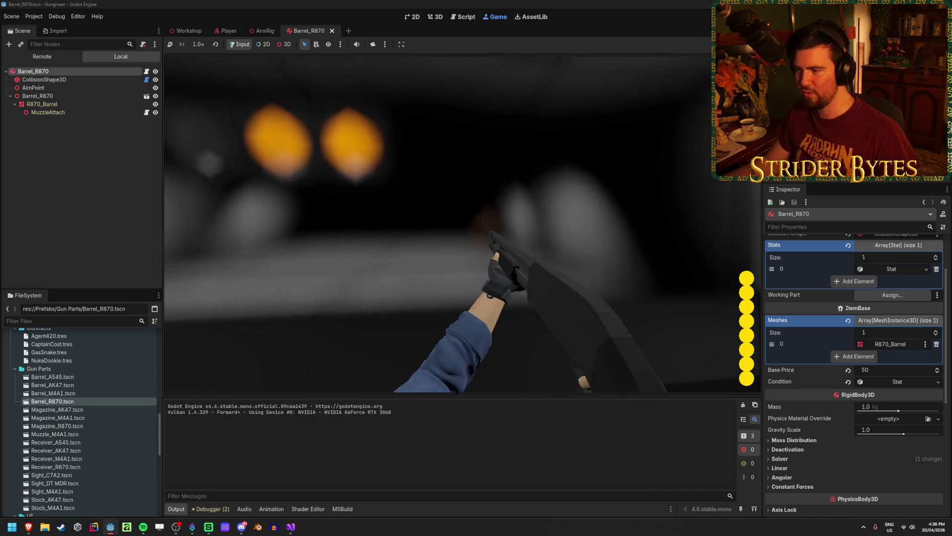
right_click(462, 225)
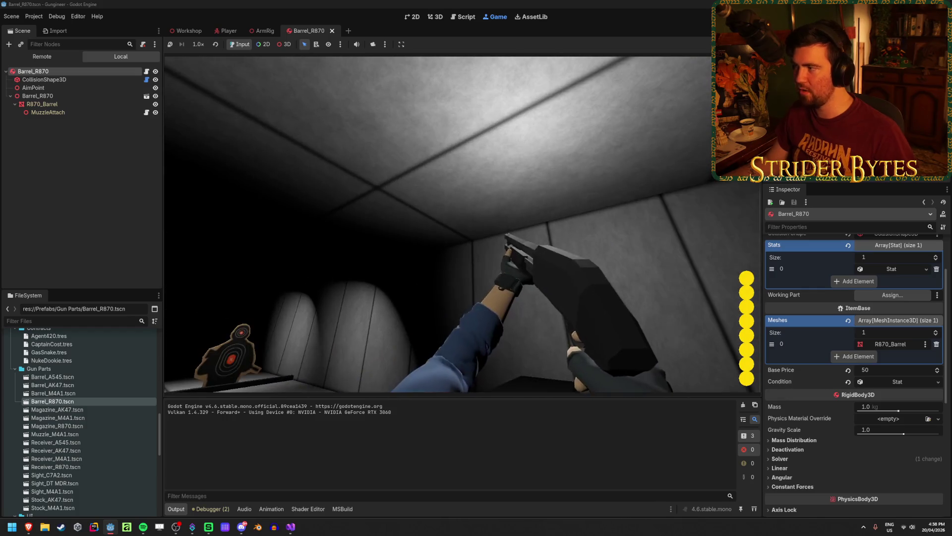
key(F8)
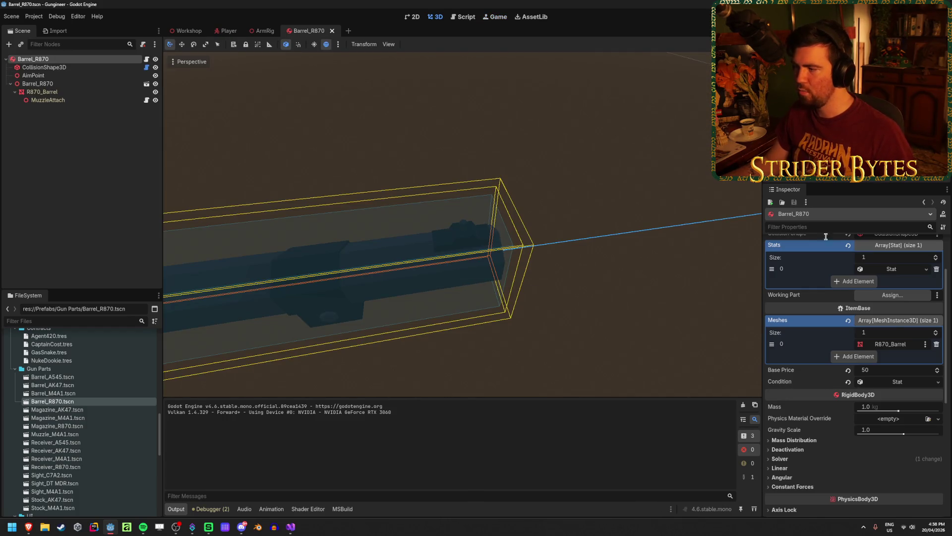
Step: Enter 0.2 as the barrel's Z Position in the Inspector, then build and run the game
scroll(856, 381, up, 3)
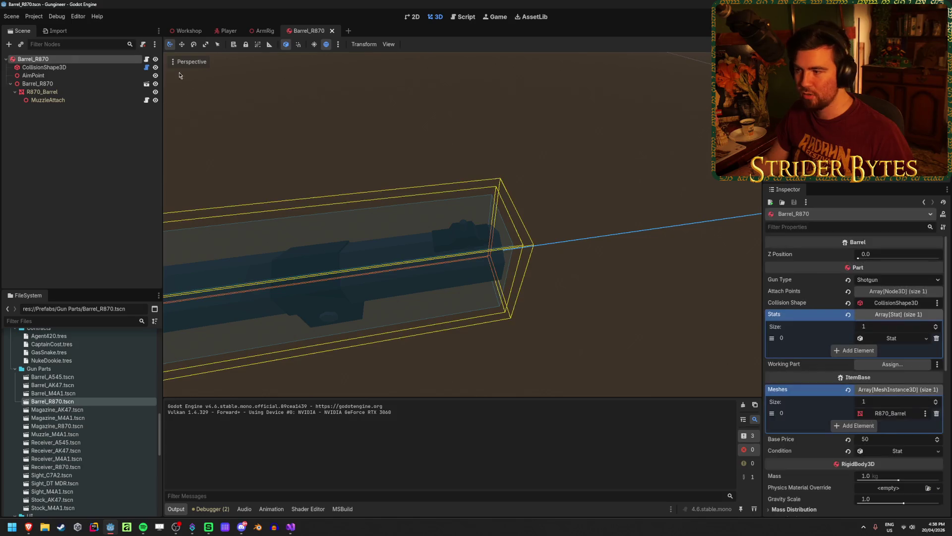
click(898, 258)
text(0.2)
key(Return)
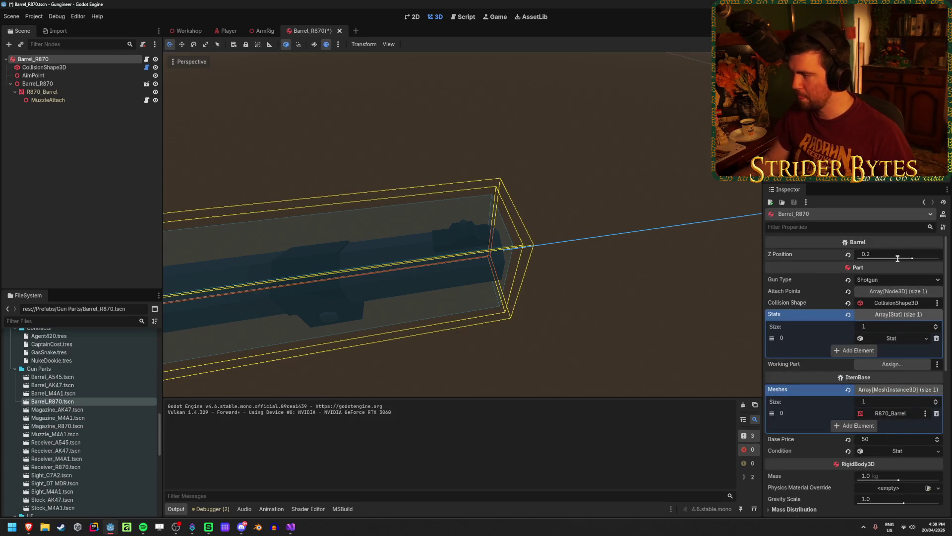
key(F5)
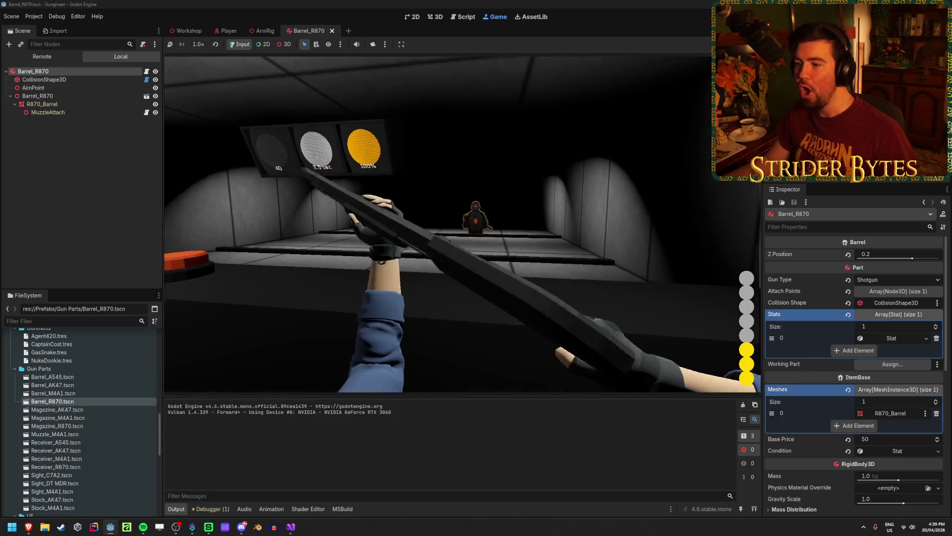
Step: Open Receiver_R870.tscn, change its FireRate stat from 5.0 to 1.0, save, and run
key(F8)
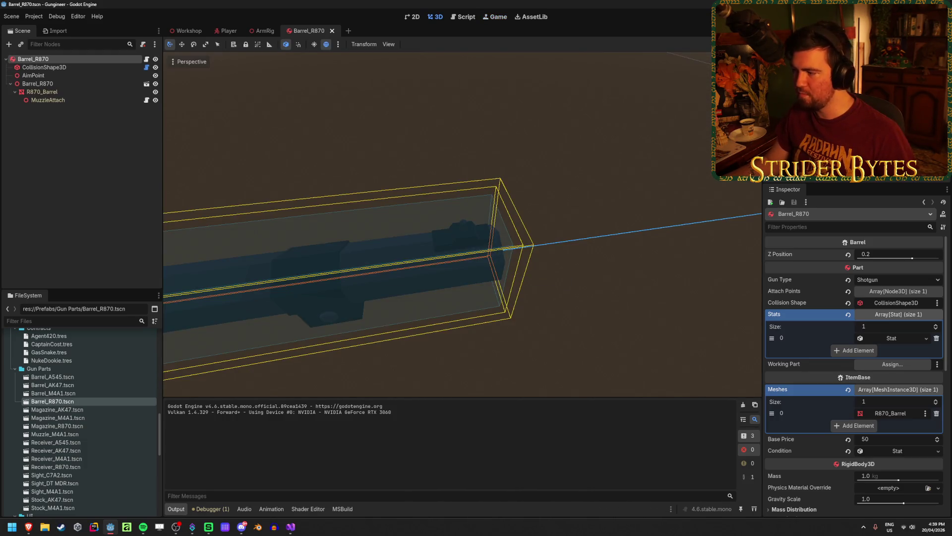
click(71, 159)
scroll(84, 427, down, 3)
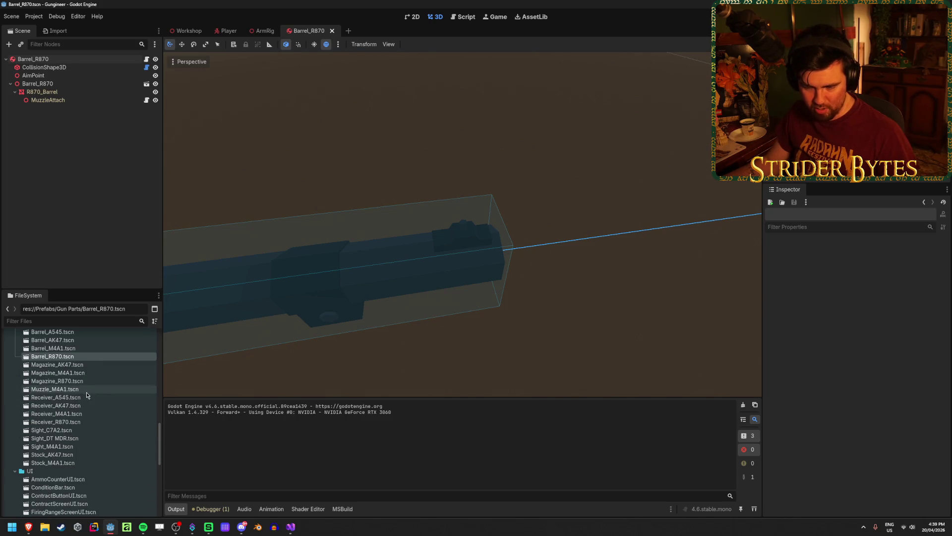
double_click(55, 422)
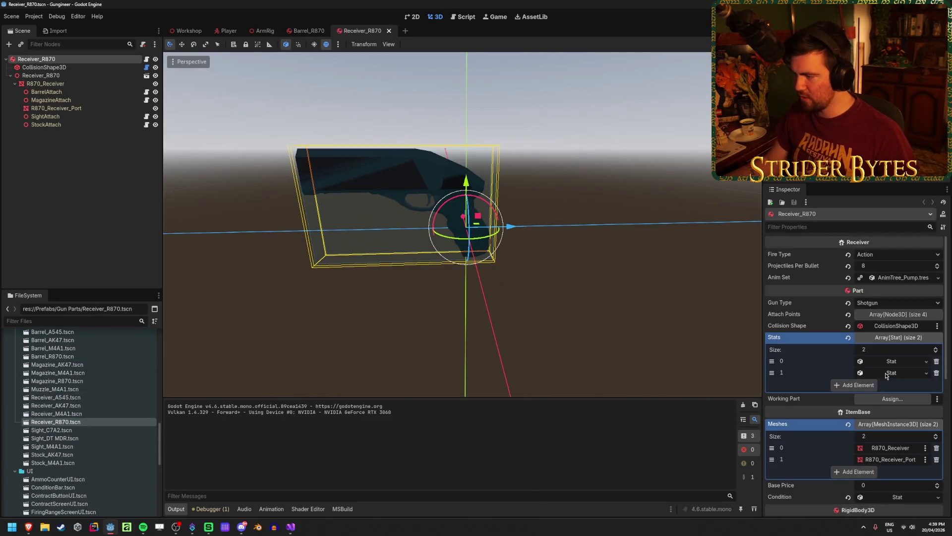
click(893, 373)
click(882, 396)
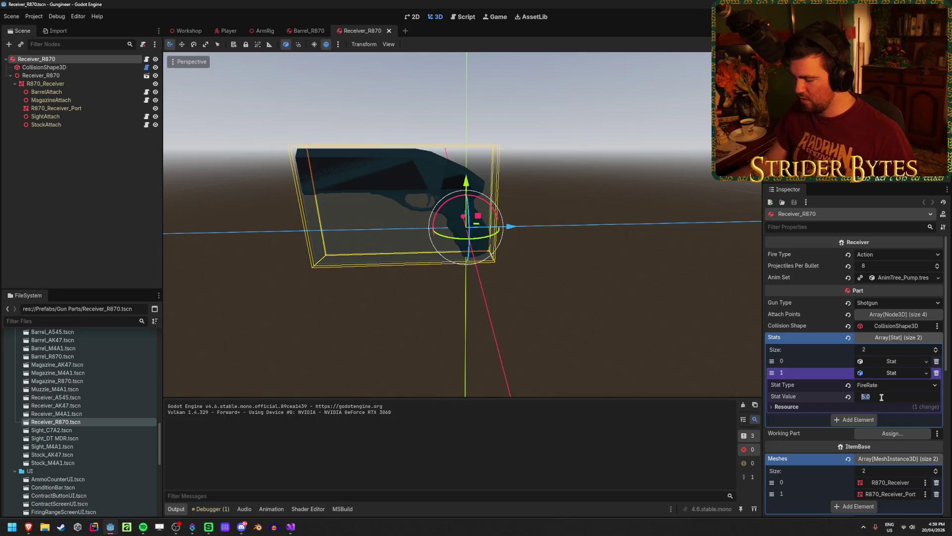
text(1)
key(Return)
key(ctrl+s)
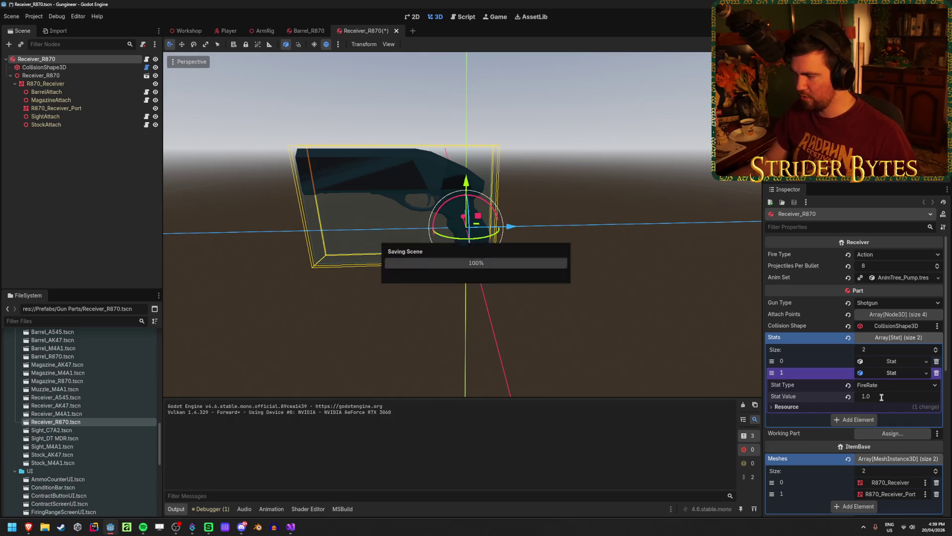
key(F5)
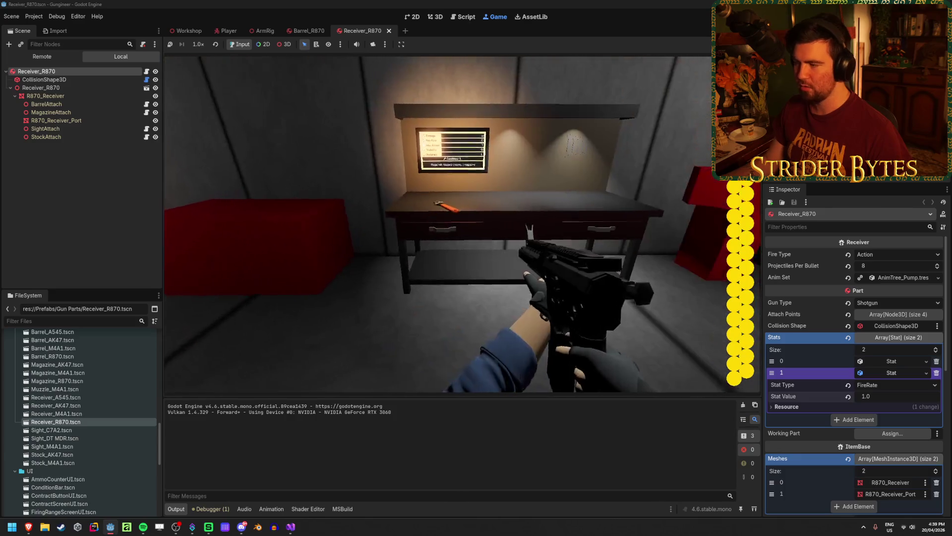
Step: Swap the held weapon for the shotgun, fire two shots, and stop the game
key(F8)
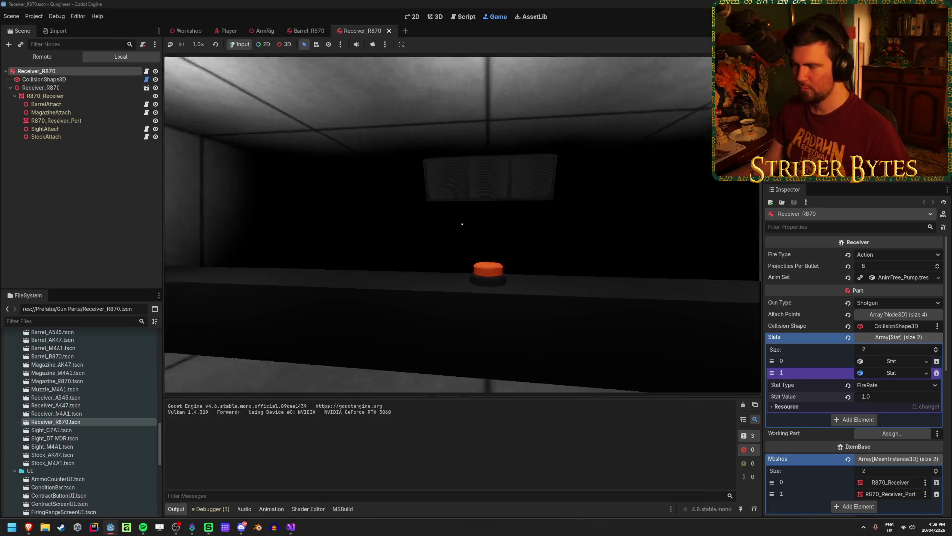
key(e)
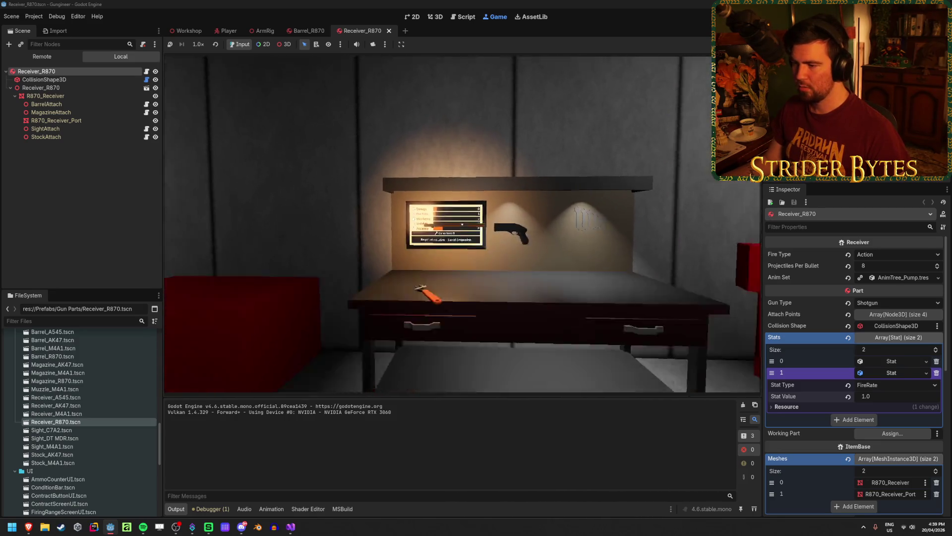
key(e)
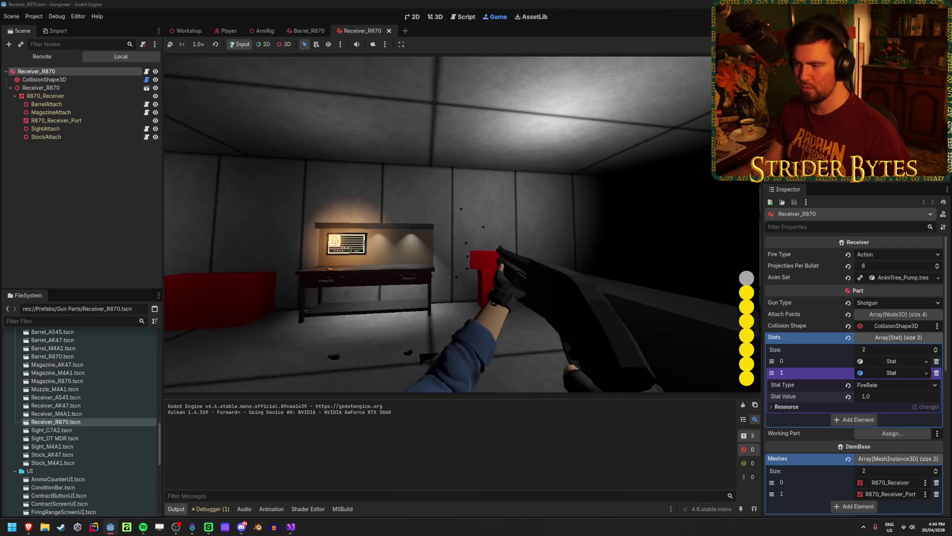
click(463, 224)
click(454, 224)
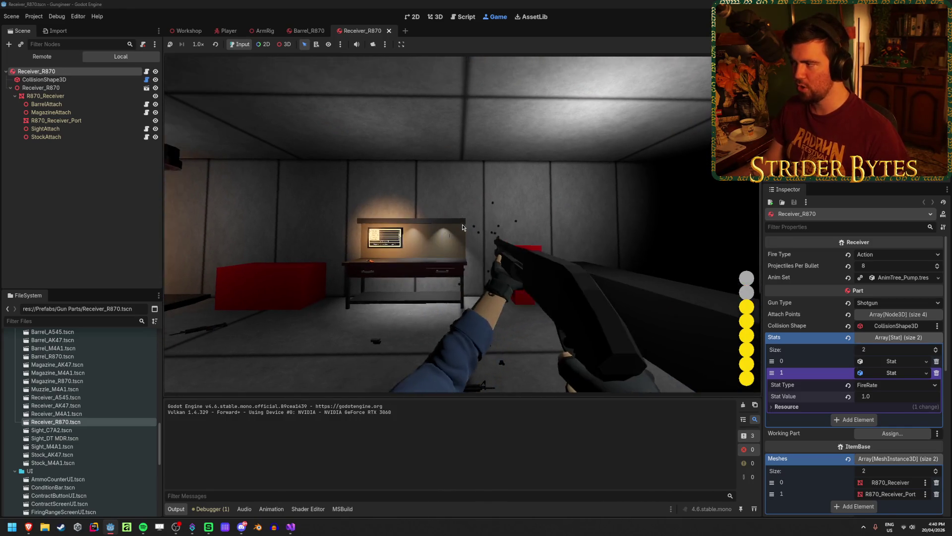
key(F8)
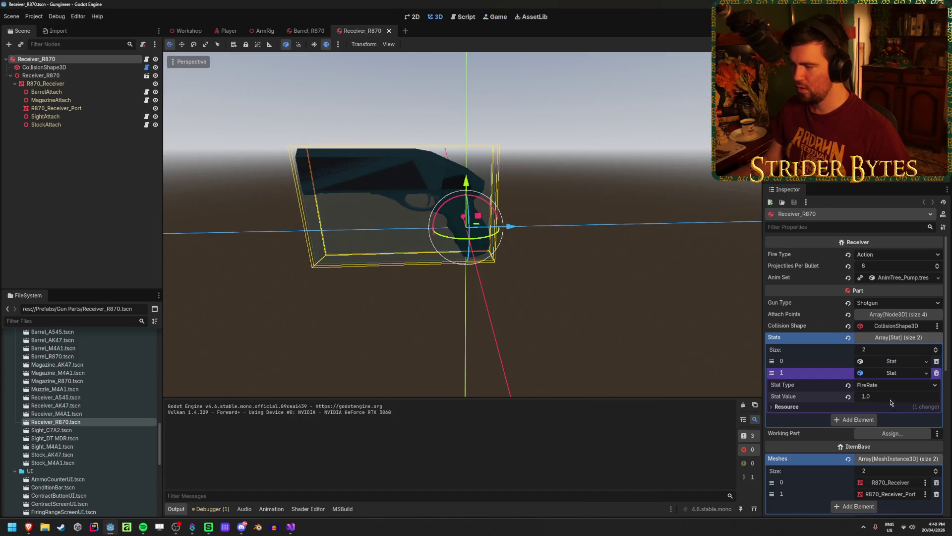
Step: Raise the receiver's FireRate to 20.0 and pick up the shotgun in game
text(20)
key(Return)
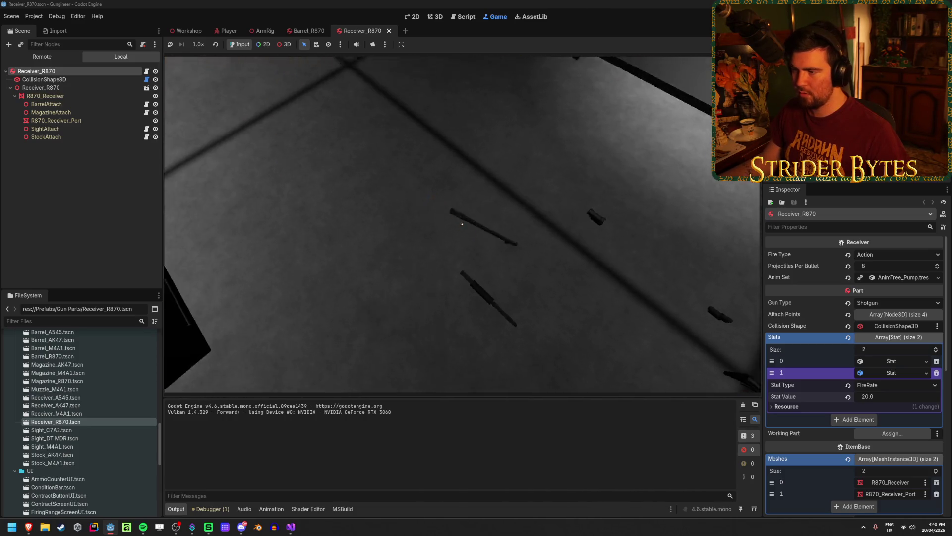
key(e)
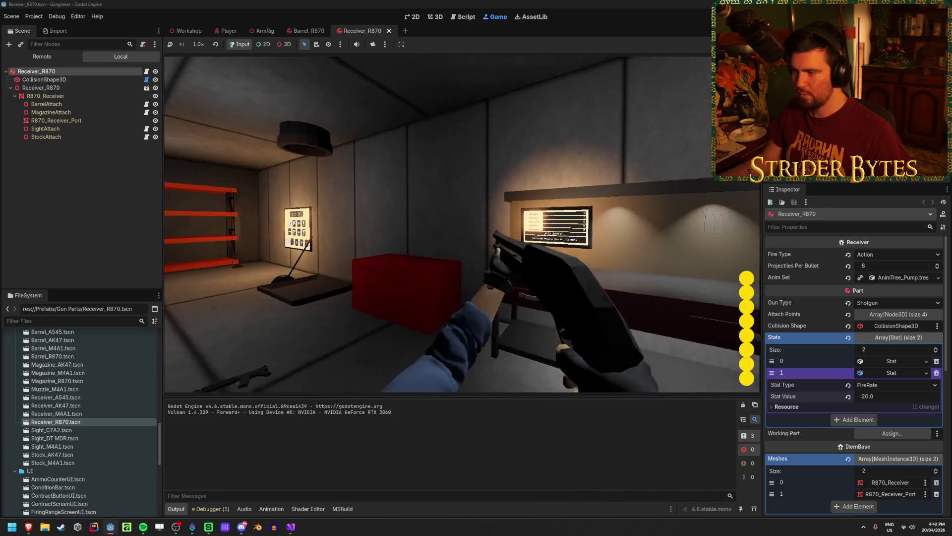
Step: Fire all eight shotgun shells at the wall, then stop the game
click(463, 224)
click(463, 224)
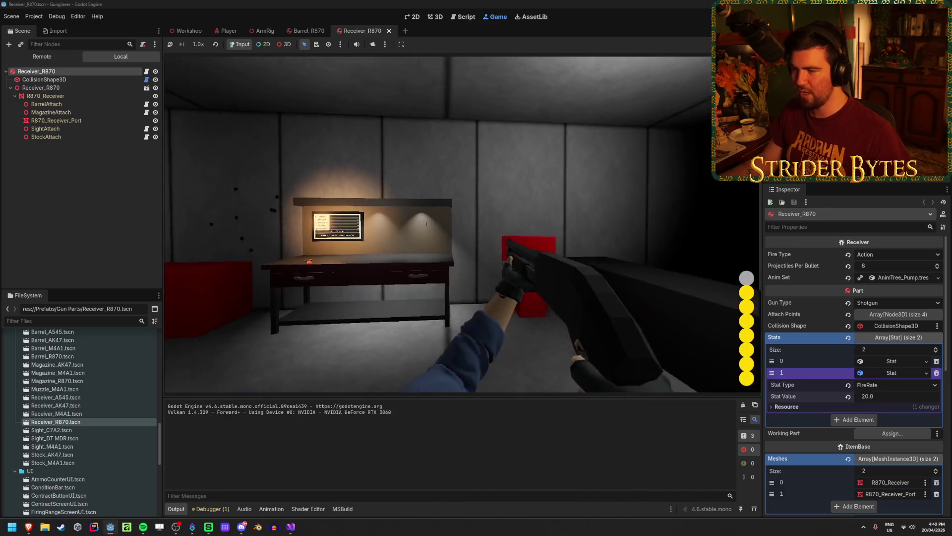
click(463, 224)
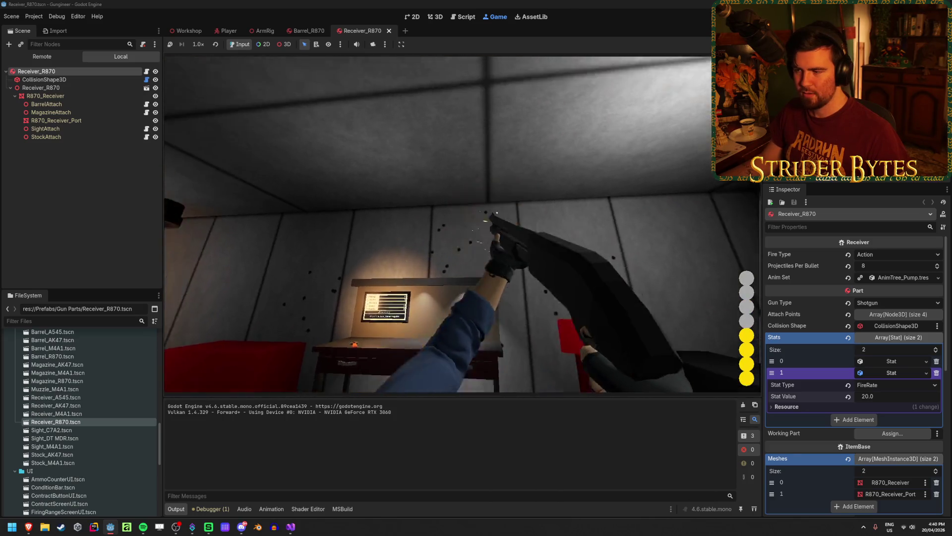
click(463, 224)
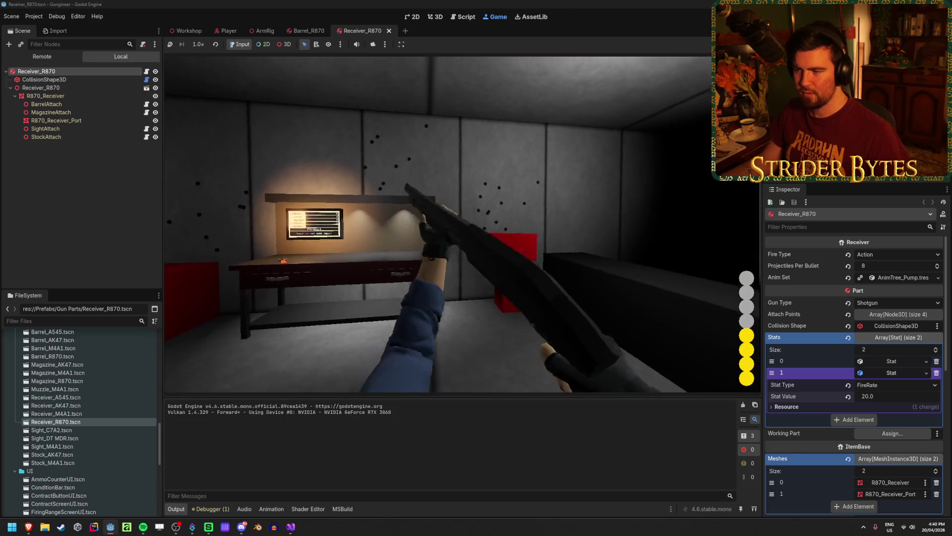
click(463, 224)
click(462, 224)
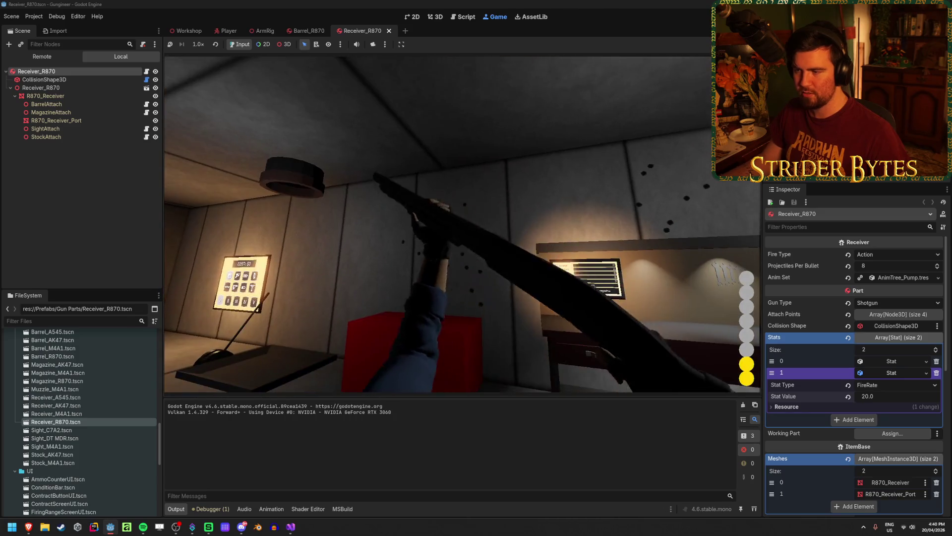
click(463, 224)
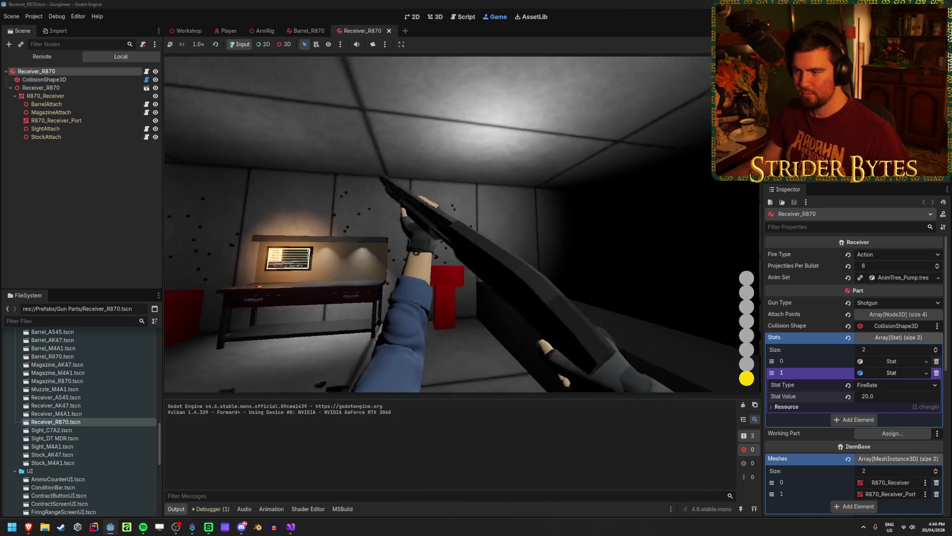
click(463, 224)
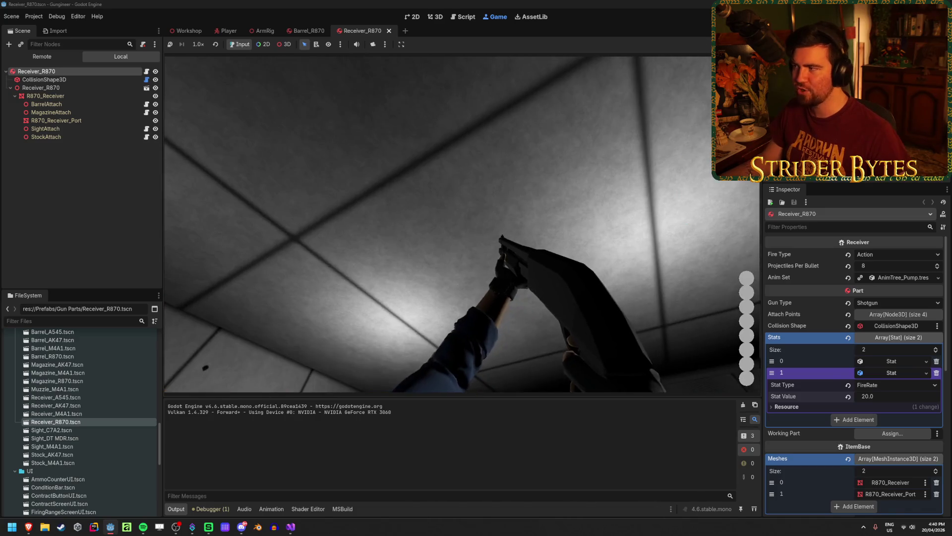
key(F8)
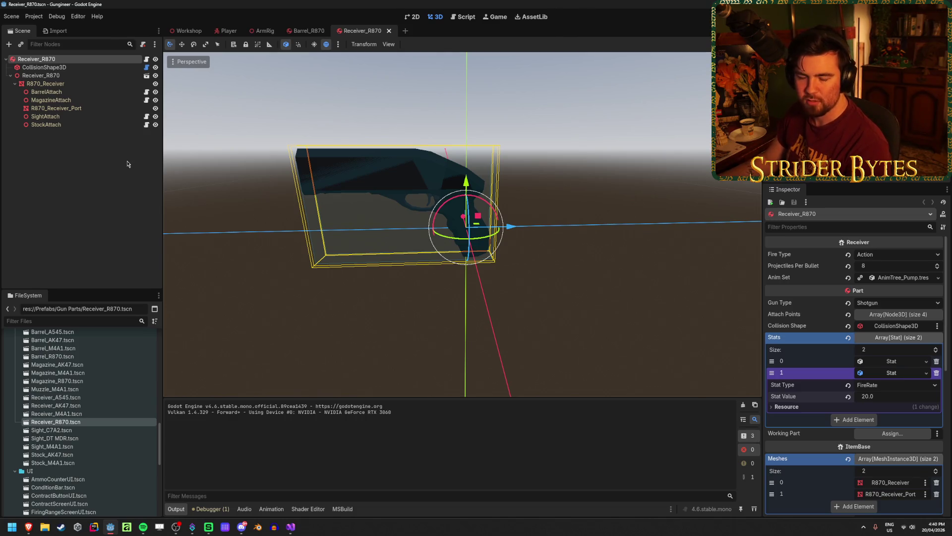
Step: Set Receiver_R870's FireRate back to 5.0 and save the scene
click(108, 206)
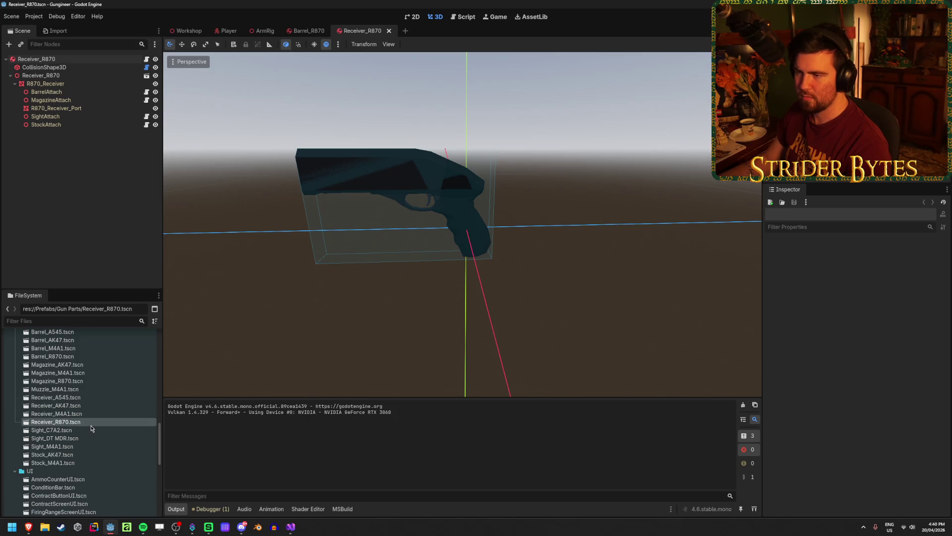
click(36, 59)
click(892, 373)
click(895, 397)
text(5)
key(Return)
key(ctrl+s)
Step: Close the Receiver_R870 and Barrel_R870 scenes, show Workshop, then switch to Visual Studio
click(112, 165)
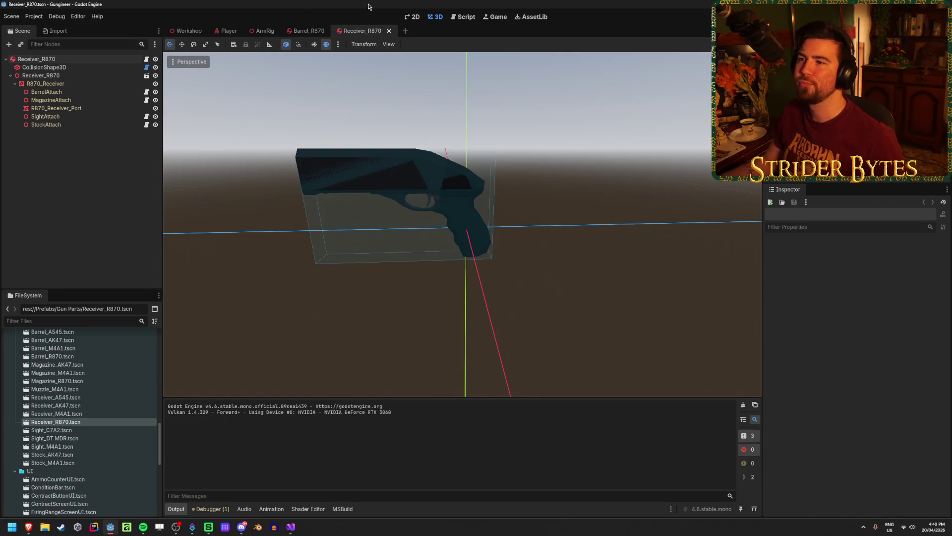
middle_click(360, 33)
middle_click(326, 32)
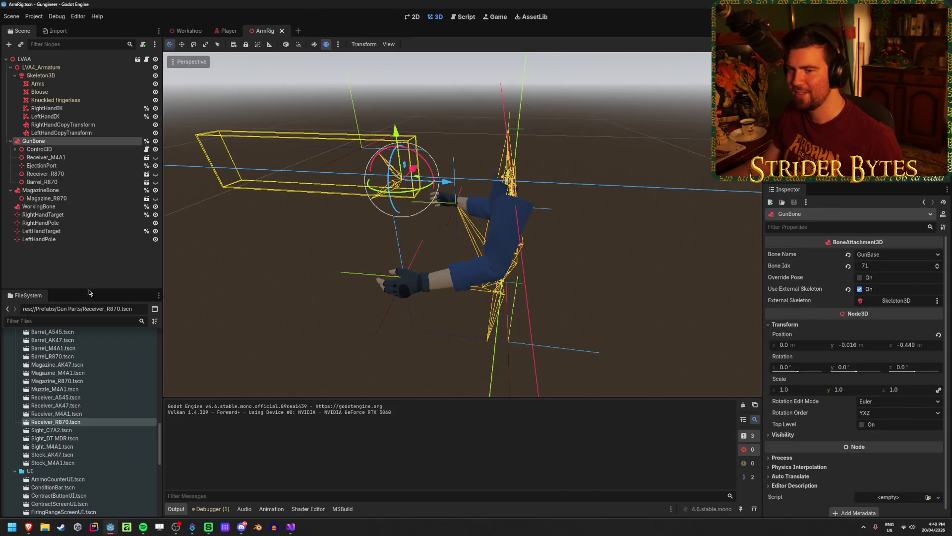
click(23, 60)
click(191, 31)
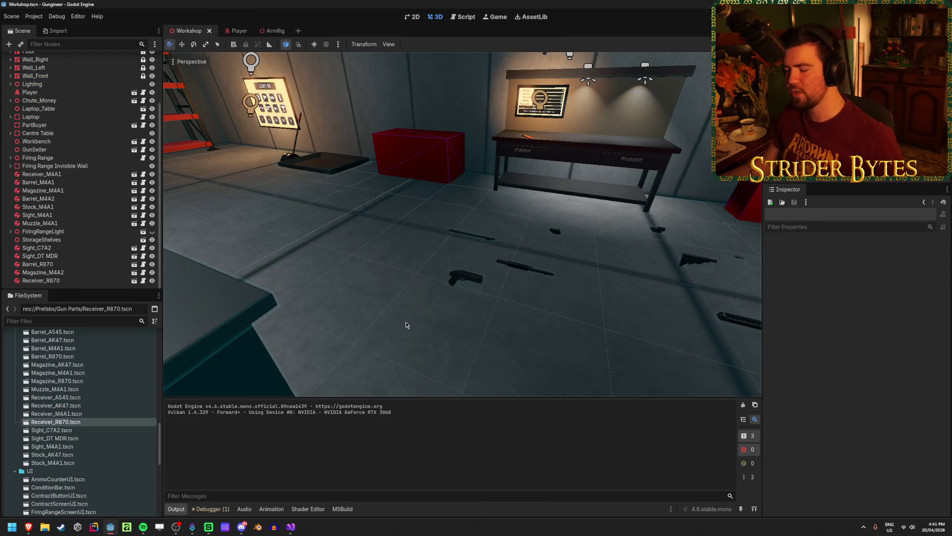
drag(406, 321, 409, 323)
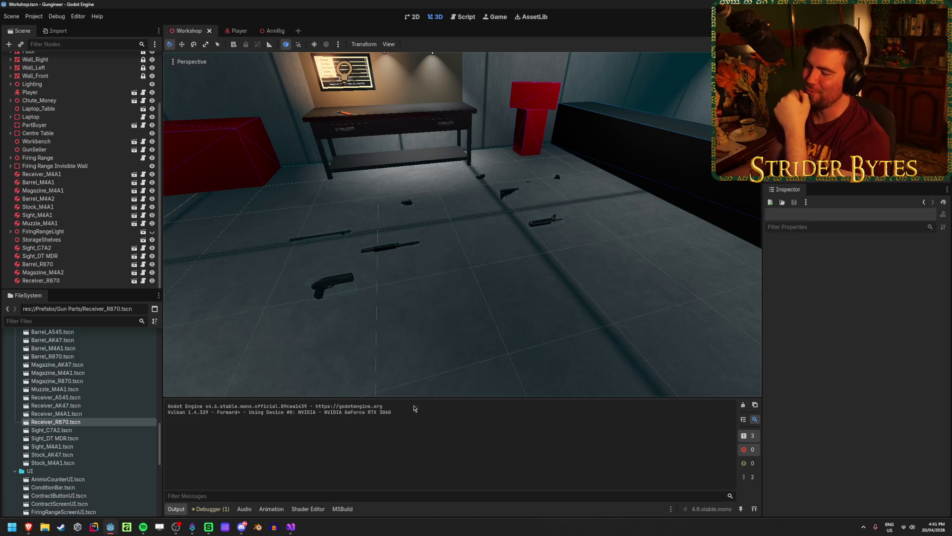
key(alt+Tab)
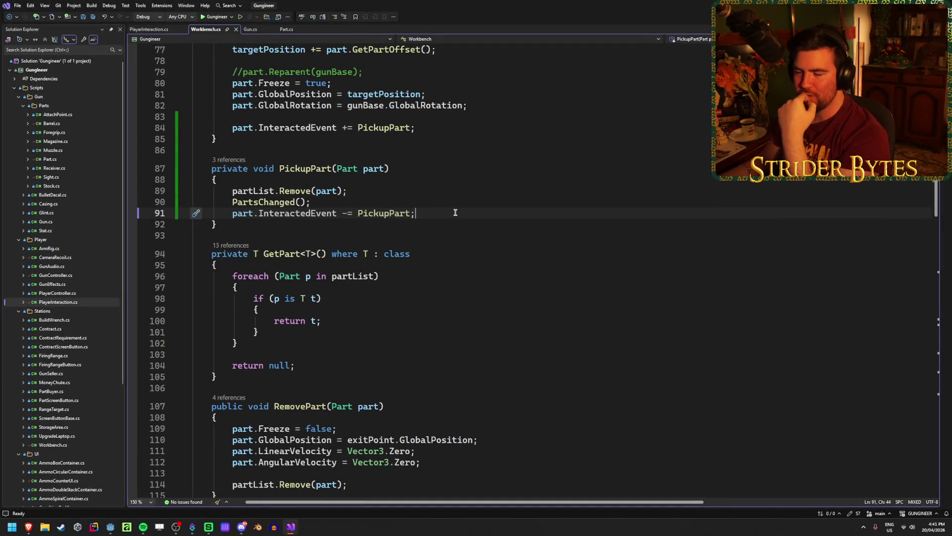
Step: Open GunEffects.cs and GunAudio.cs and examine the GunFiredEvent subscription and FireStart/FireRandom lookups
double_click(52, 284)
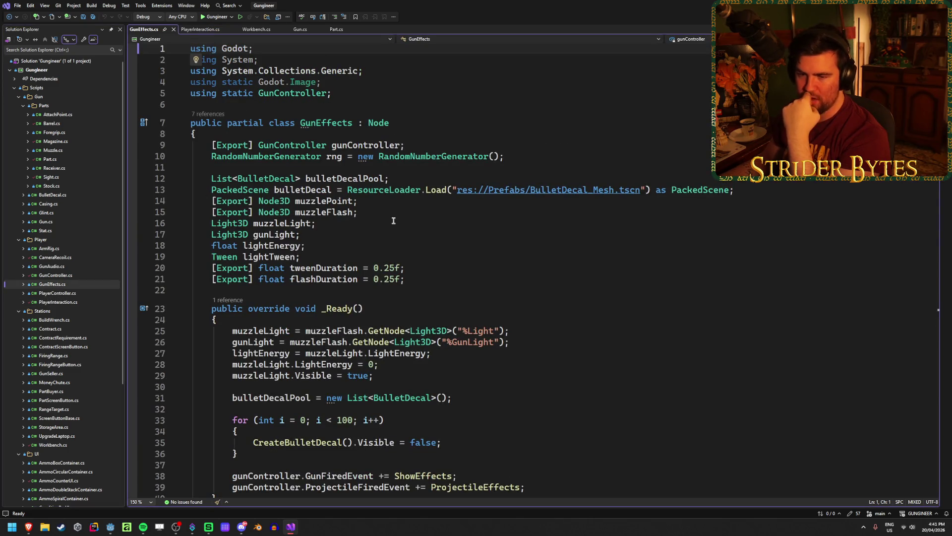
double_click(53, 266)
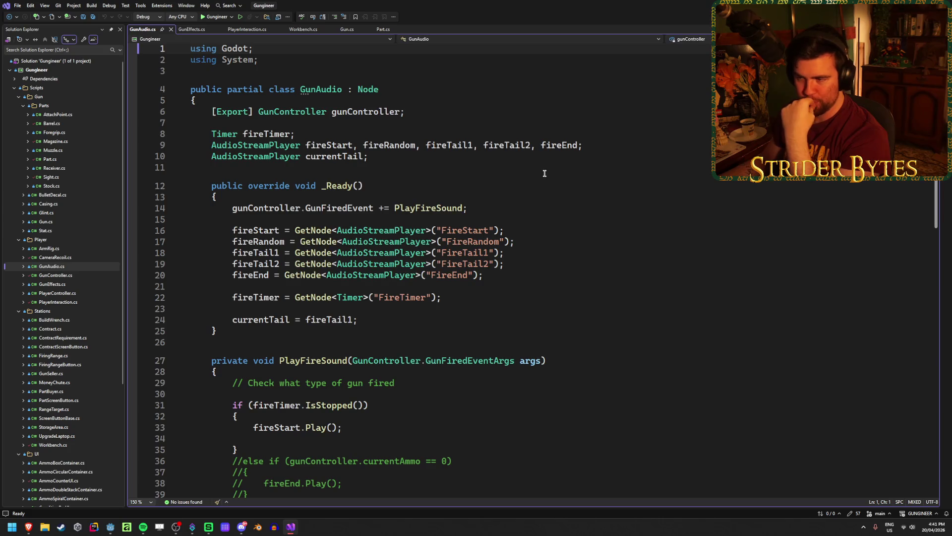
click(514, 205)
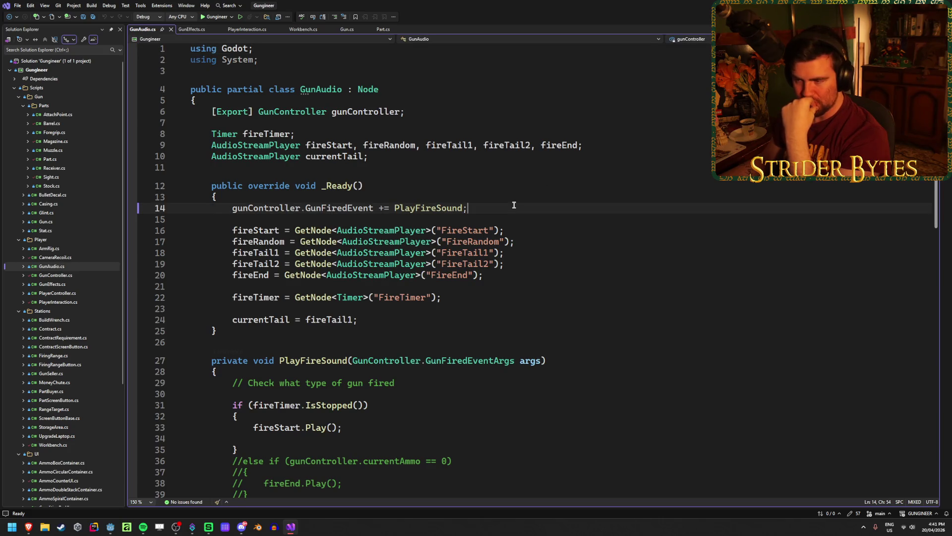
click(327, 208)
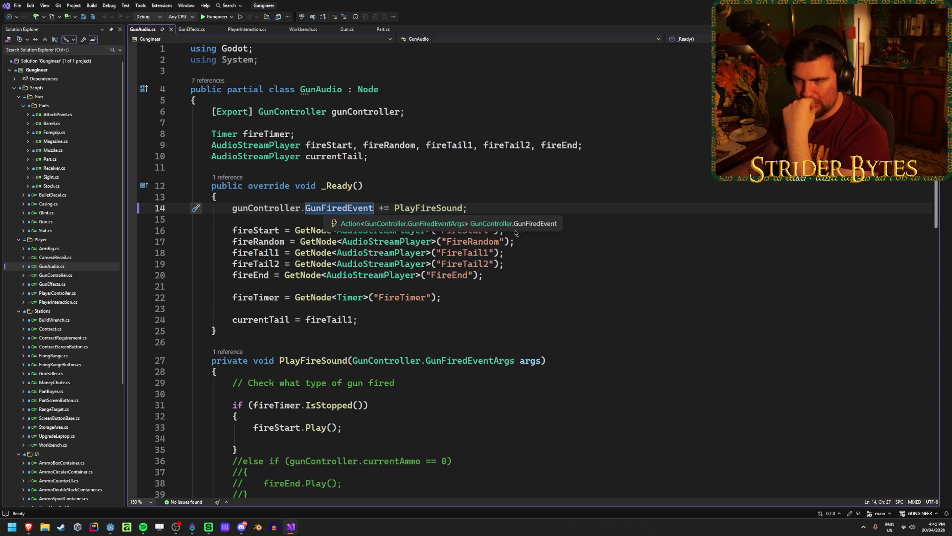
click(561, 253)
click(581, 242)
click(565, 259)
click(567, 240)
click(571, 230)
click(543, 286)
click(565, 230)
Step: Select the gun-type comment on line 29 of GunAudio.cs and review it
click(231, 395)
drag(233, 383, 401, 382)
click(401, 384)
scroll(396, 388, down, 5)
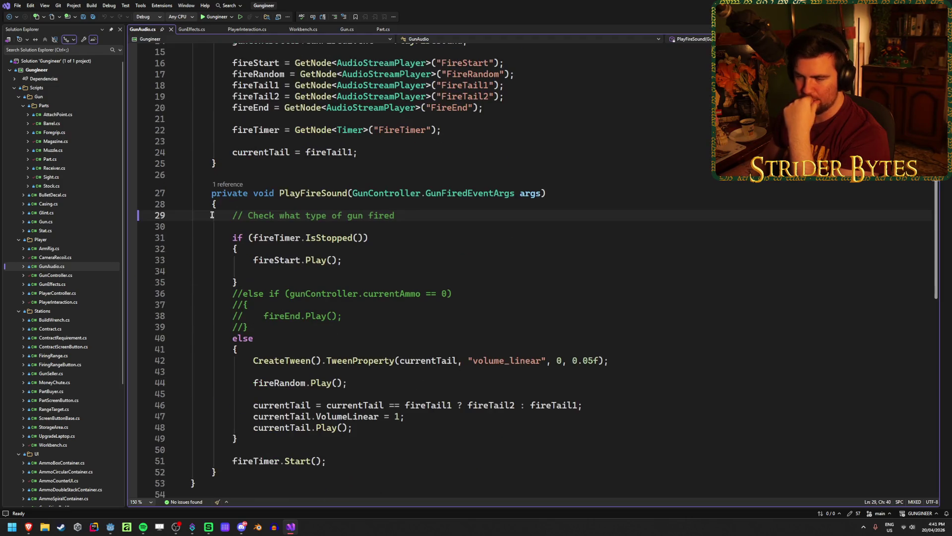
scroll(395, 341, up, 5)
click(546, 231)
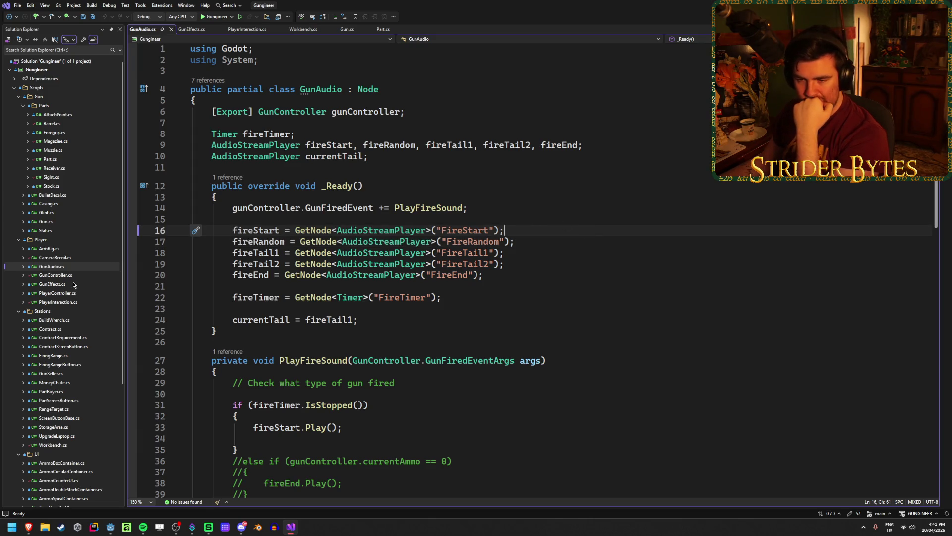
Step: Open GunController.cs, close the leftover script tabs, and look at the targetAimPosition field
double_click(55, 276)
middle_click(248, 29)
middle_click(248, 30)
middle_click(248, 29)
middle_click(248, 29)
middle_click(248, 30)
click(396, 281)
click(417, 294)
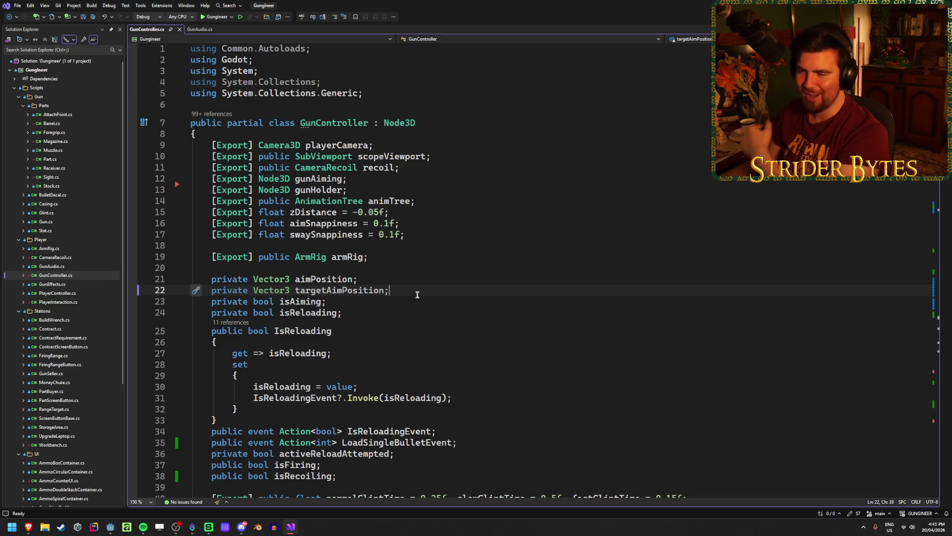
Step: Scroll GunController.cs down to the GunFiredEvent declaration on line 75
scroll(418, 294, down, 10)
scroll(417, 295, down, 4)
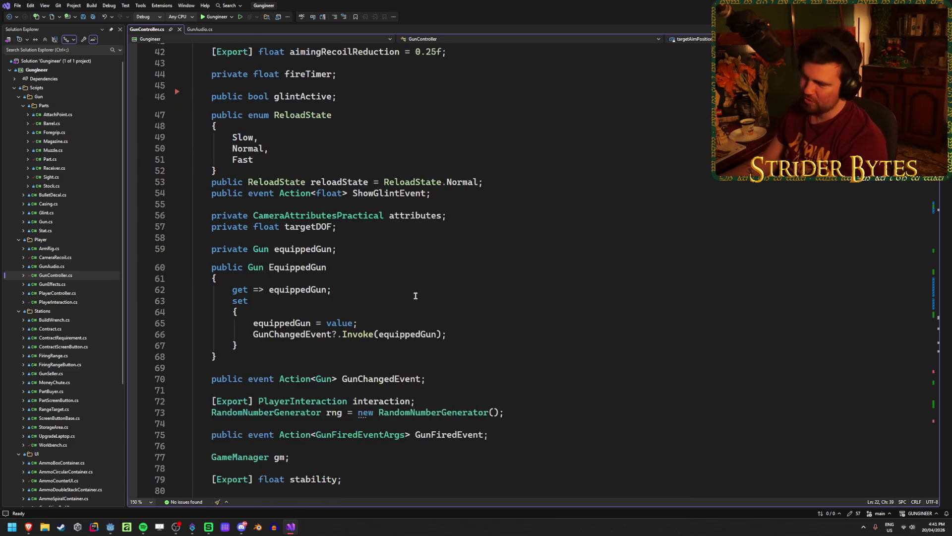
scroll(412, 302, down, 8)
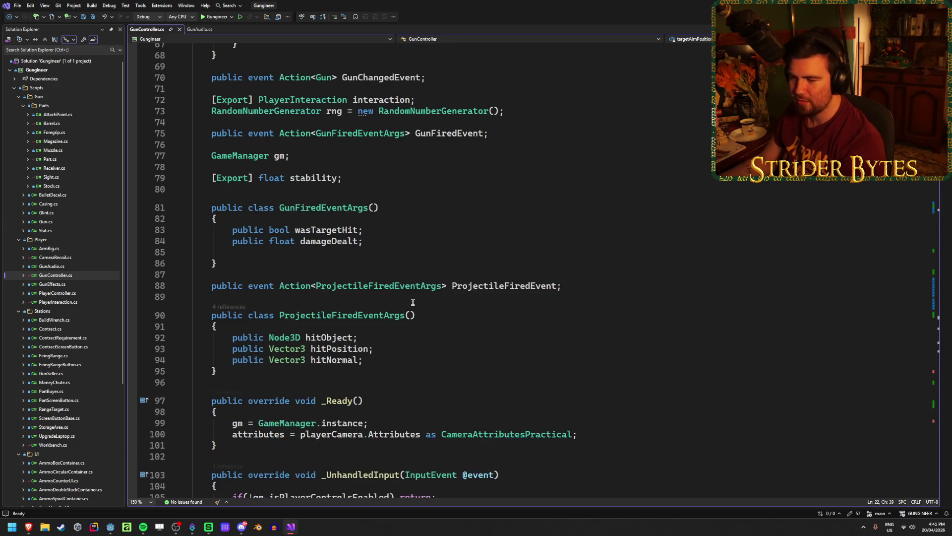
click(449, 133)
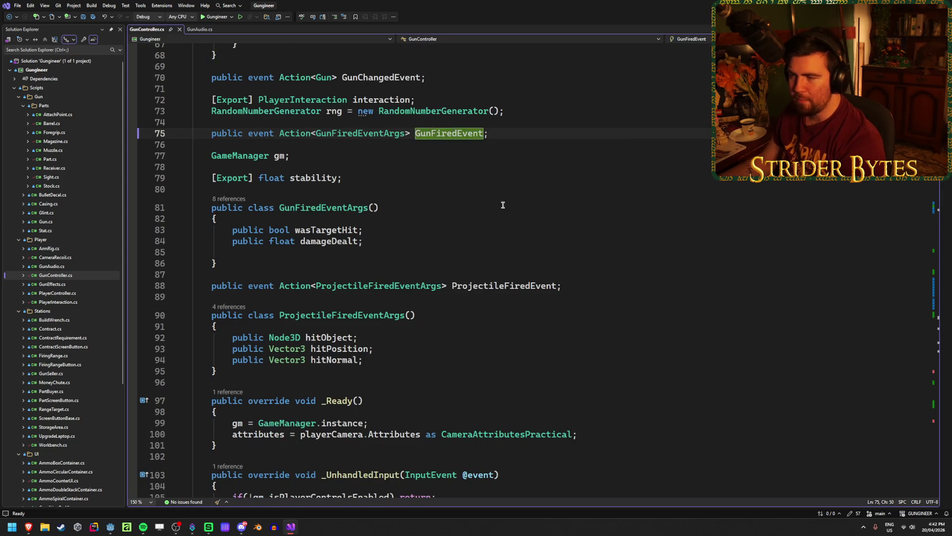
scroll(498, 179, down, 17)
scroll(497, 179, down, 20)
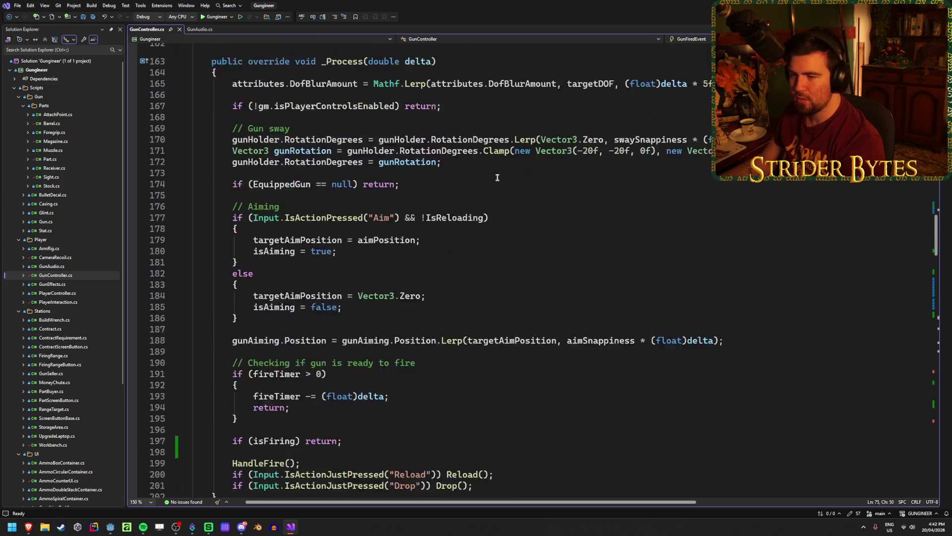
scroll(498, 178, down, 19)
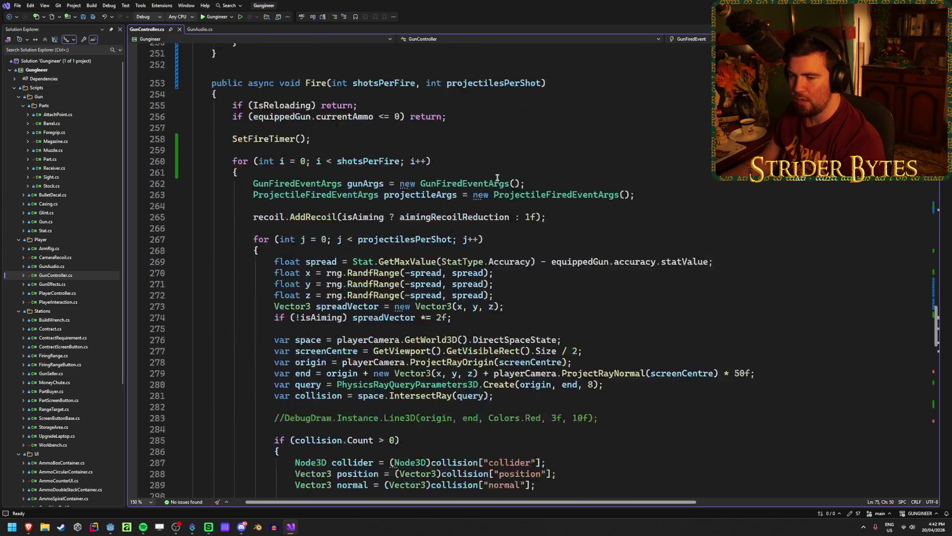
scroll(412, 418, up, 7)
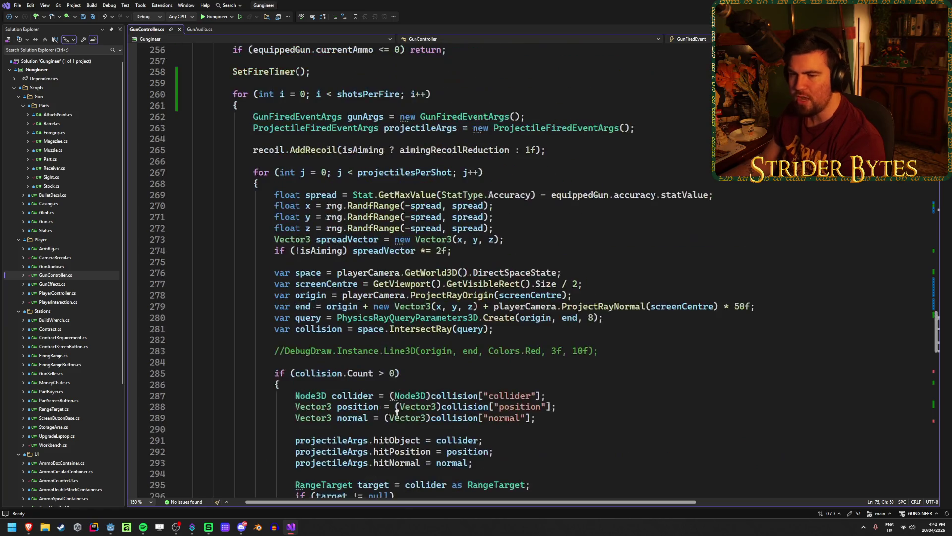
Step: Highlight shotsPerFire in Fire and inspect the gunArgs passed to GunFiredEvent on line 311
click(375, 94)
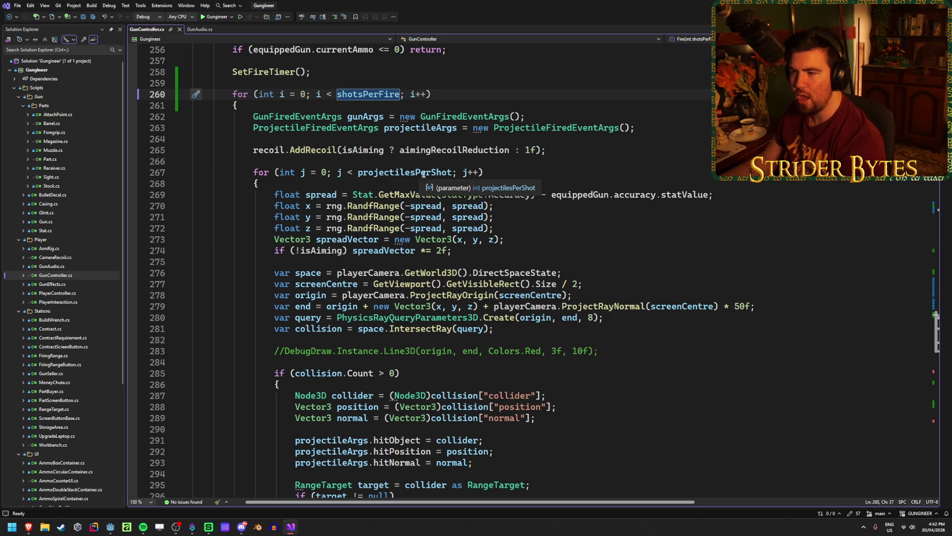
scroll(601, 375, down, 9)
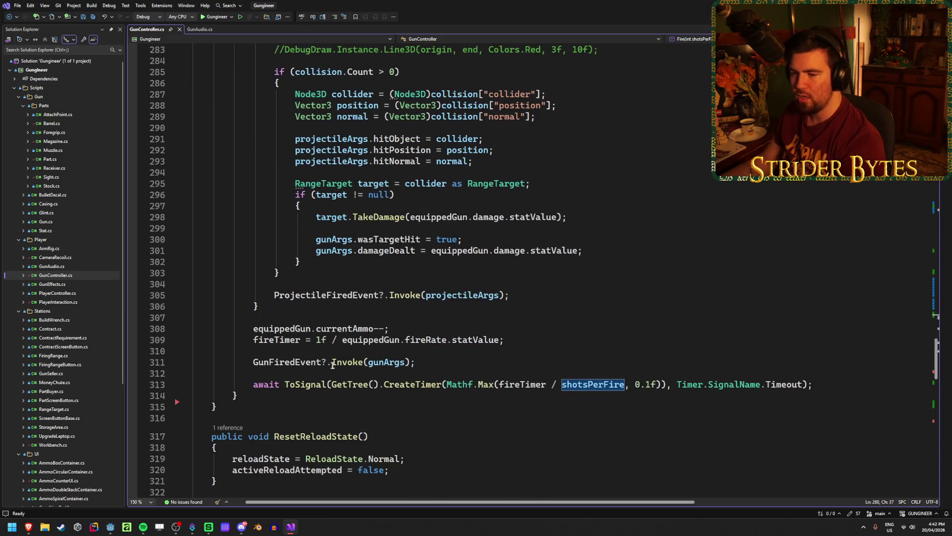
click(333, 365)
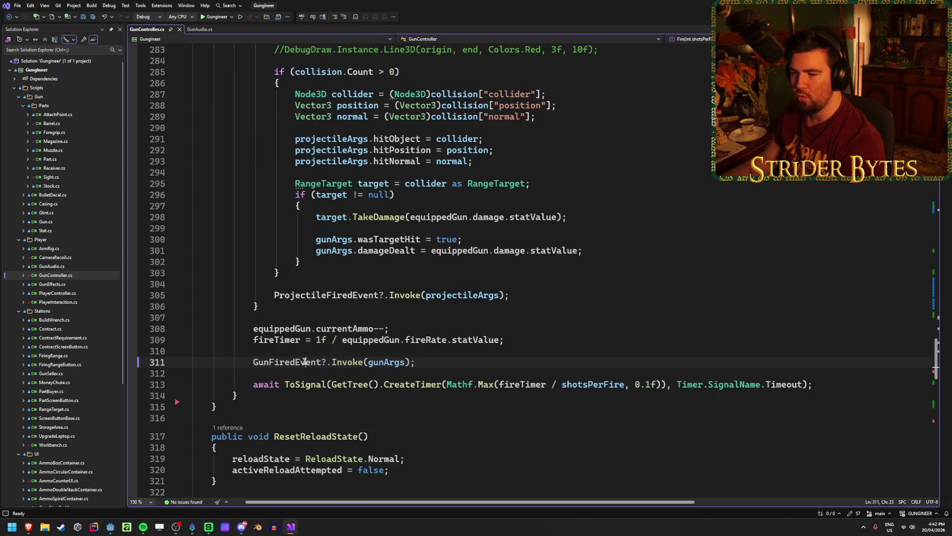
click(392, 363)
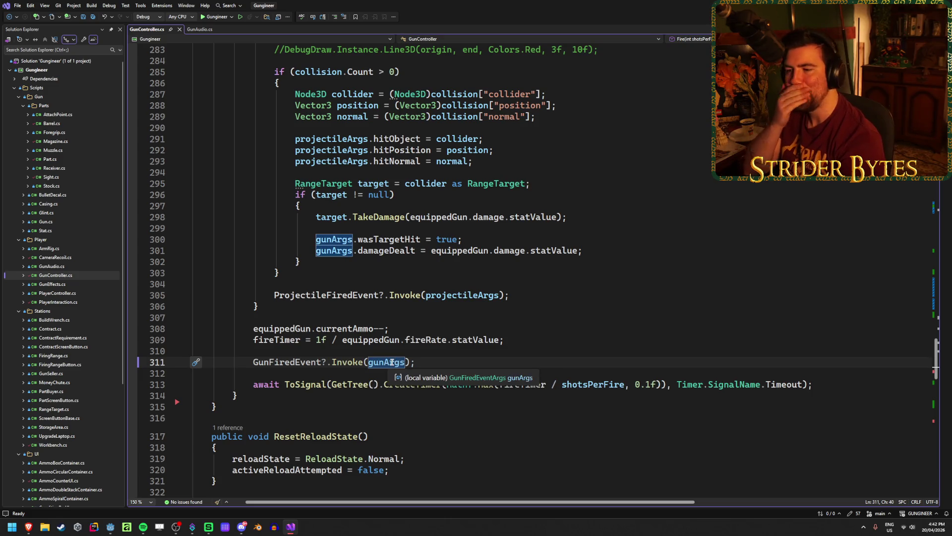
click(439, 363)
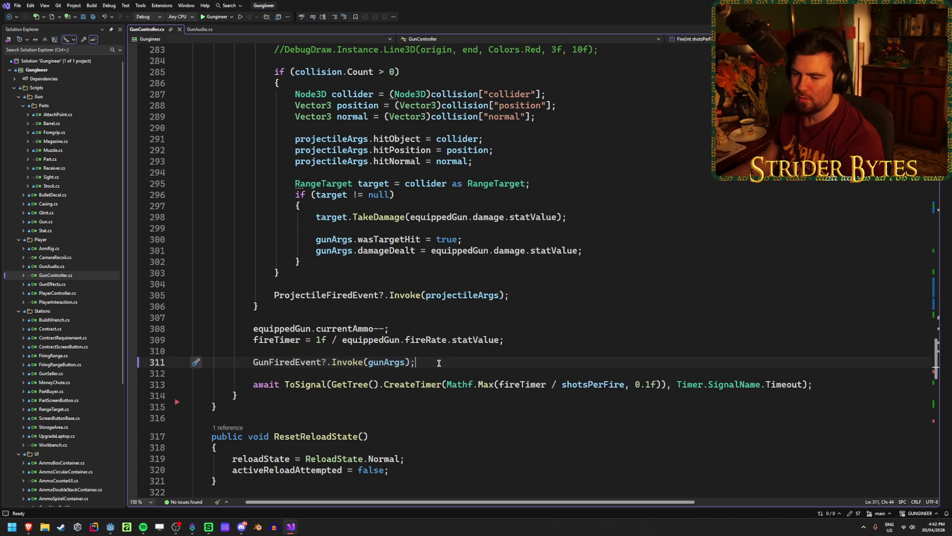
scroll(439, 363, up, 20)
scroll(437, 361, down, 20)
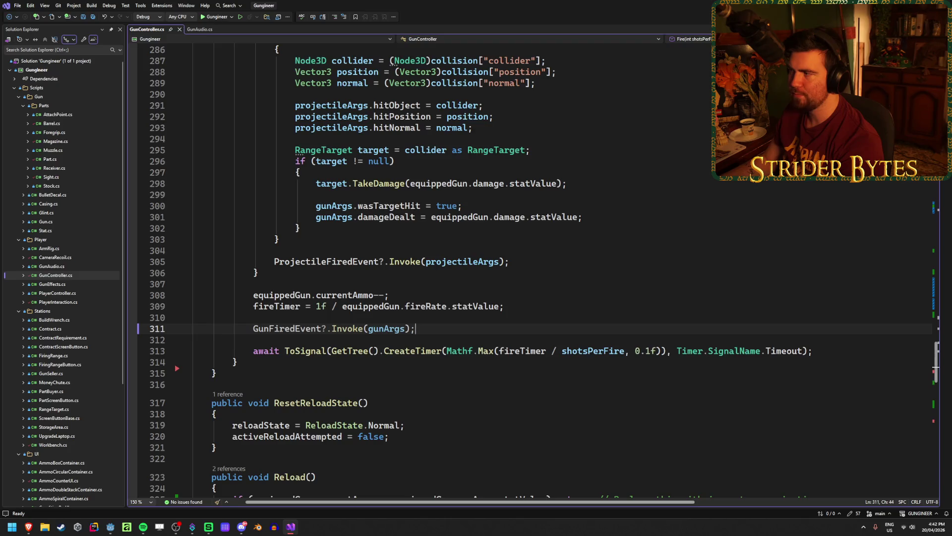
Step: Glance at Godot, then return to Visual Studio's GunAudio.cs tab
key(alt+Tab)
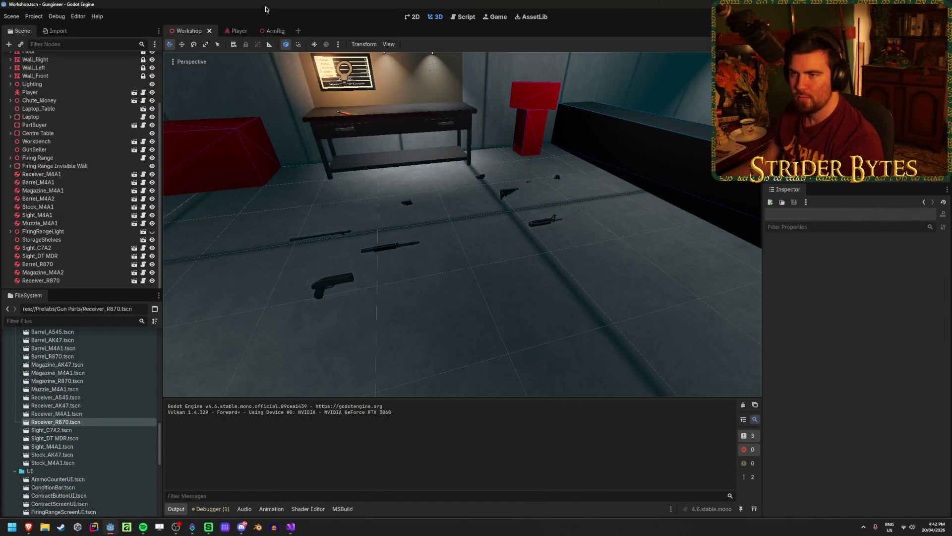
key(alt+Tab)
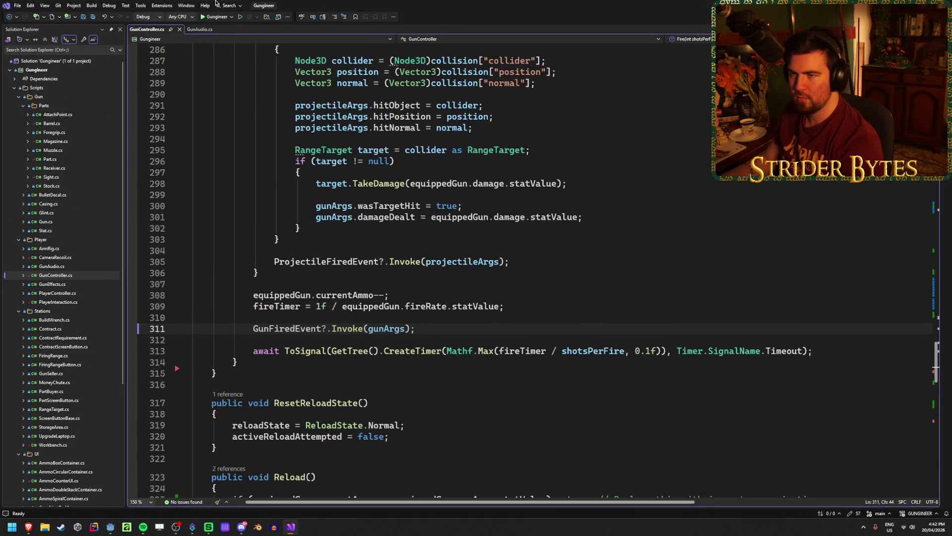
click(200, 28)
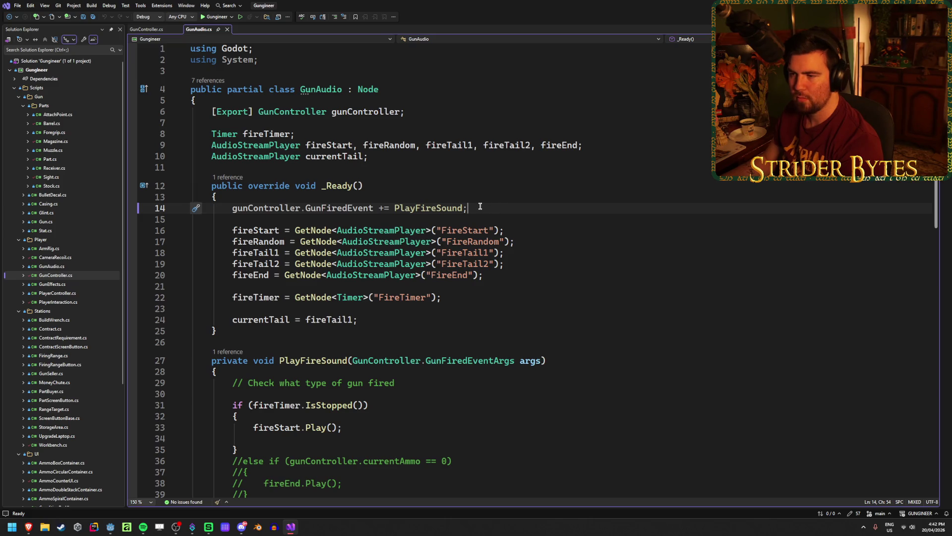
Step: Review PlayFireSound's fireTimer check and tail volume tween in GunAudio.cs, then switch to Godot
scroll(561, 262, down, 6)
click(383, 204)
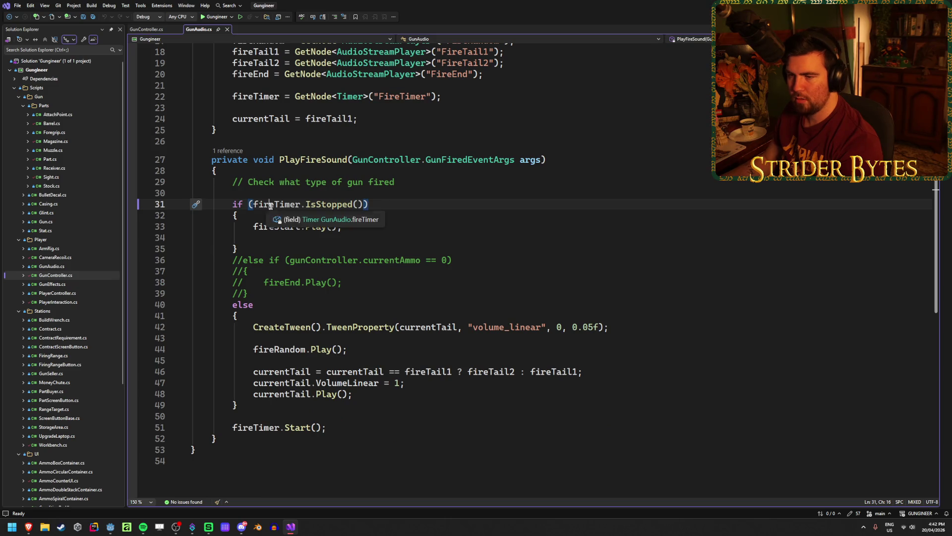
click(645, 325)
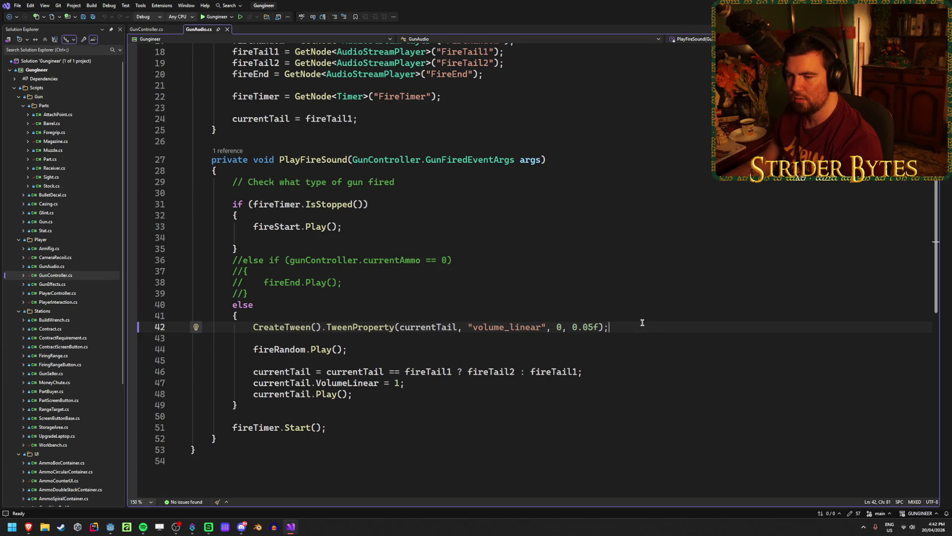
click(273, 237)
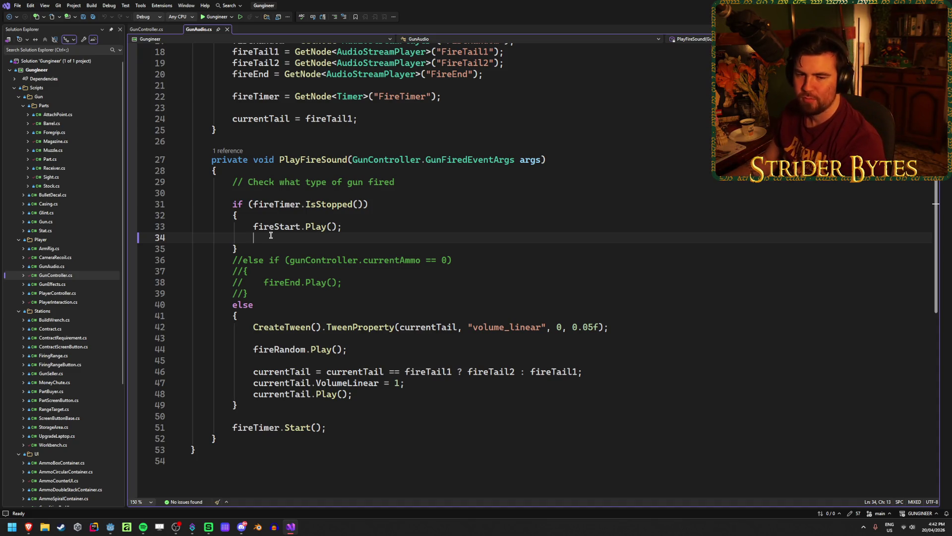
click(570, 157)
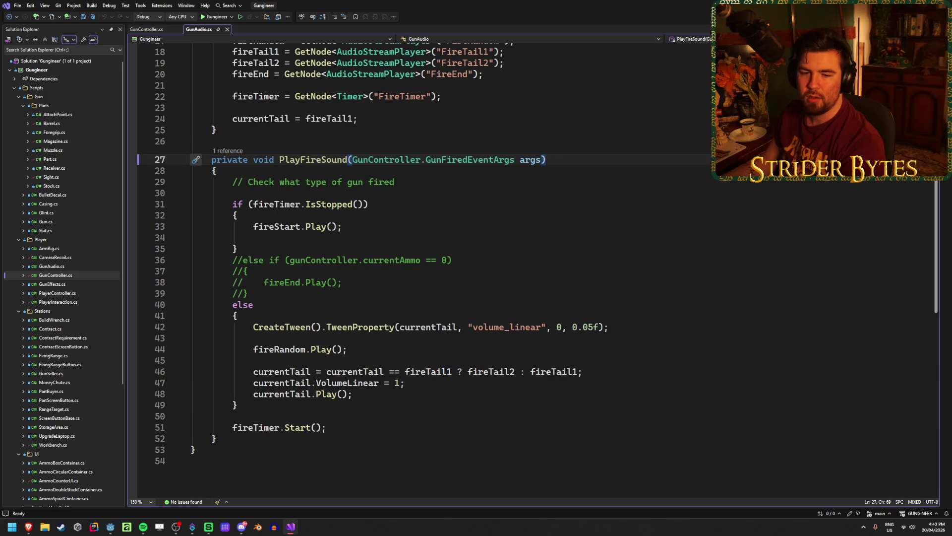
key(alt+Tab)
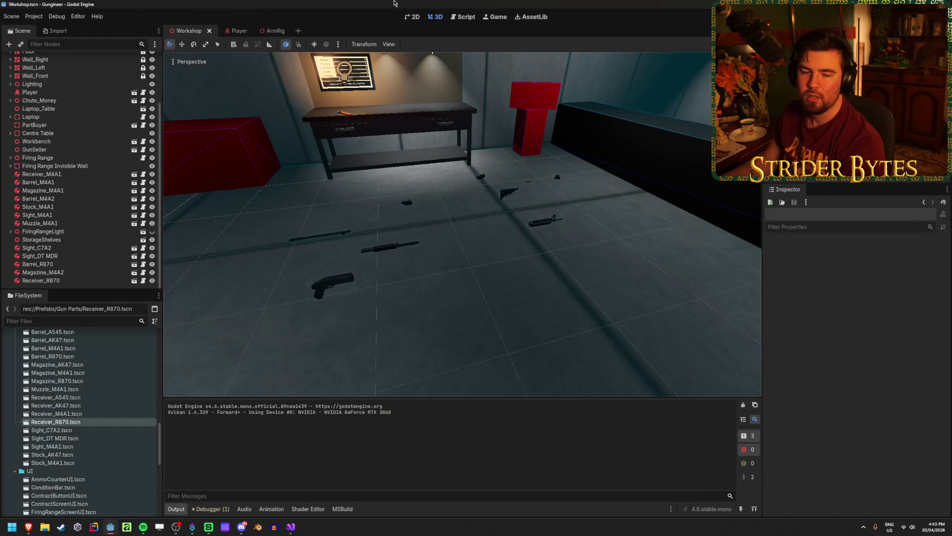
key(alt+Tab)
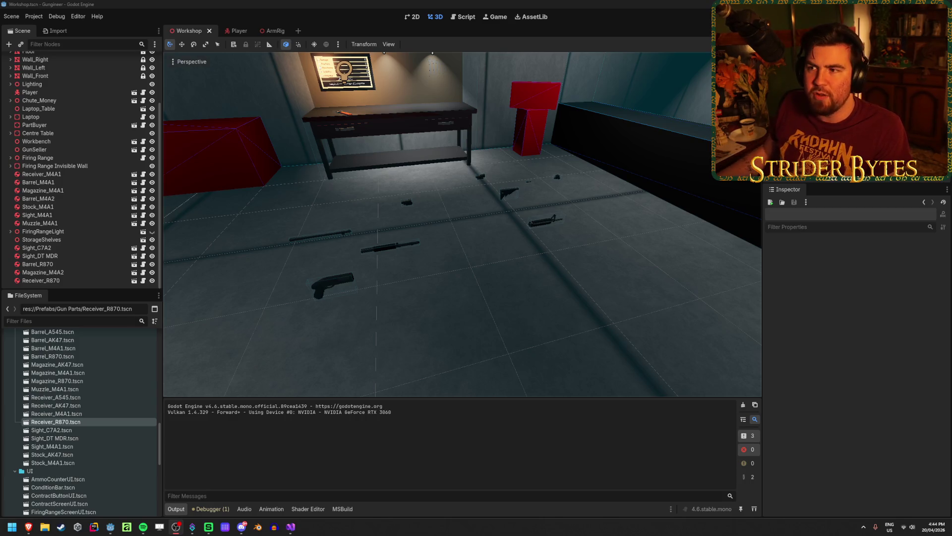
click(328, 3)
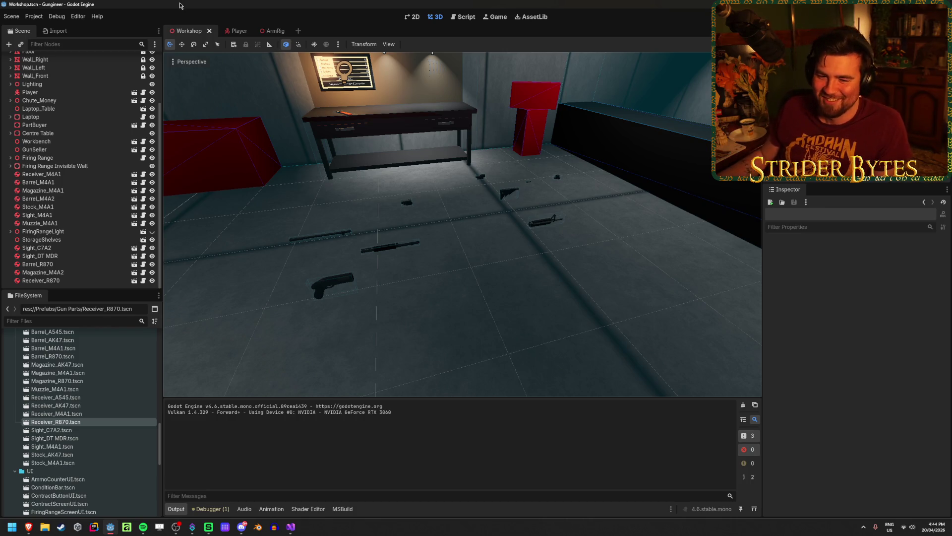
drag(488, 246, 488, 247)
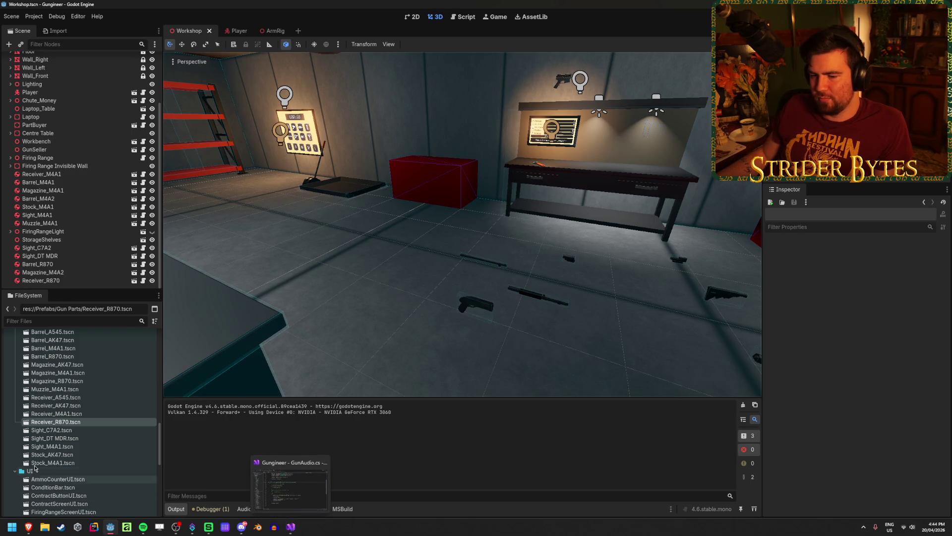
Step: Collapse Animation, expand Audio/Guns in FileSystem, and select gun_shotgun_cock_01.wav
scroll(57, 452, up, 15)
click(11, 352)
click(10, 361)
click(10, 361)
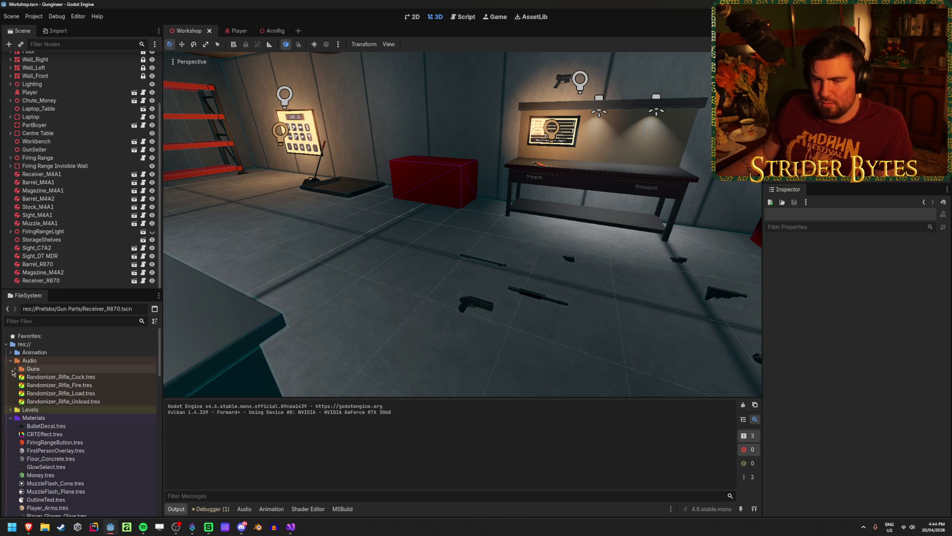
click(15, 369)
scroll(109, 392, down, 20)
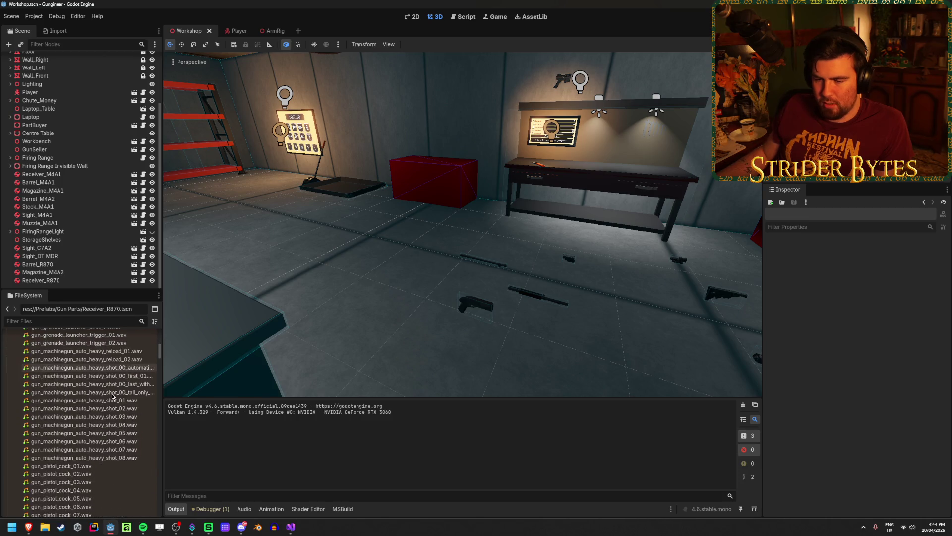
scroll(116, 403, down, 20)
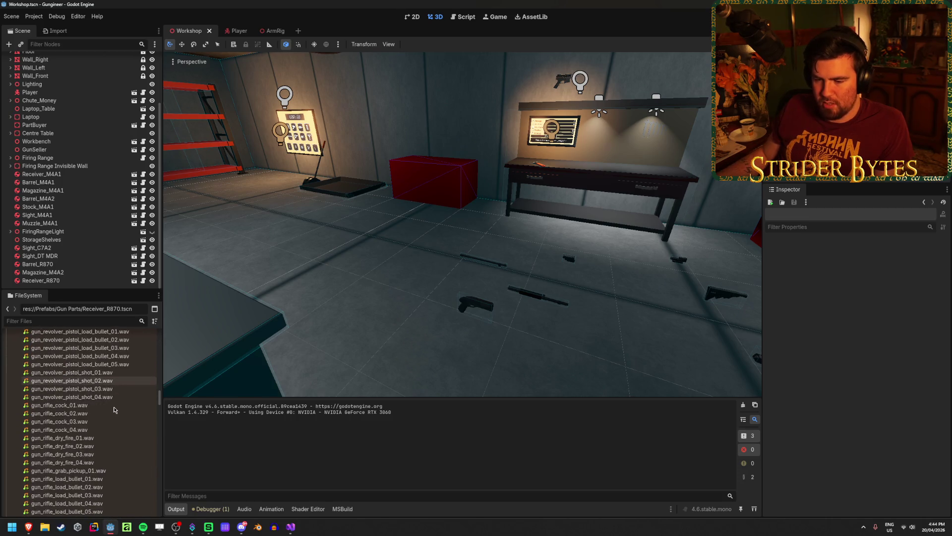
scroll(113, 404, down, 15)
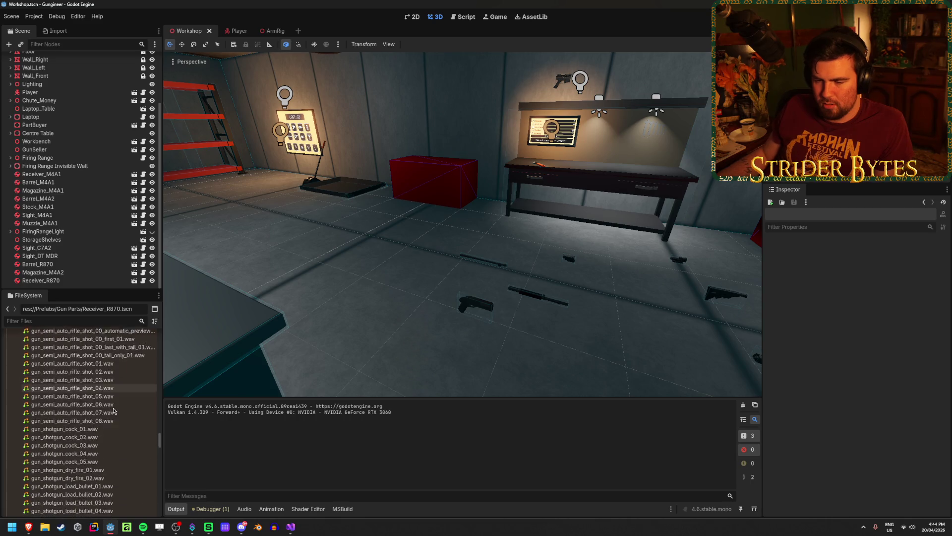
click(102, 363)
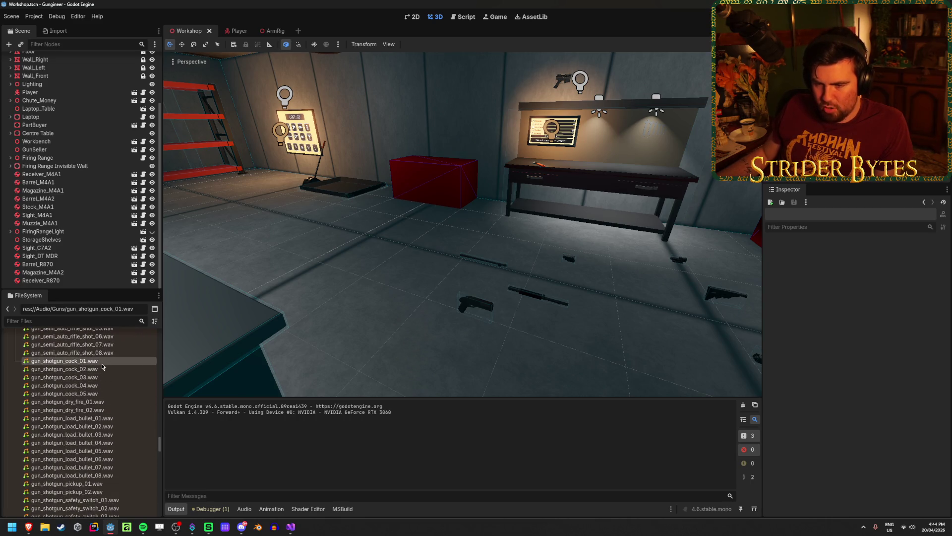
Step: Preview the gun_shotgun_cock_01 to cock_03 cocking sounds
click(770, 282)
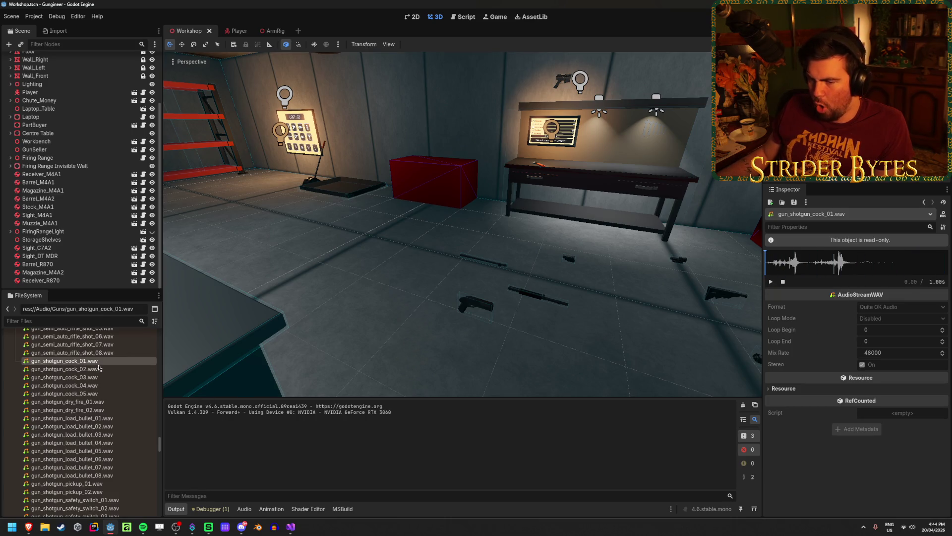
click(64, 369)
click(771, 281)
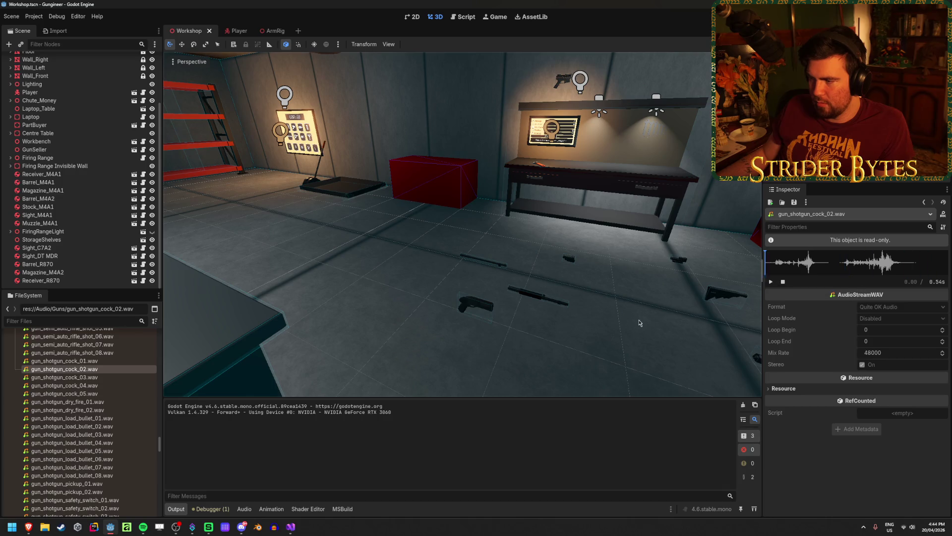
key(Down)
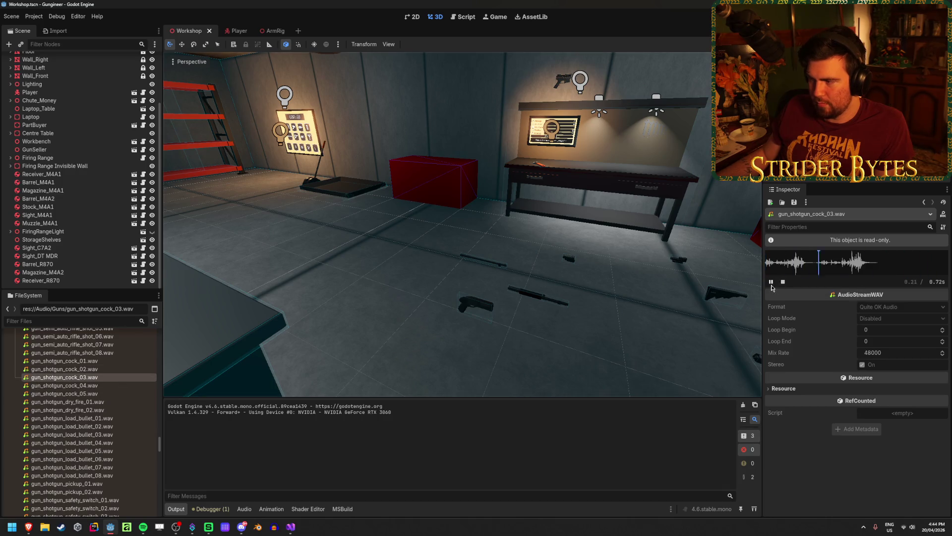
Step: Audition the gun_shotgun_load_bullet_01 to load_bullet_04 bullet-loading clips
scroll(109, 416, down, 1)
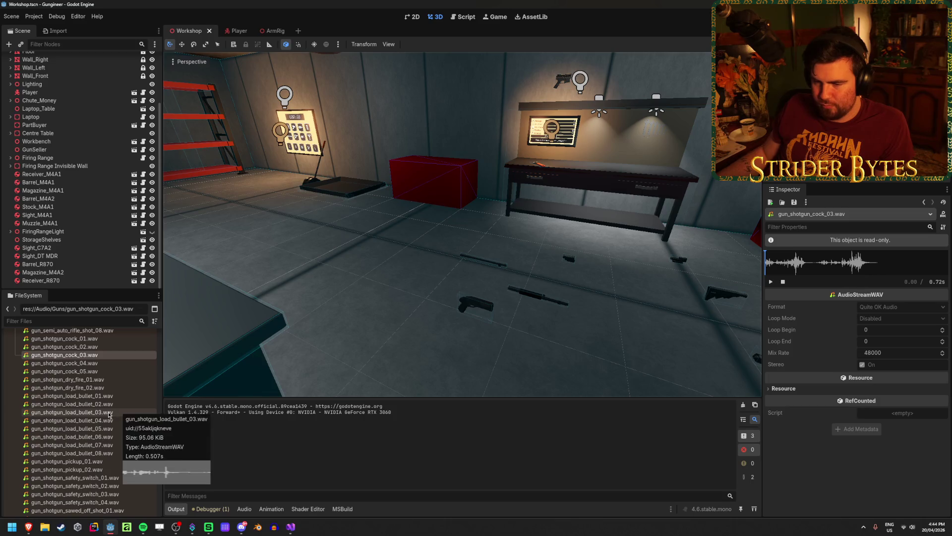
click(94, 396)
key(Down)
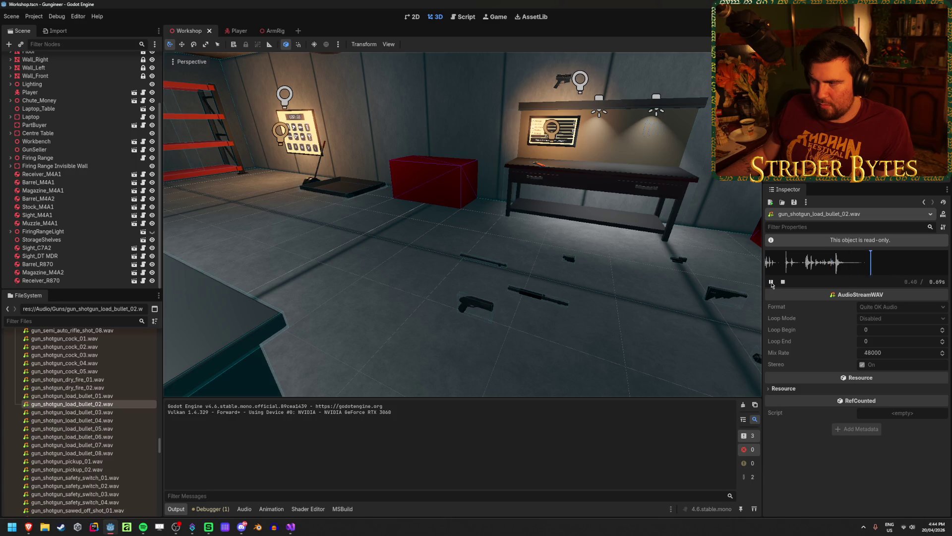
click(132, 415)
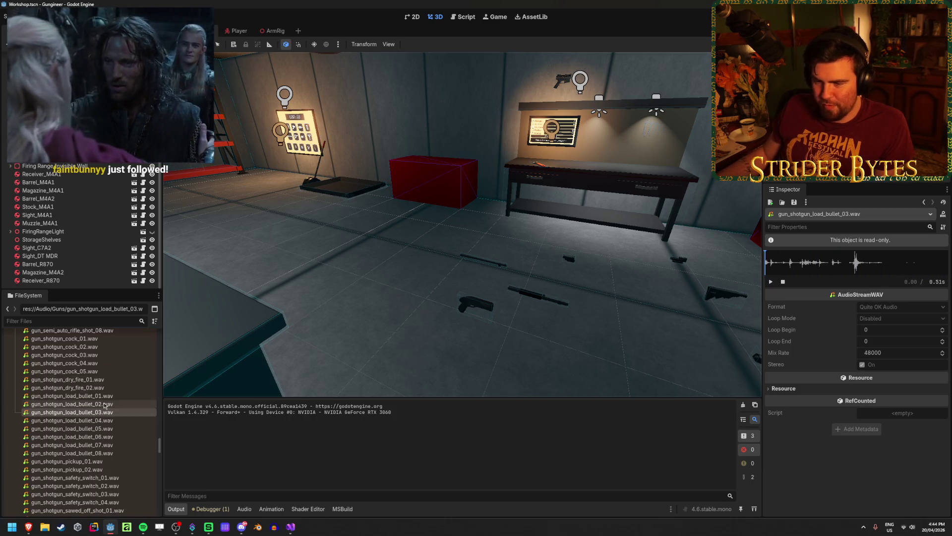
key(Down)
click(771, 282)
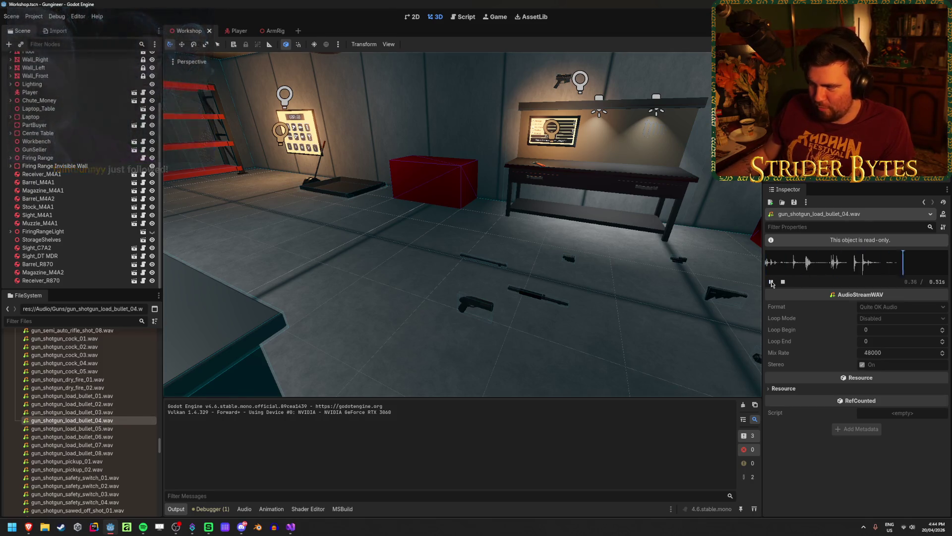
Step: Go through the gun_shotgun_pickup_01 and pickup_02 sounds
click(88, 462)
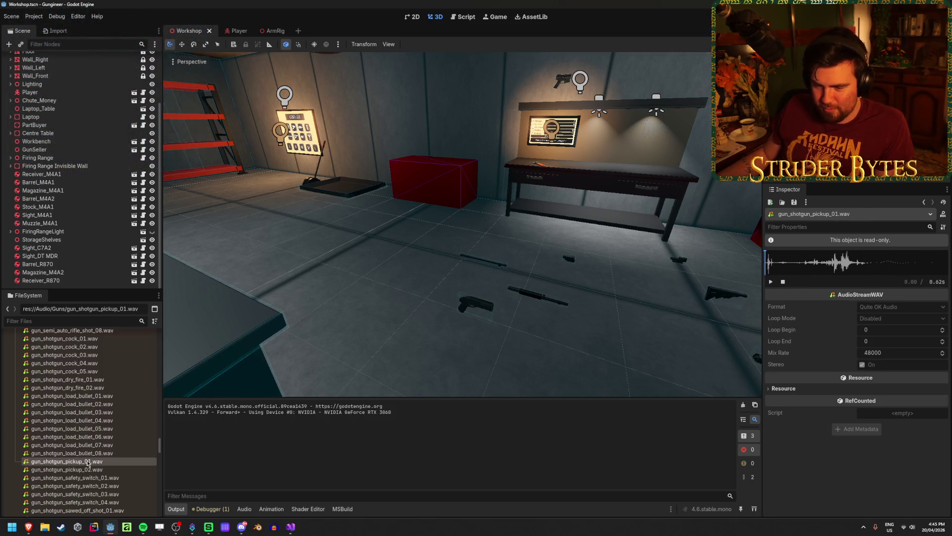
scroll(104, 422, down, 1)
scroll(105, 422, down, 2)
click(102, 401)
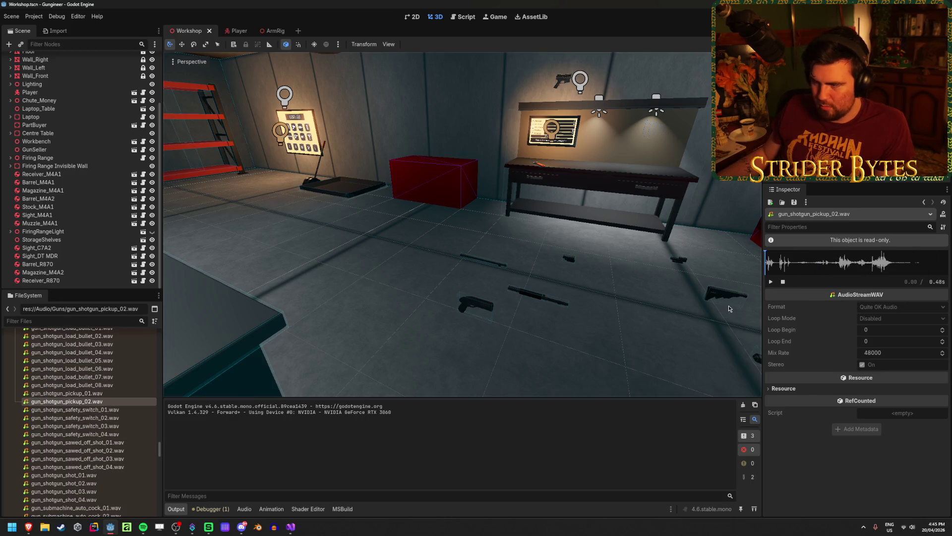
Step: Preview the gun_shotgun_shot_01 to shot_04 firing sounds
key(Down)
key(Down)
key(Down)
click(772, 281)
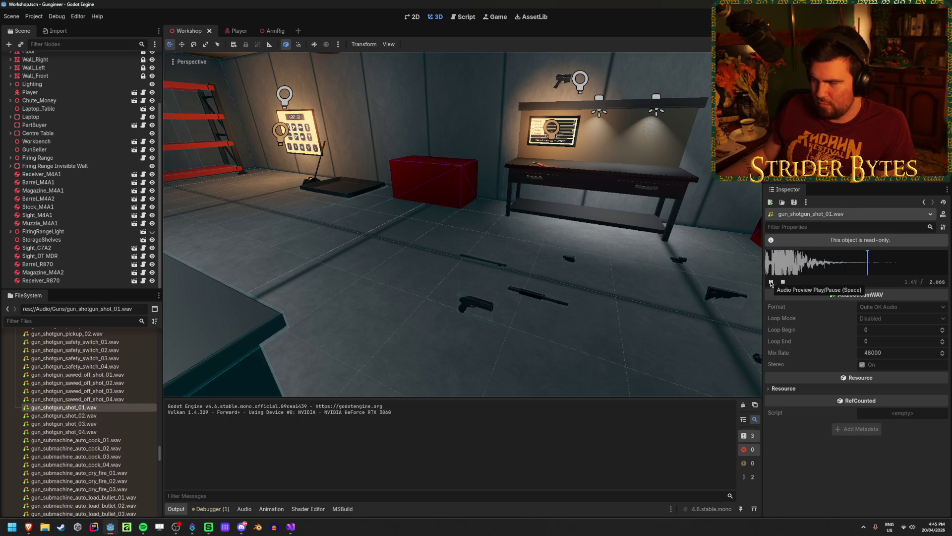
key(Down)
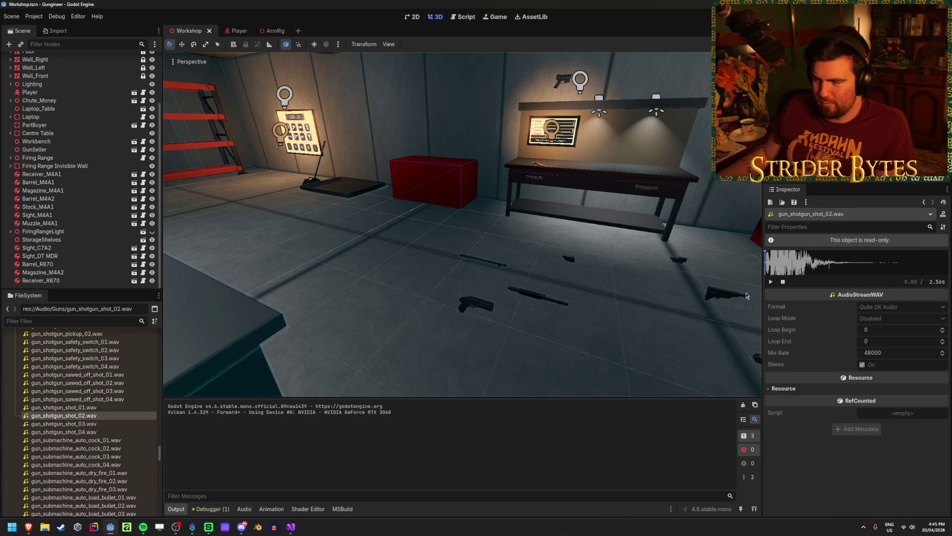
key(Down)
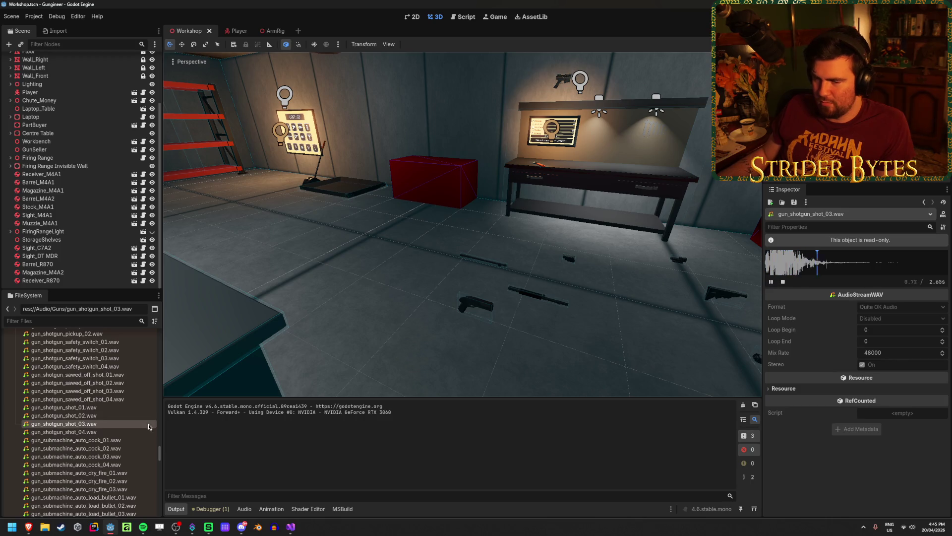
key(Down)
click(771, 281)
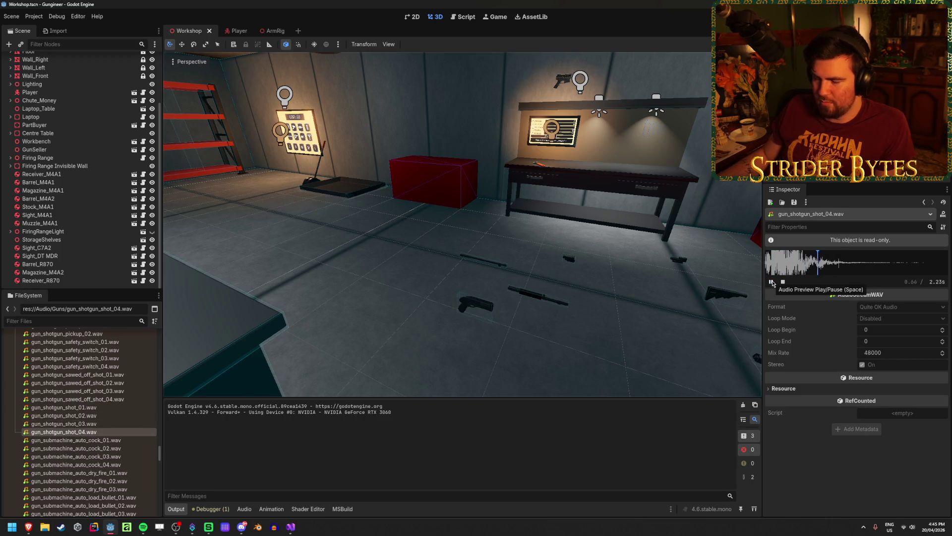
Step: Audition gun_shotgun_sawed_off_shot_01 to sawed_off_shot_03, ending on the 2.38-second clip
scroll(129, 419, up, 1)
scroll(131, 417, up, 1)
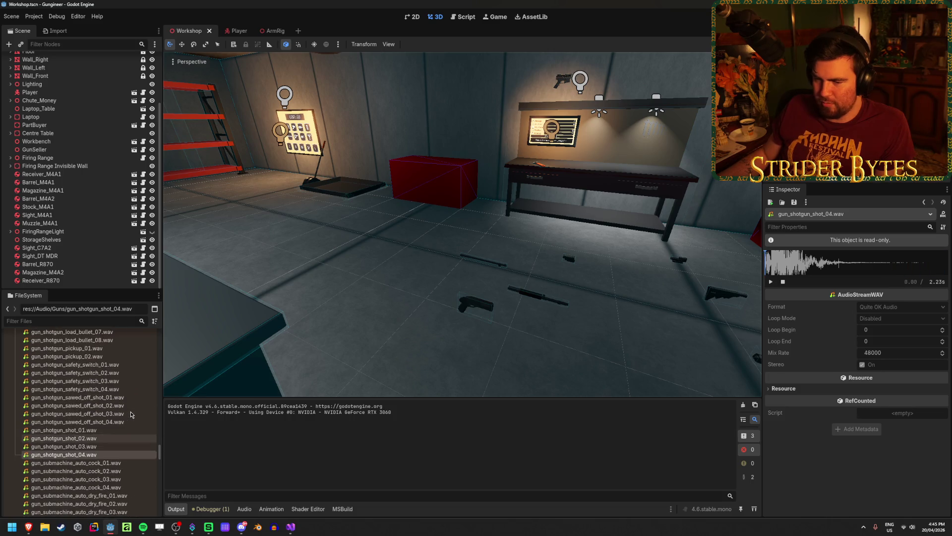
click(100, 406)
click(99, 397)
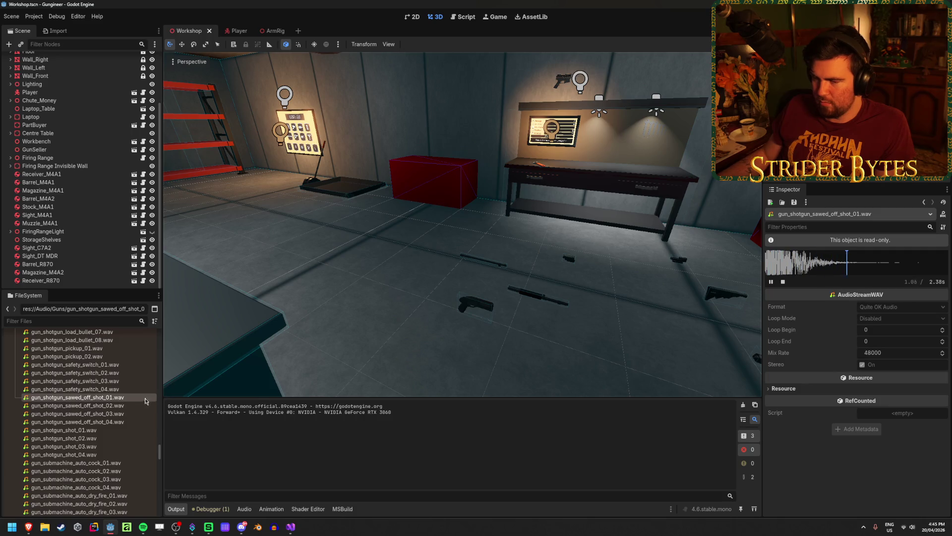
key(Down)
key(space)
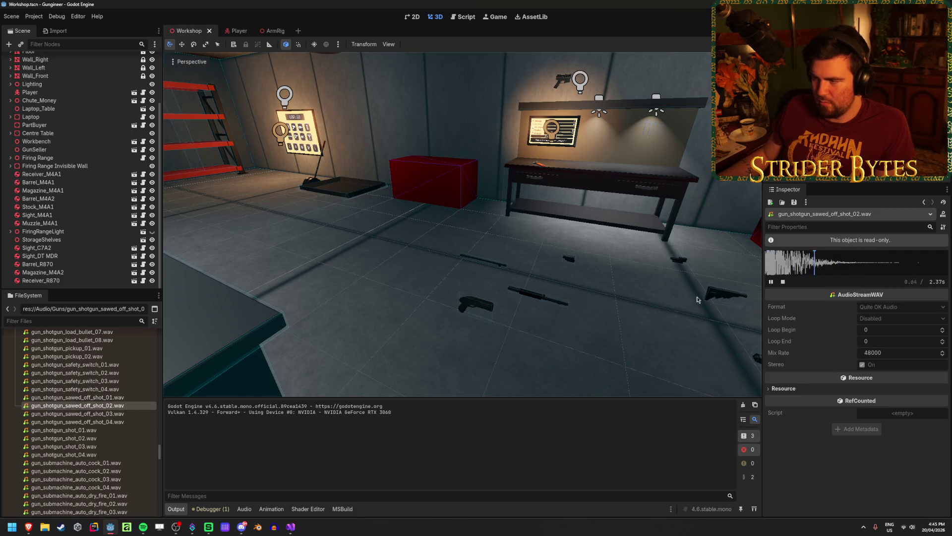
click(124, 417)
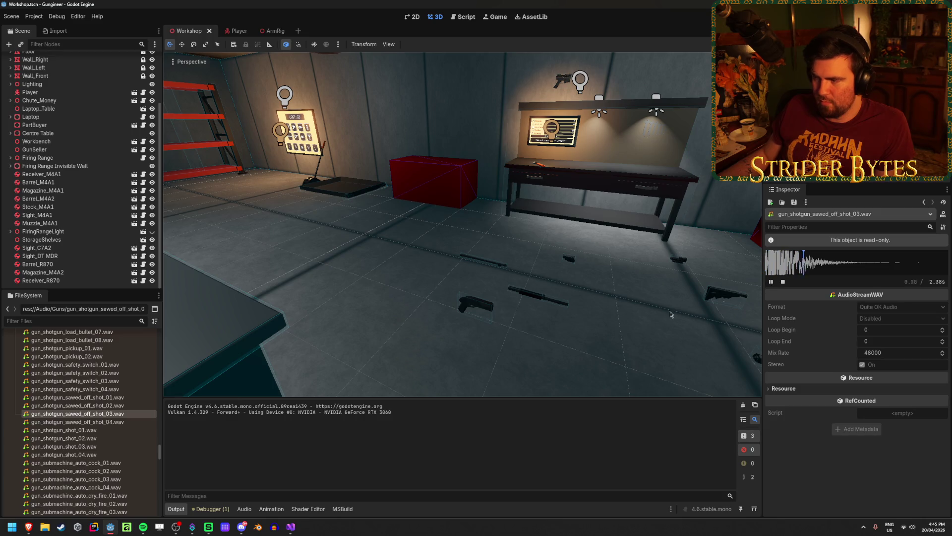